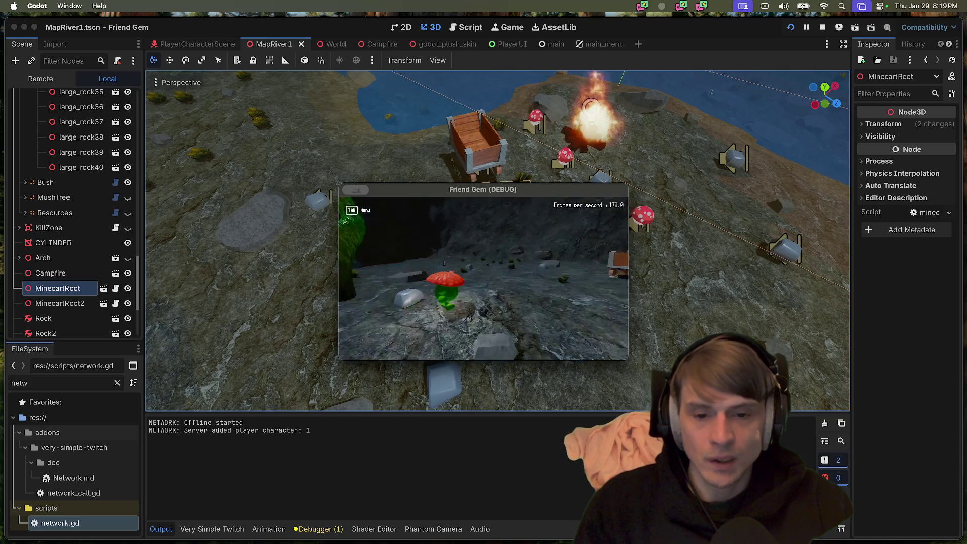
# Stop the running Friend Gem debug game and glance through the Project menu without quitting
pyautogui.press('super+period')
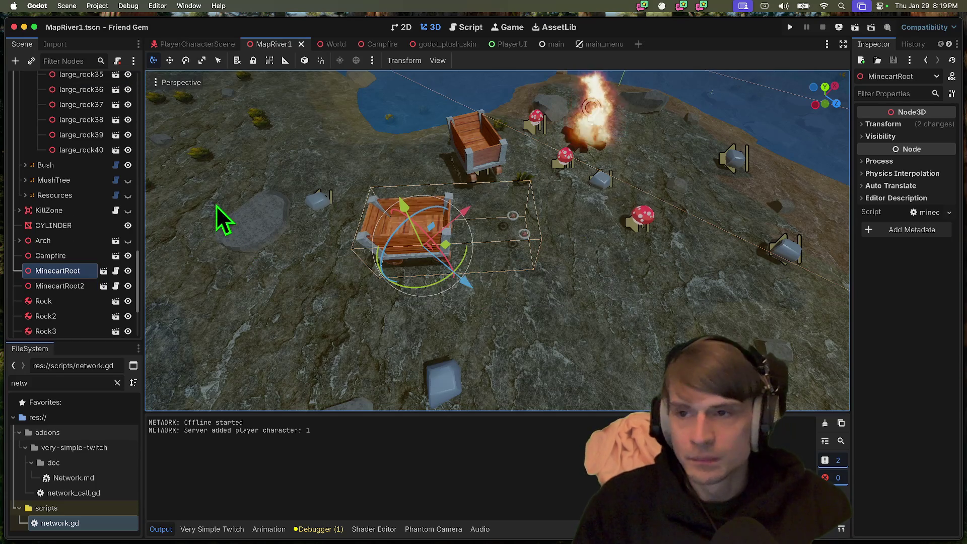
pyautogui.click(97, 6)
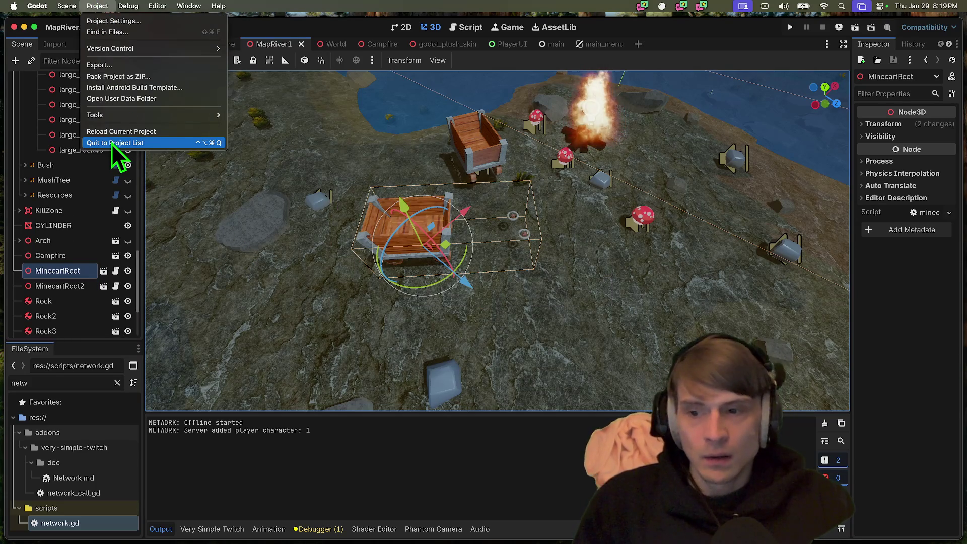
pyautogui.click(88, 284)
pyautogui.scroll(-5, 77, 299)
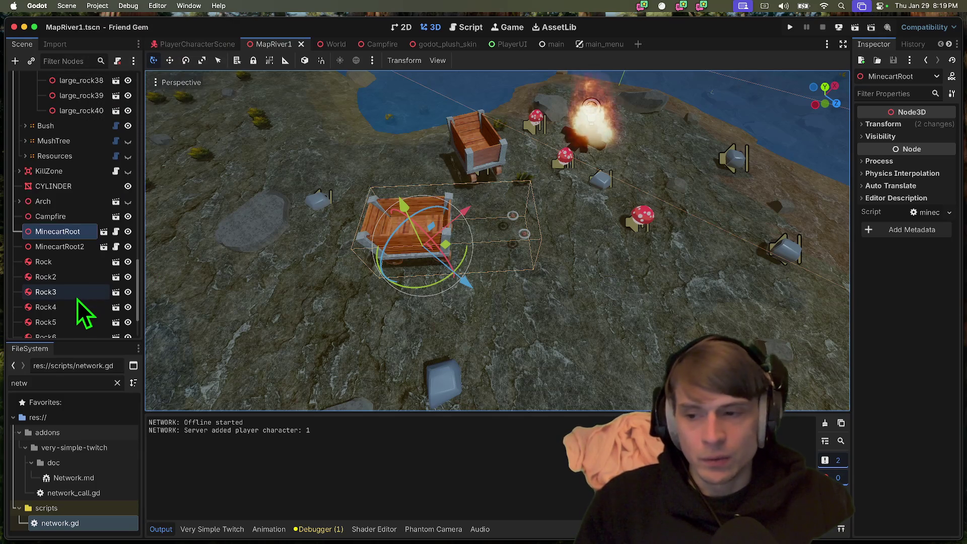
pyautogui.scroll(5, 86, 302)
pyautogui.scroll(-3, 96, 286)
pyautogui.hscroll(5, 625, 315)
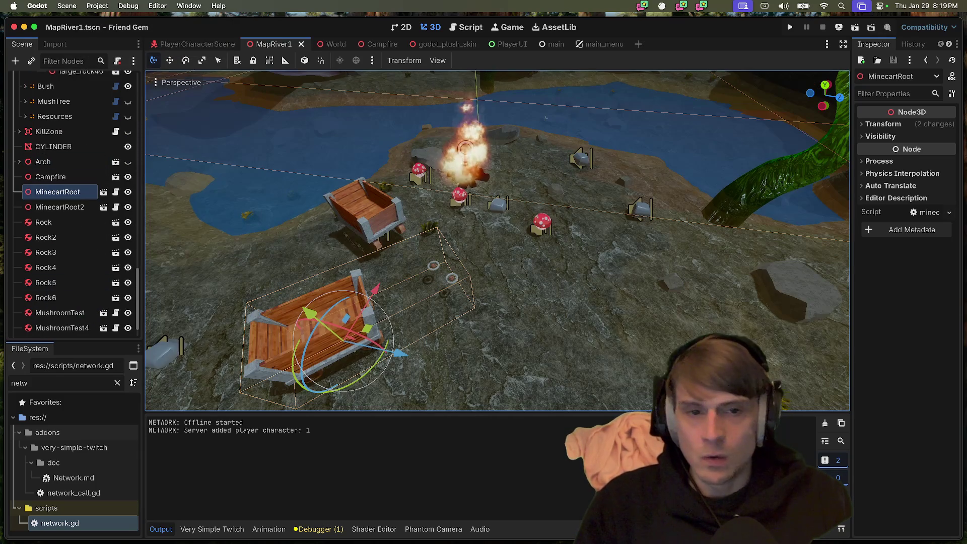
pyautogui.scroll(8, 136, 302)
pyautogui.scroll(-5, 136, 303)
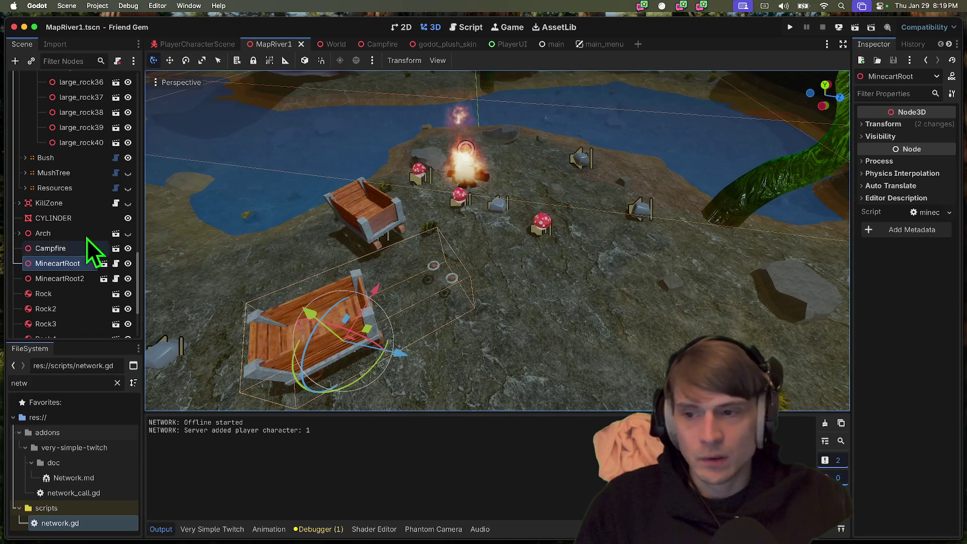
# Frame the CYLINDER node in the viewport, then select the CliffLandscape node
pyautogui.doubleClick(91, 218)
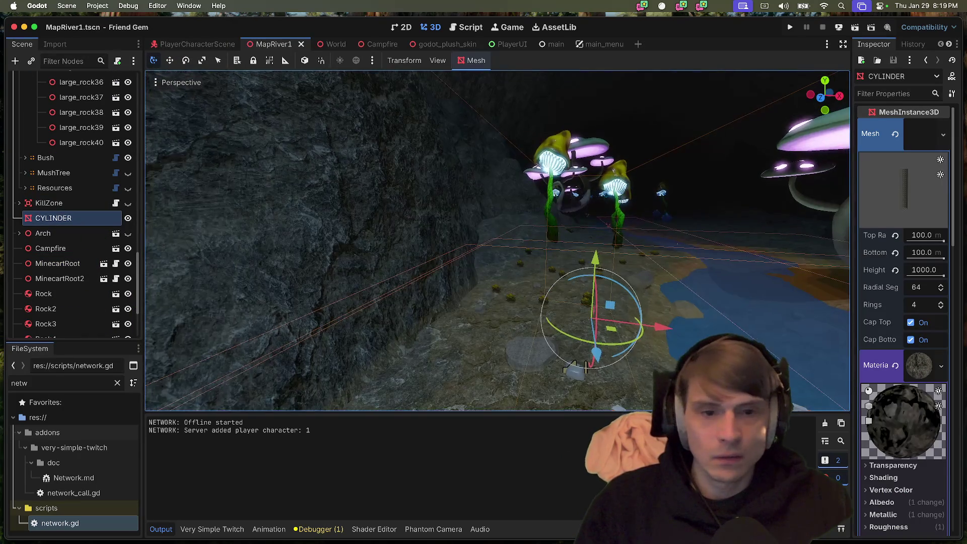
pyautogui.scroll(-10, 417, 281)
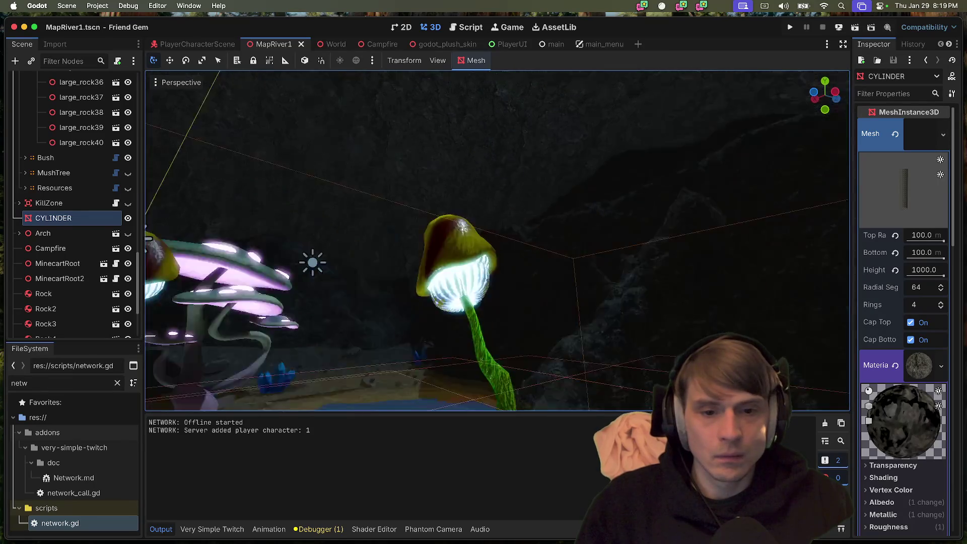
pyautogui.scroll(6, 418, 281)
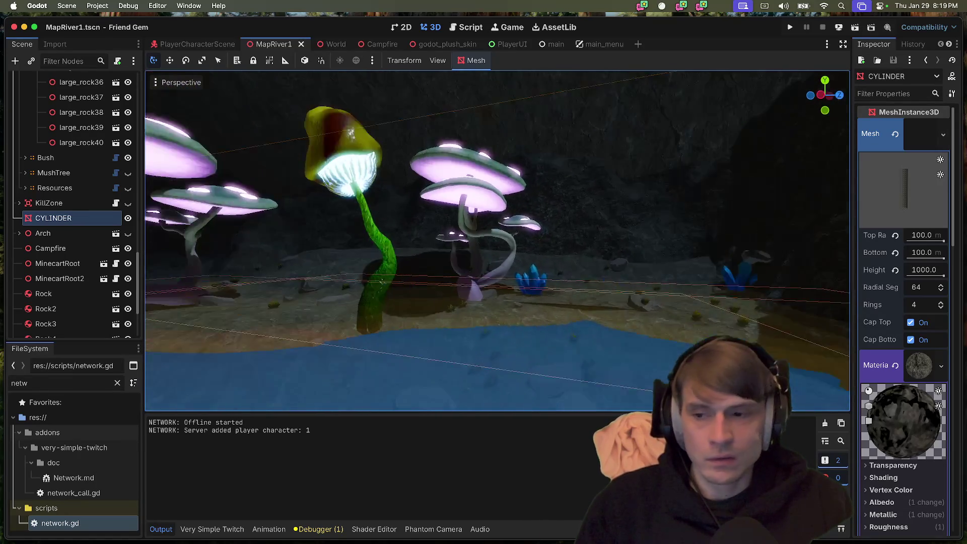
pyautogui.scroll(-5, 497, 240)
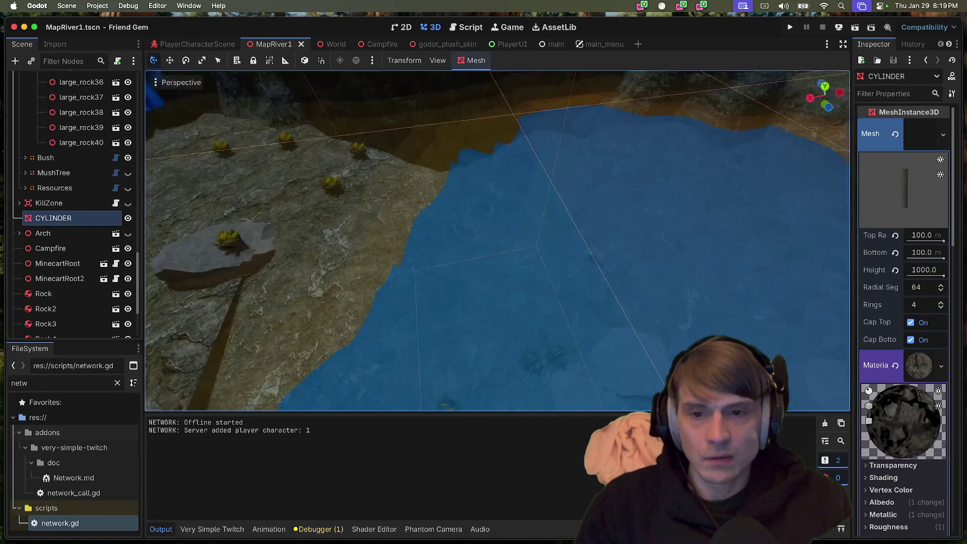
pyautogui.scroll(-3, 369, 269)
pyautogui.click(365, 329)
pyautogui.scroll(5, 365, 330)
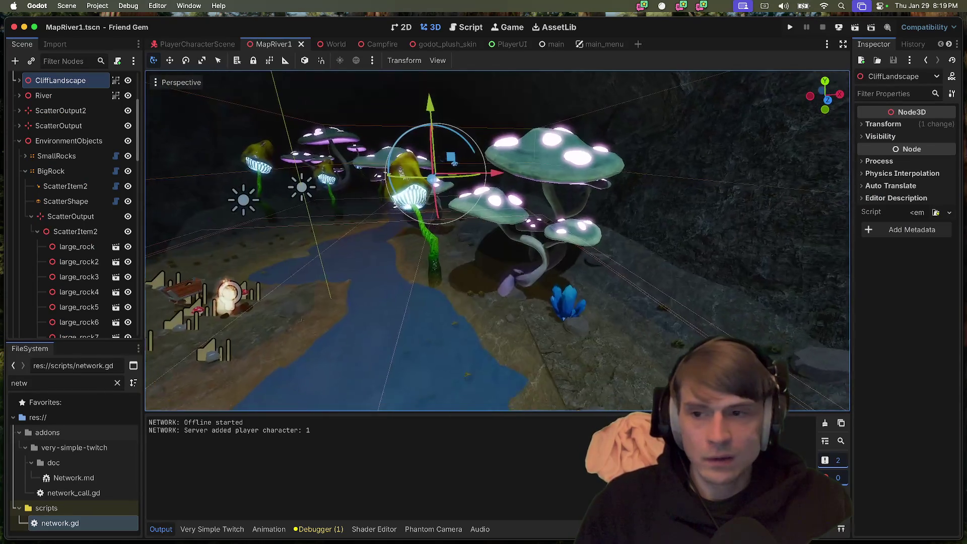
# Lower CliffLandscape about 0.93 units on the Y axis and save MapRiver1
pyautogui.scroll(-3, 497, 241)
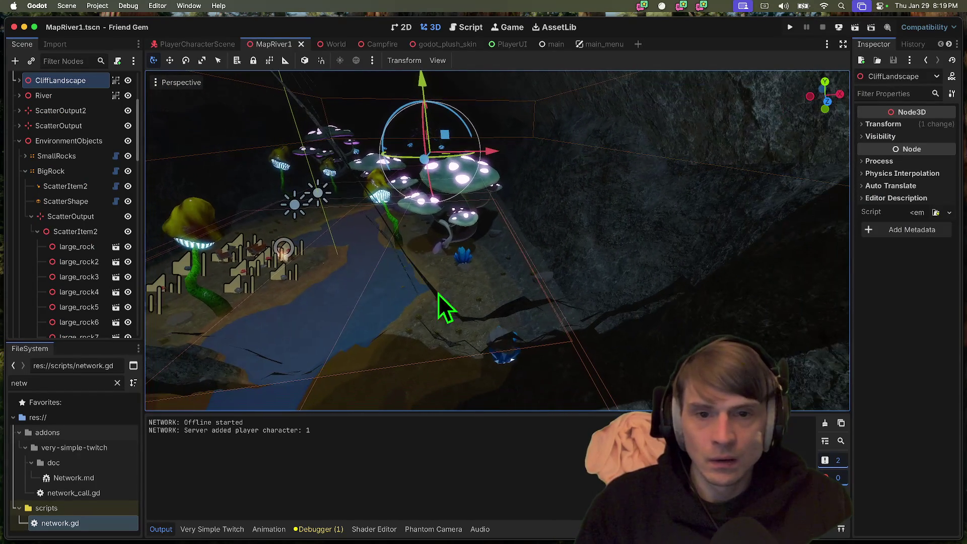
pyautogui.moveTo(426, 83); pyautogui.dragTo(432, 96)
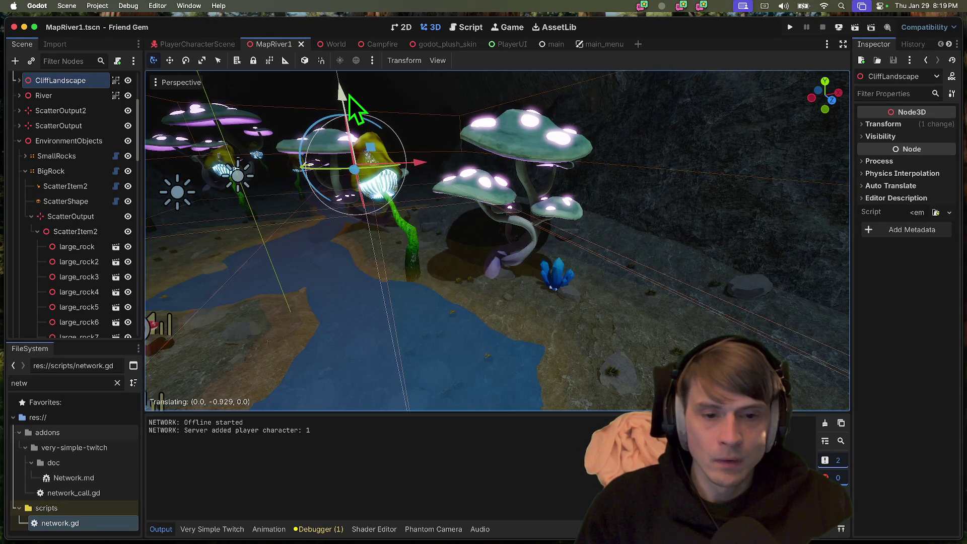
pyautogui.moveTo(353, 106); pyautogui.dragTo(355, 108)
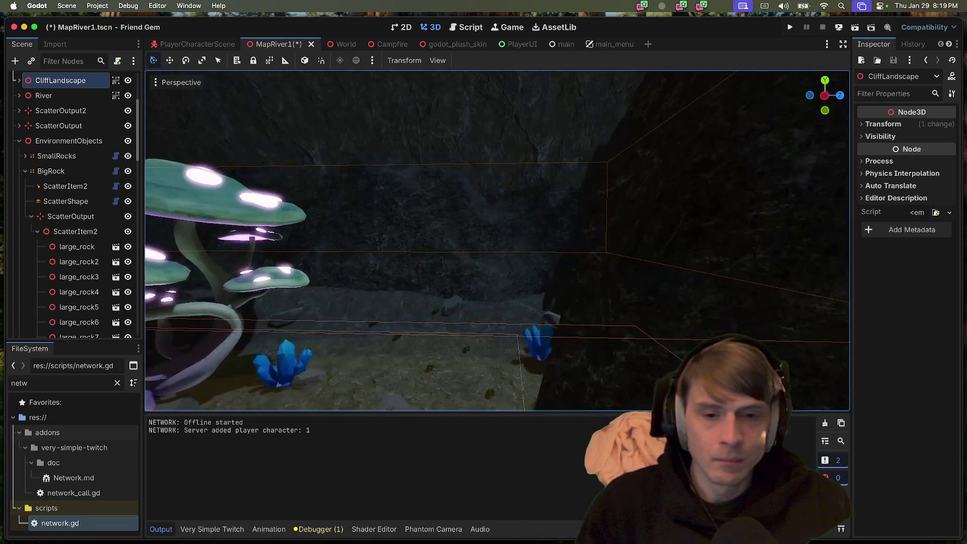
pyautogui.hotkey('ctrl', 's')
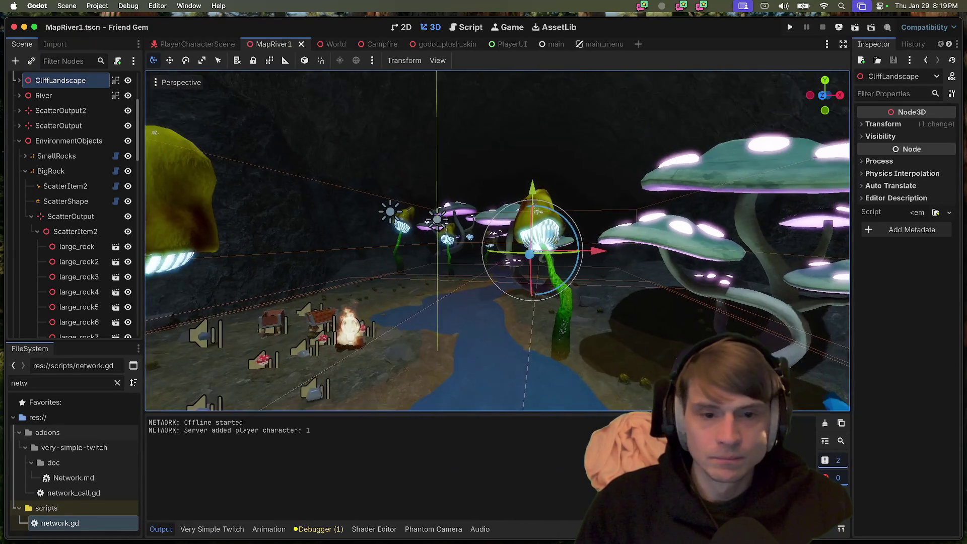
# Fly the view past the glowing mushrooms to a blue crystal by the river
pyautogui.press('w')
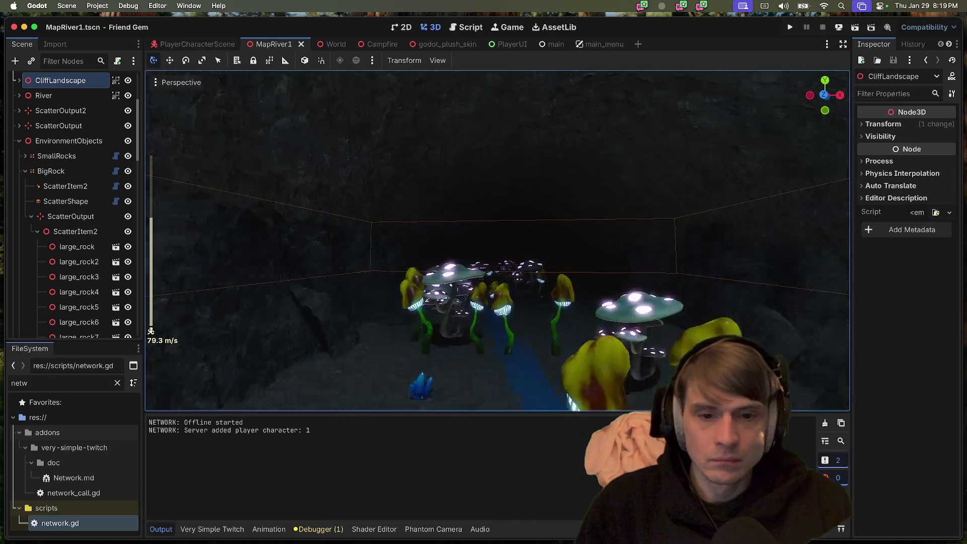
pyautogui.press('w')
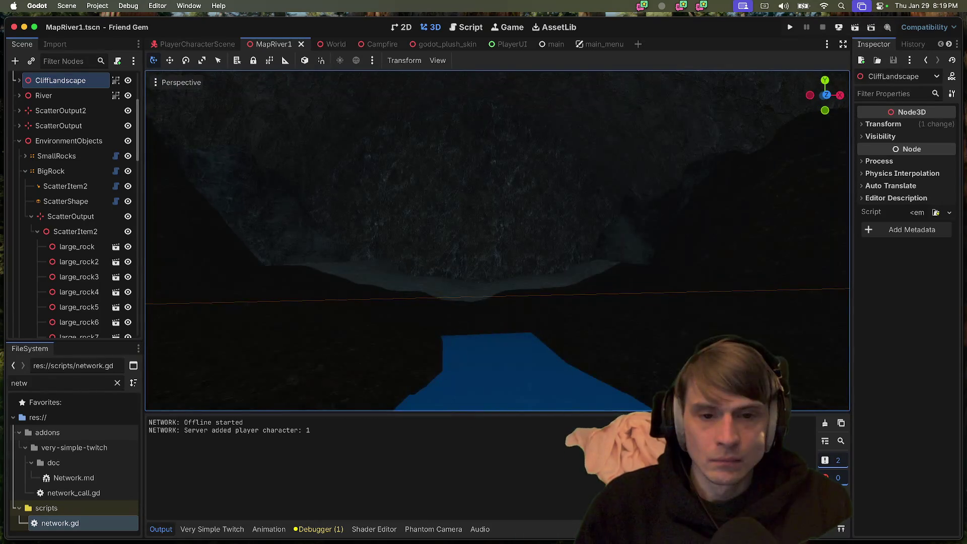
pyautogui.press('w')
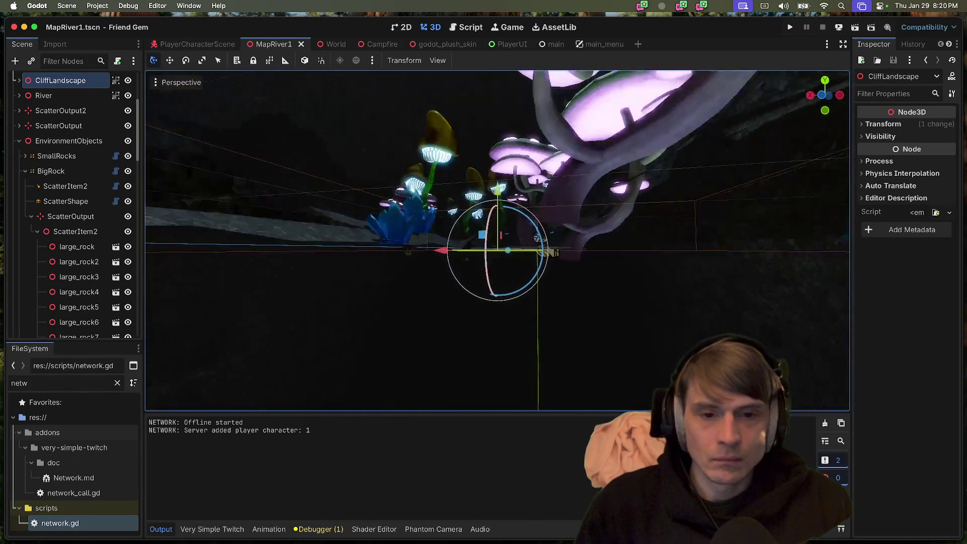
pyautogui.press('w')
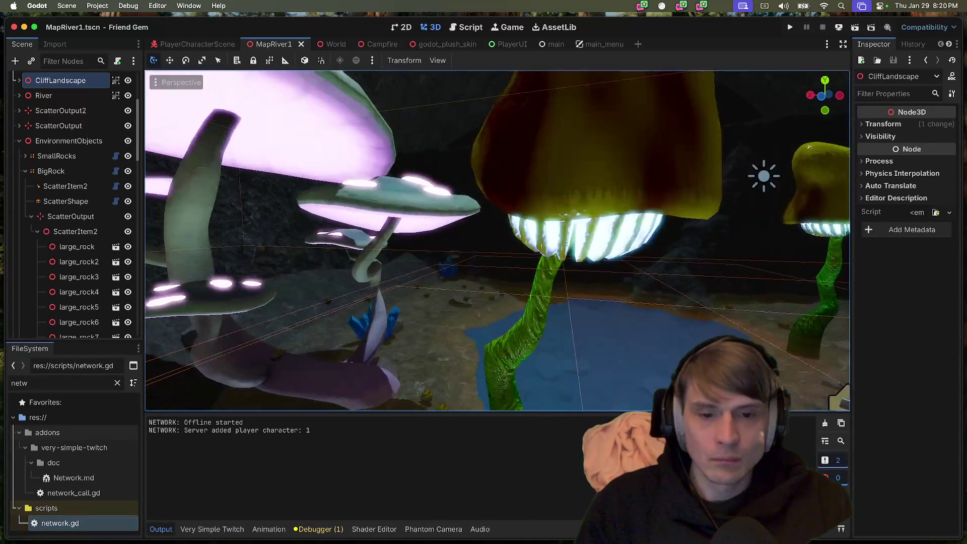
pyautogui.press('w')
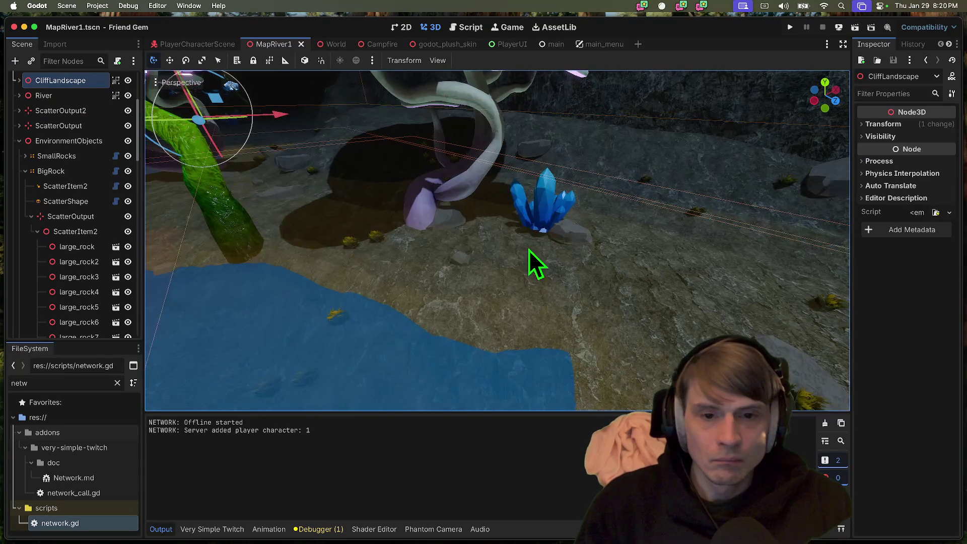
pyautogui.click(557, 232)
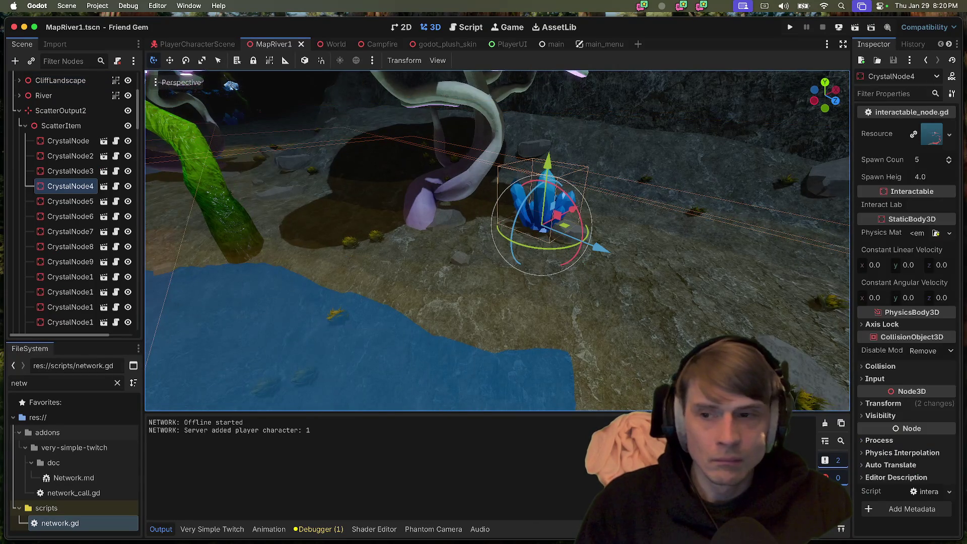
pyautogui.click(51, 113)
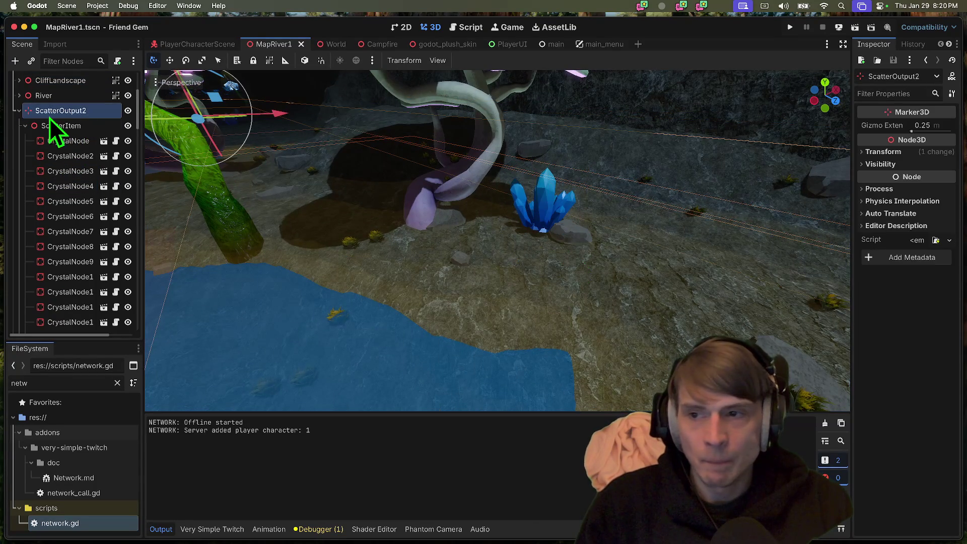
pyautogui.click(19, 111)
pyautogui.keyDown('shift'); pyautogui.click(32, 127); pyautogui.keyUp('shift')
pyautogui.rightClick(32, 128)
pyautogui.click(101, 323)
pyautogui.click(511, 280)
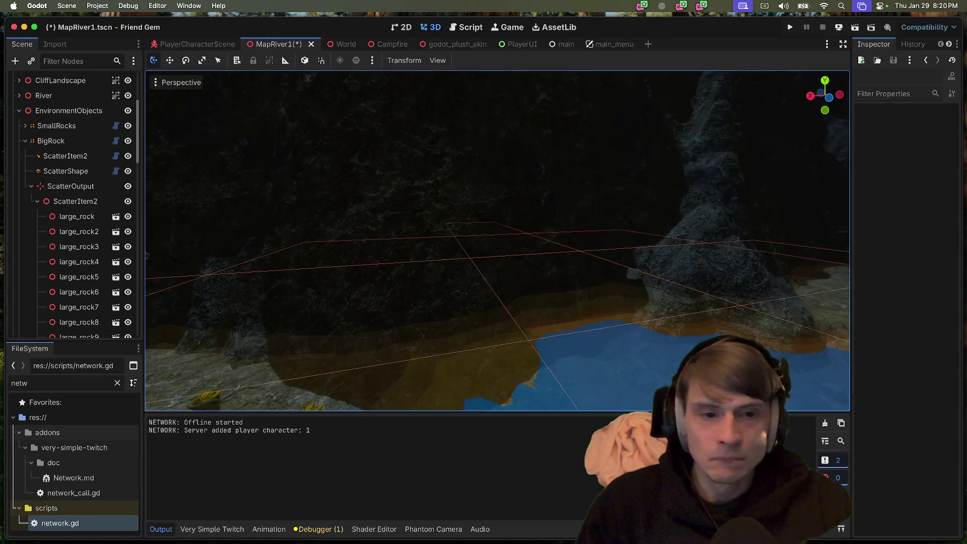
pyautogui.press('w')
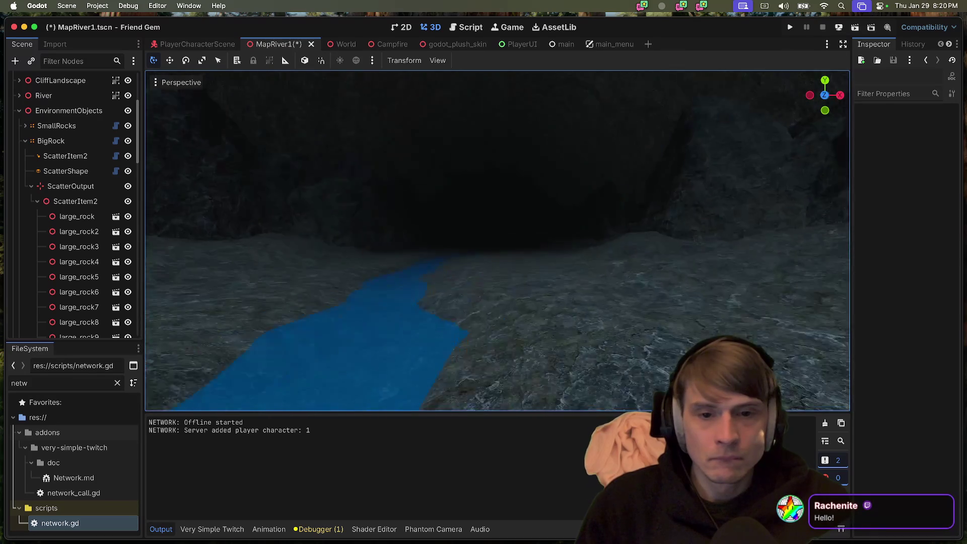
pyautogui.press('w')
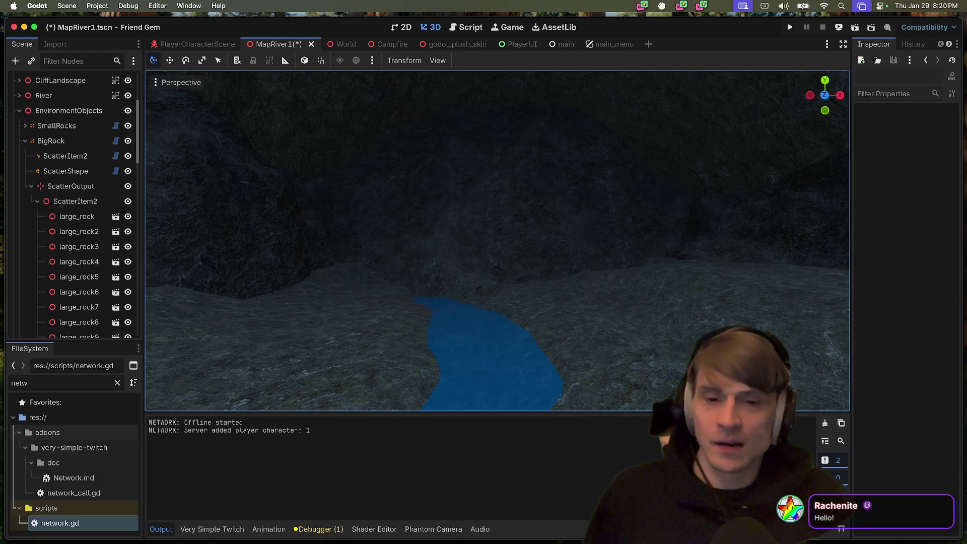
pyautogui.moveTo(518, 412); pyautogui.dragTo(484, 302)
pyautogui.press('w')
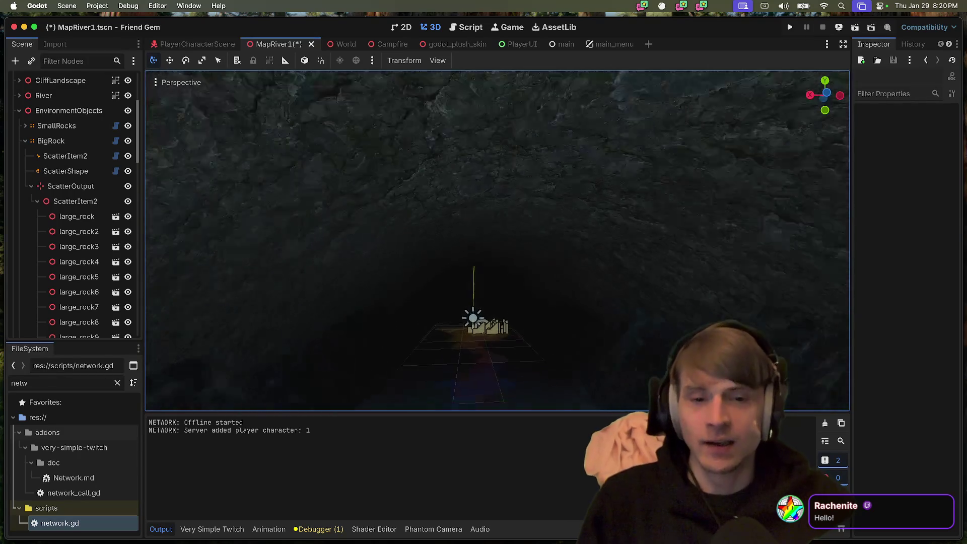
pyautogui.press('s')
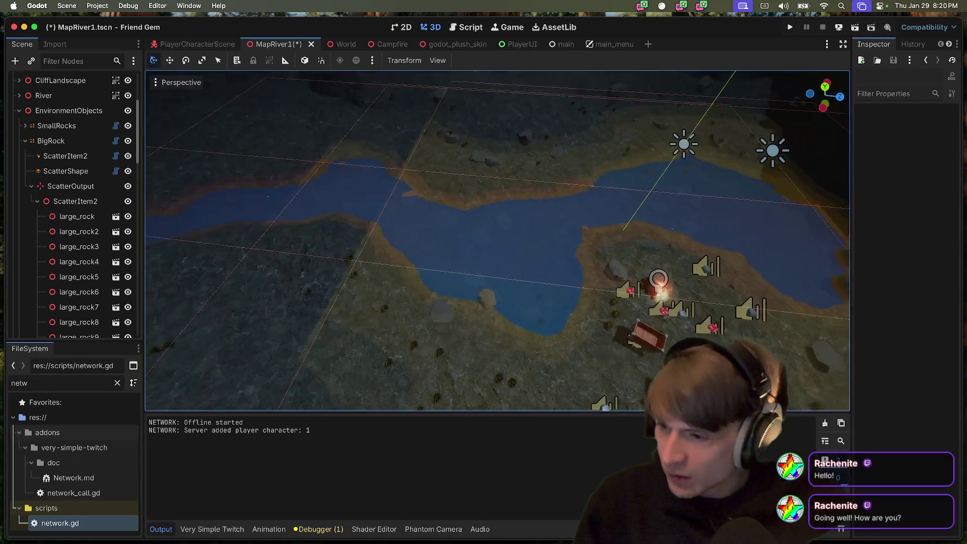
pyautogui.hotkey('ctrl', 's')
pyautogui.press('q')
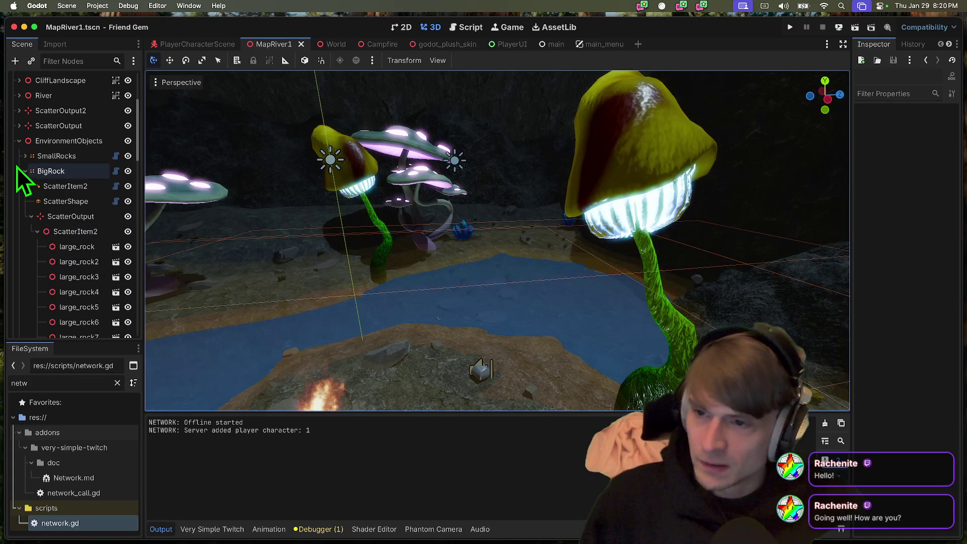
# Collapse BigRock, lower the blue crystal about 0.27 units on Y, and save the scene
pyautogui.click(21, 170)
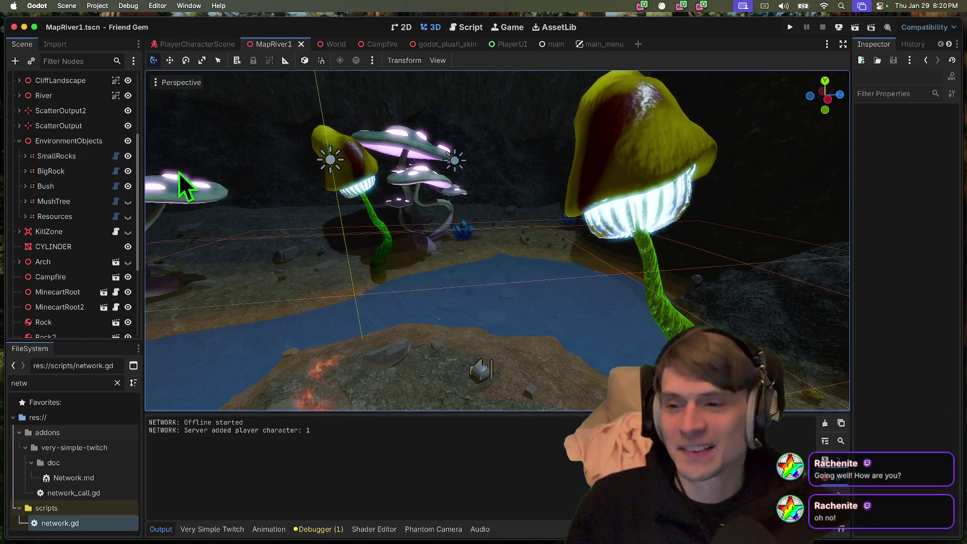
pyautogui.moveTo(470, 295); pyautogui.dragTo(471, 294)
pyautogui.click(479, 283)
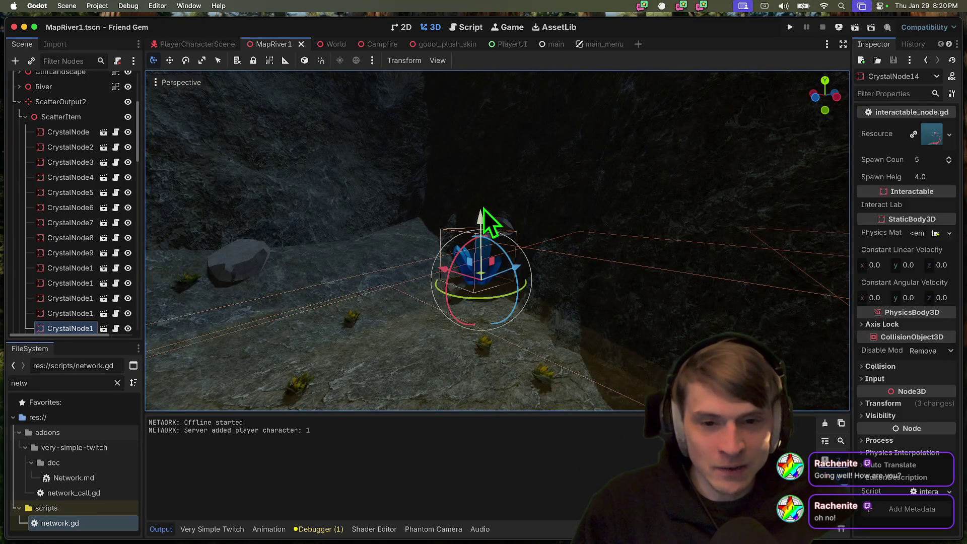
pyautogui.moveTo(486, 220); pyautogui.dragTo(479, 223)
pyautogui.moveTo(518, 268)
pyautogui.mouseDown()
pyautogui.moveTo(461, 307)
pyautogui.moveTo(393, 262)
pyautogui.moveTo(390, 271)
pyautogui.moveTo(535, 276)
pyautogui.mouseUp()
pyautogui.press('super+s')
# Fly the view over the mushrooms and river and run the project in a debug window
pyautogui.moveTo(657, 303); pyautogui.dragTo(657, 303)
pyautogui.press('super+b')
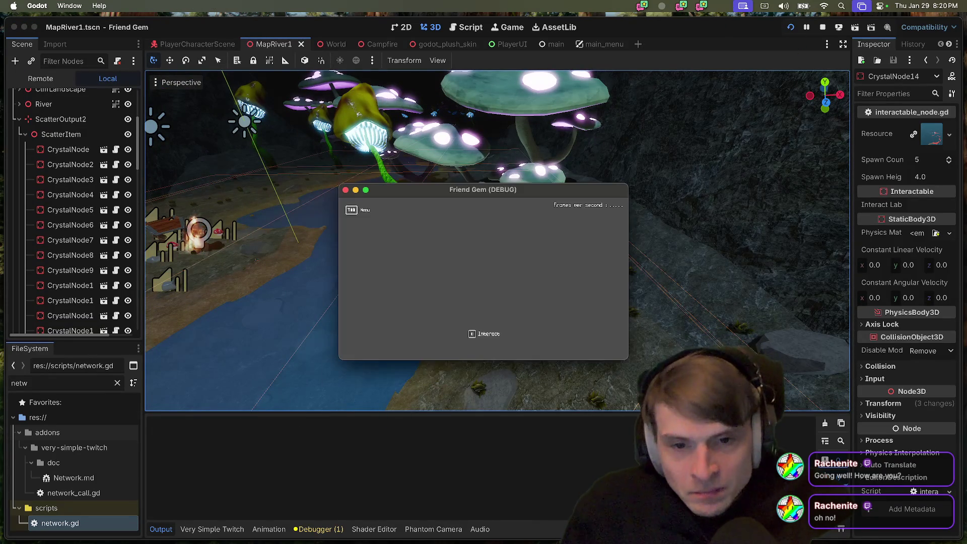
pyautogui.click(97, 5)
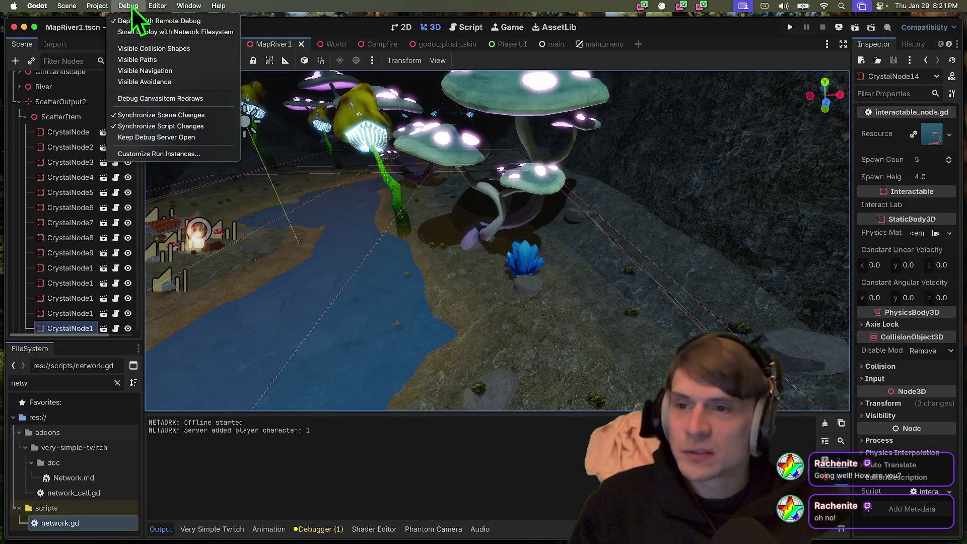
# In Customize Run Instances, enable multiple instances and set the count to 2
pyautogui.click(304, 118)
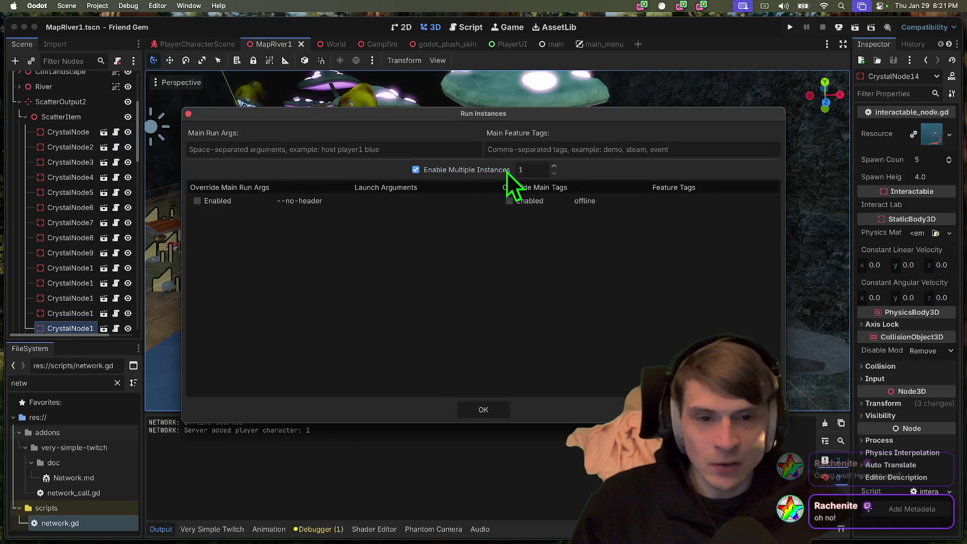
pyautogui.click(500, 171)
pyautogui.doubleClick(521, 170)
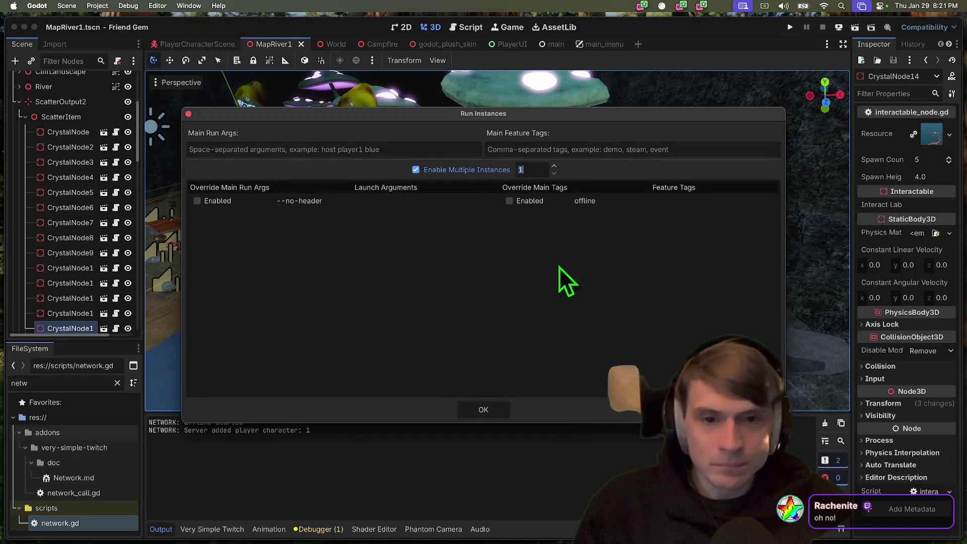
pyautogui.write('3')
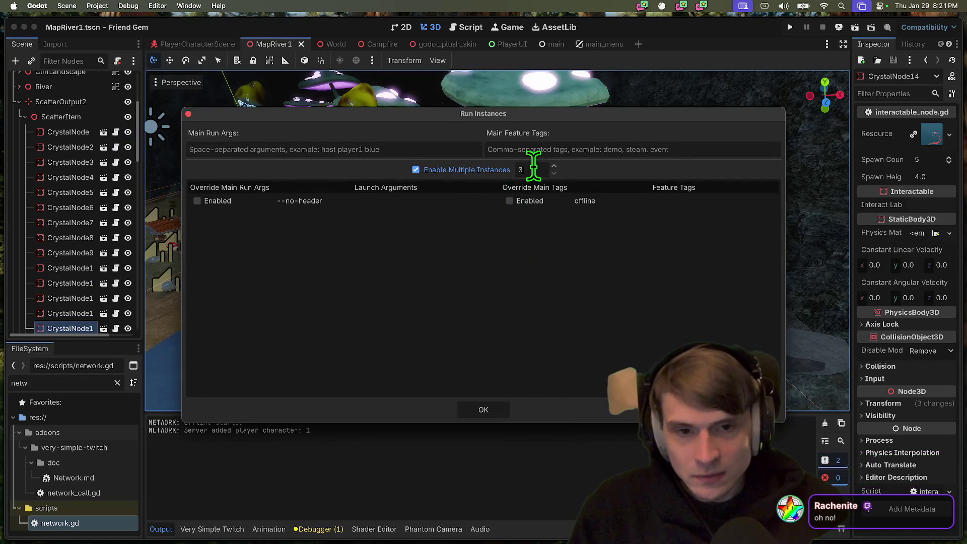
pyautogui.press('BackSpace')
pyautogui.write('2')
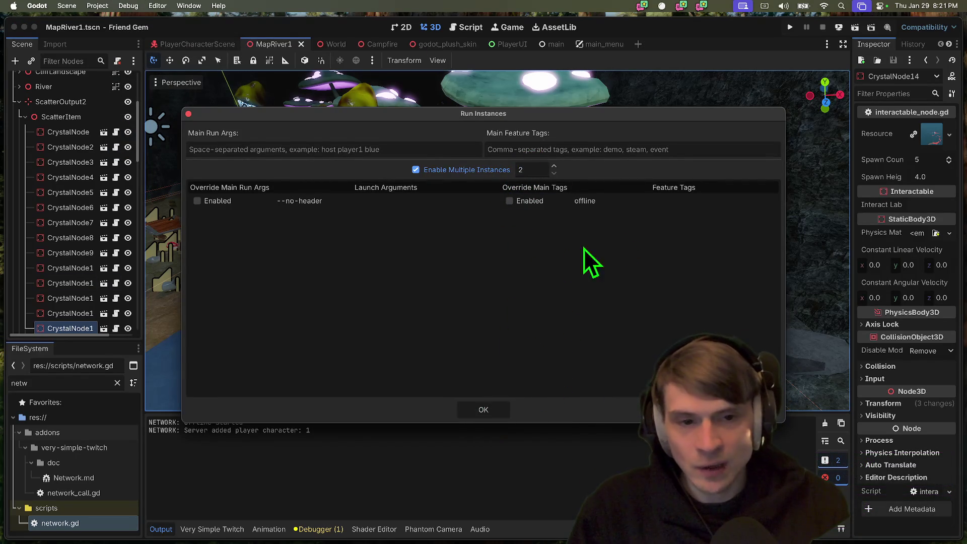
pyautogui.click(631, 203)
# Clear the first instance's 'offline' feature tag, confirm, and launch both instances
pyautogui.click(630, 204)
pyautogui.press('BackSpace')
pyautogui.press('Return')
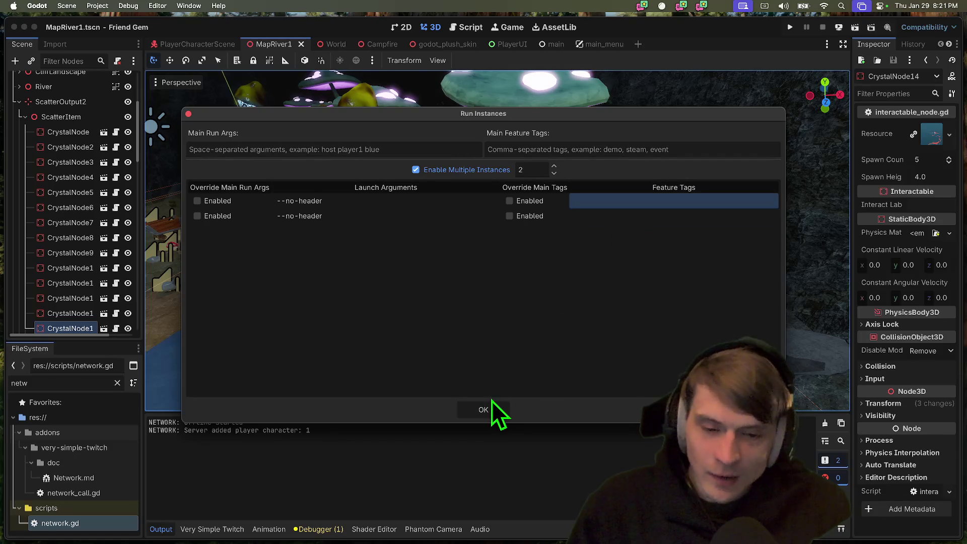
pyautogui.click(492, 409)
pyautogui.press('super+b')
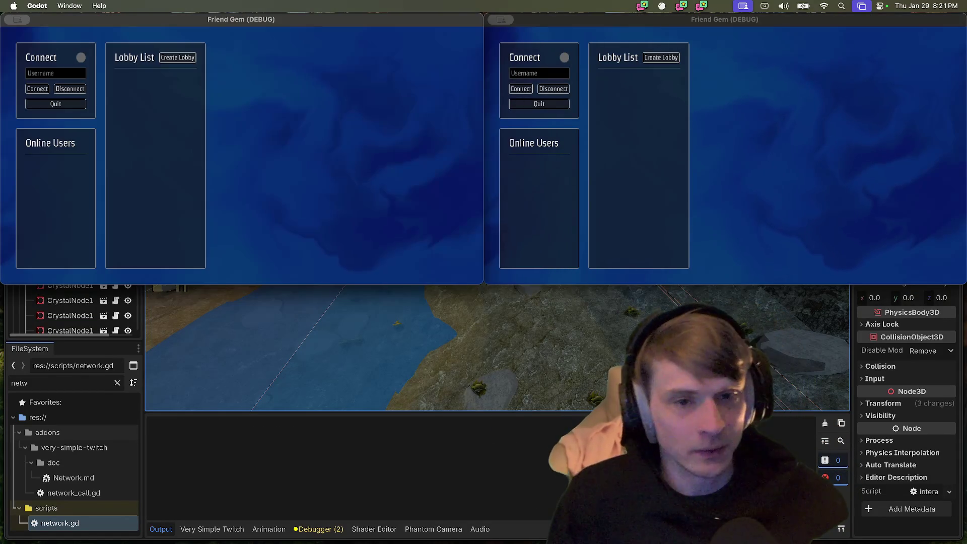
# Enter a username in the left game window and connect it to the server
pyautogui.click(43, 73)
pyautogui.write('Memeer')
pyautogui.click(716, 171)
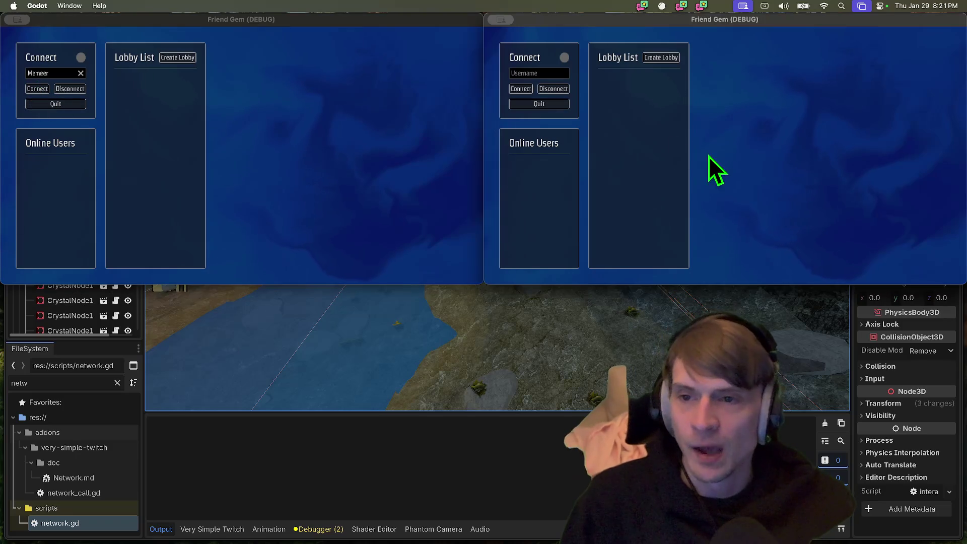
# Connect the right window under another username, host a lobby on the left, join it on the right
pyautogui.click(534, 73)
pyautogui.write('Suirtz')
pyautogui.click(520, 89)
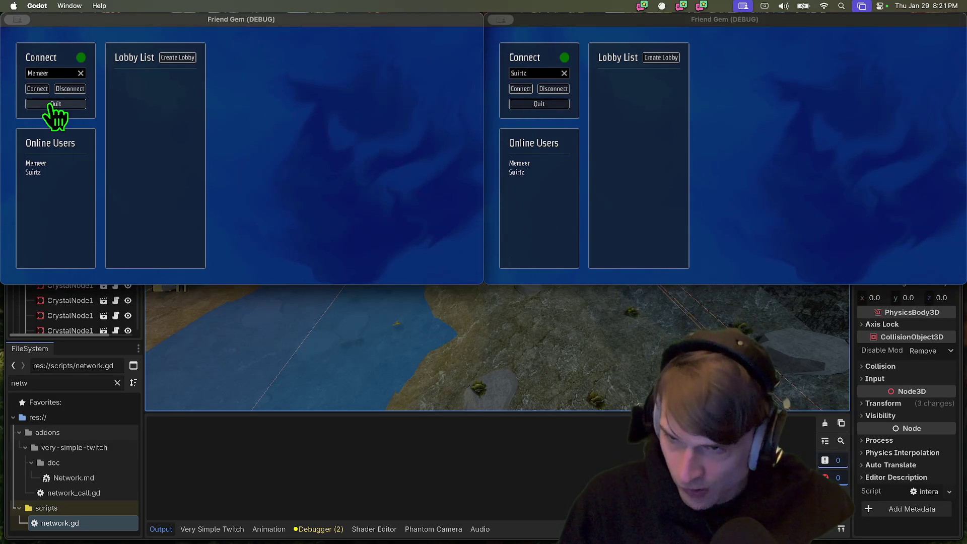
pyautogui.click(178, 57)
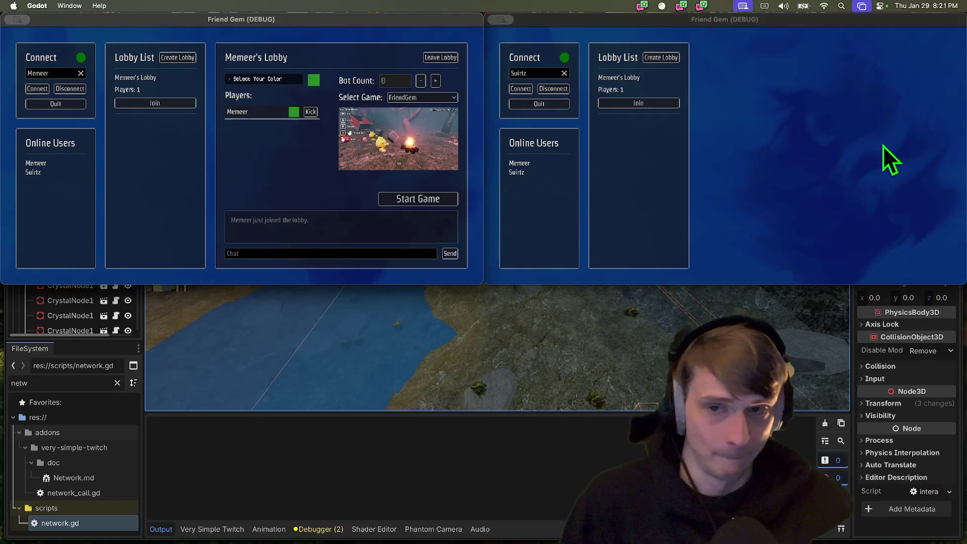
pyautogui.click(638, 103)
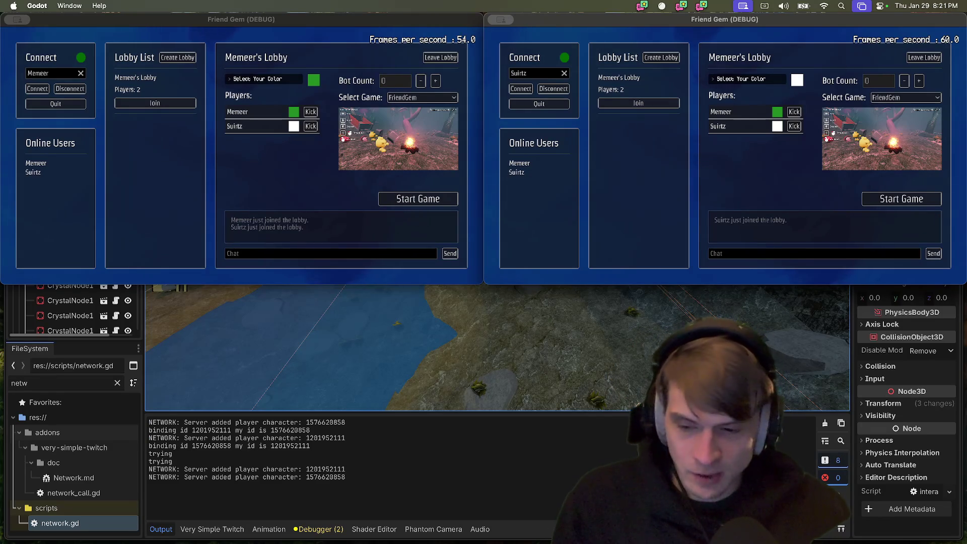
# Walk the left player through the water onto the grass, and swim the right player through the water
pyautogui.press('w')
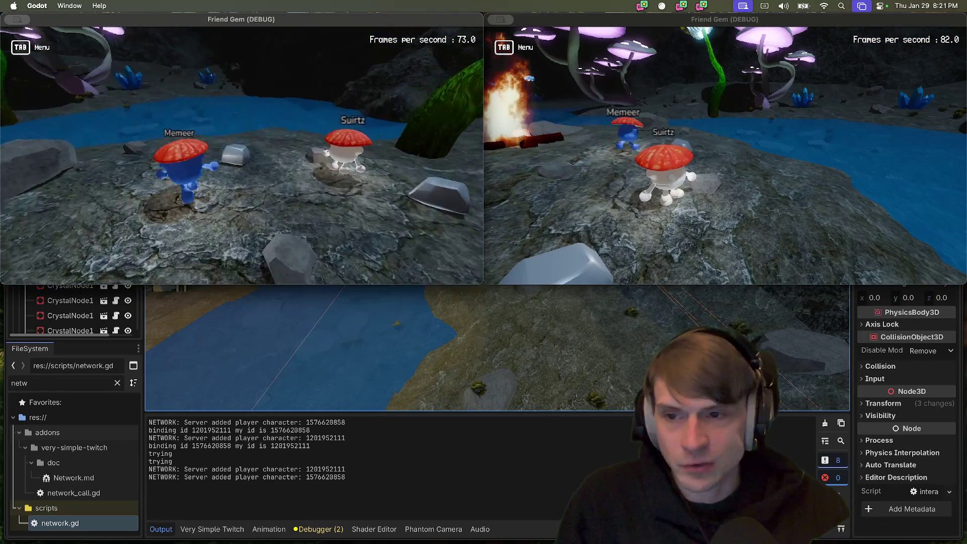
pyautogui.press('w')
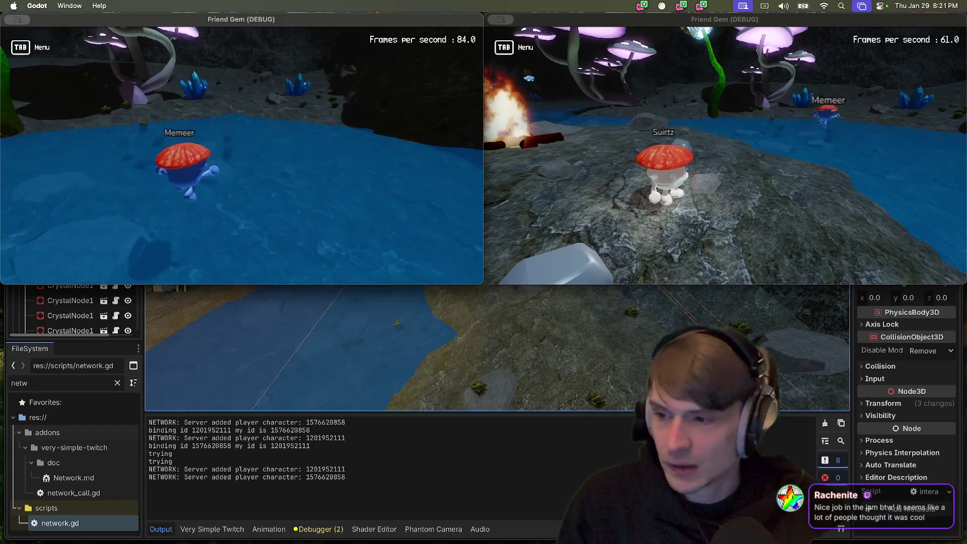
pyautogui.press('s')
pyautogui.press('s')
pyautogui.press('d')
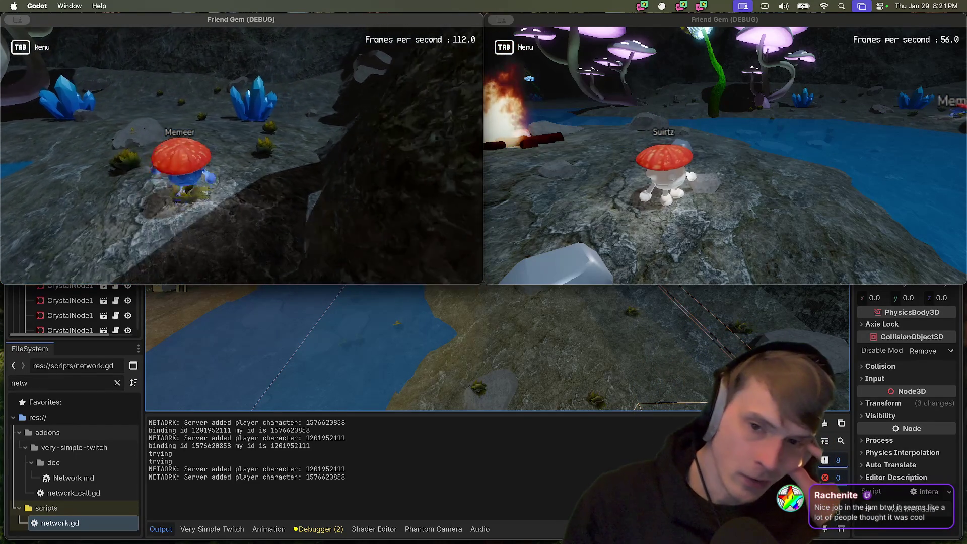
pyautogui.press('a')
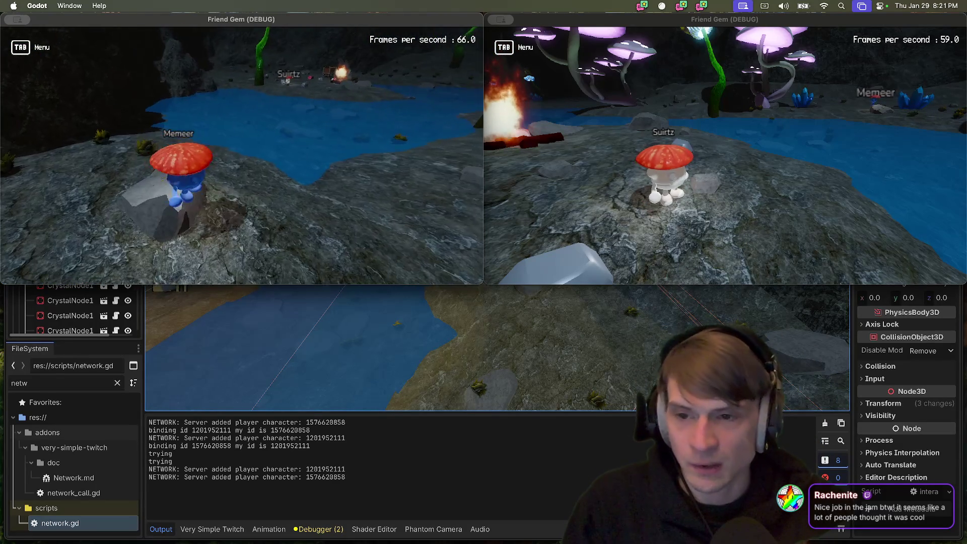
pyautogui.press('d')
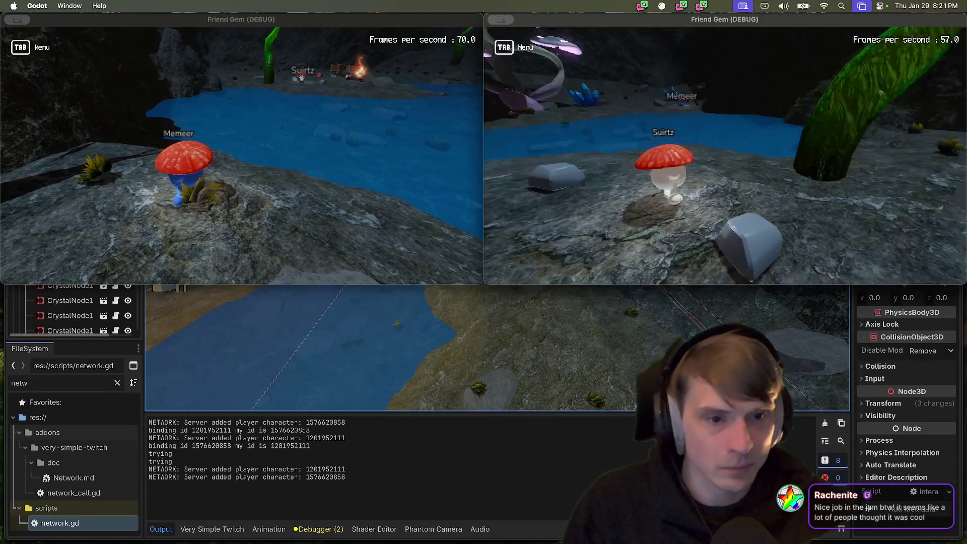
pyautogui.press('d')
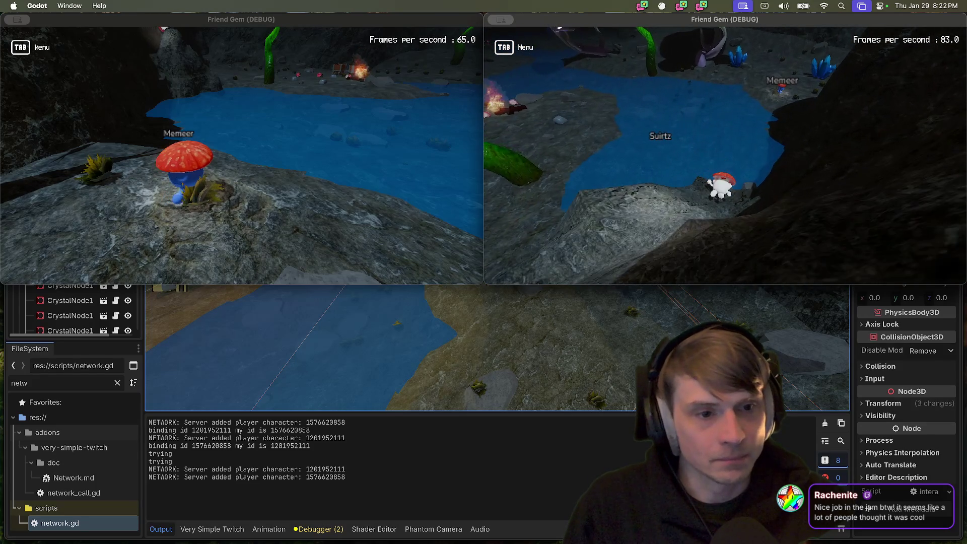
pyautogui.press('s')
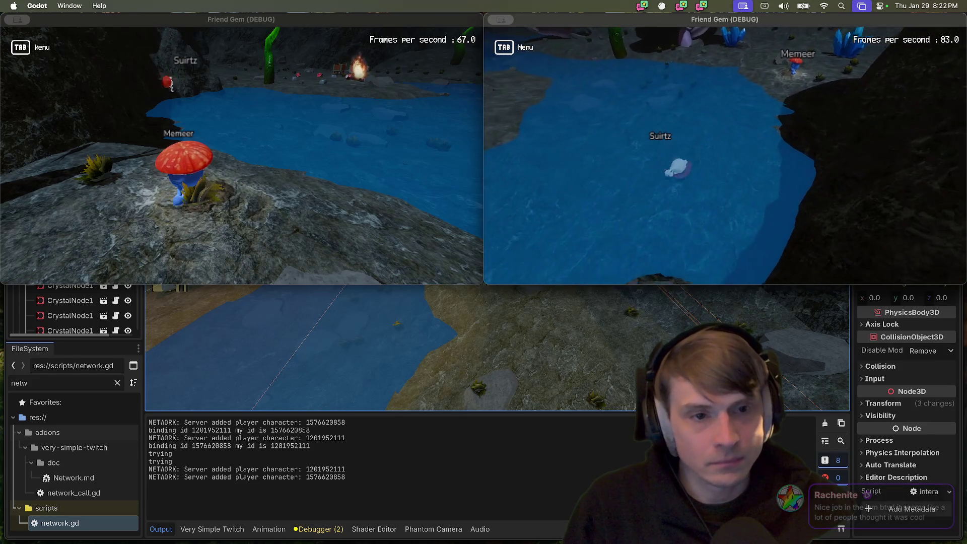
# Swim the left player toward the other, open the right window's in-game menu, then close both windows
pyautogui.press('super+grave')
pyautogui.press('w')
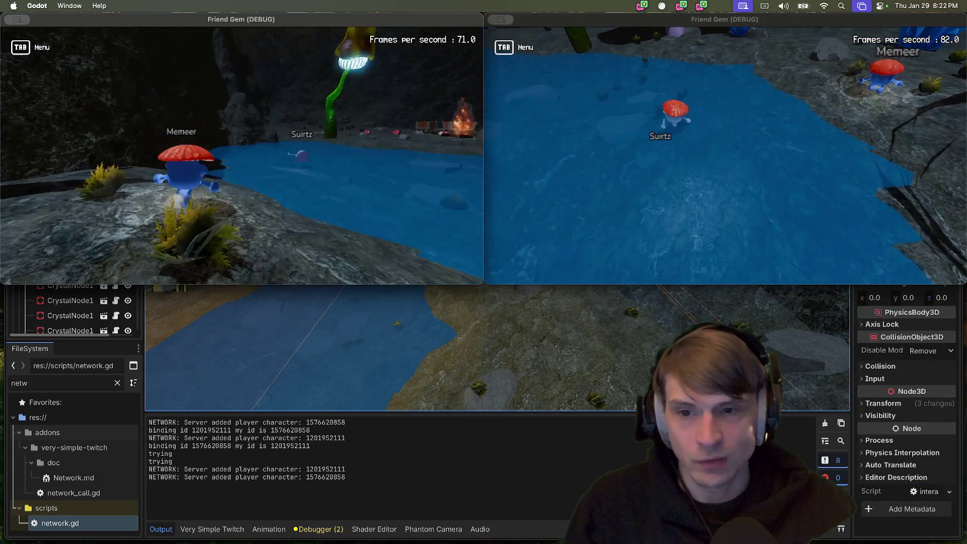
pyautogui.press('w')
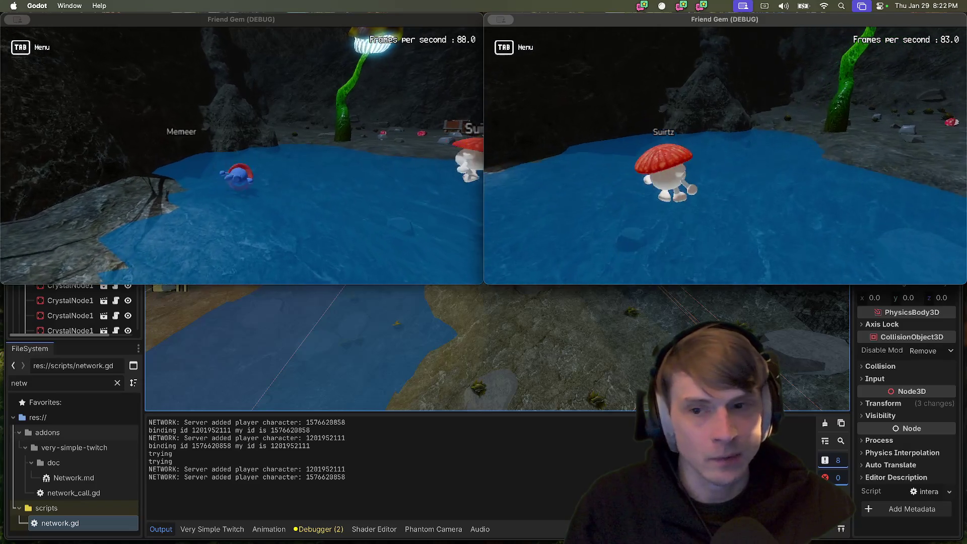
pyautogui.press('w')
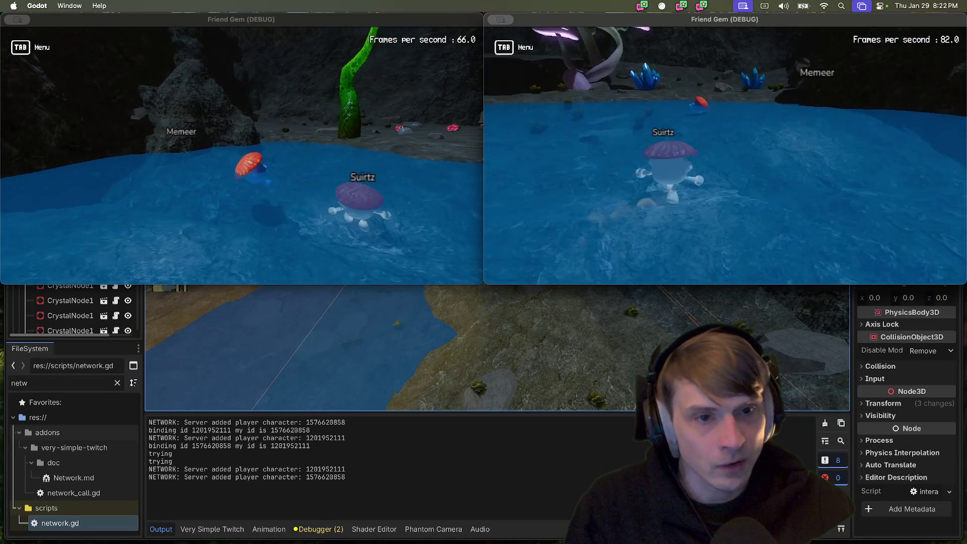
pyautogui.press('w')
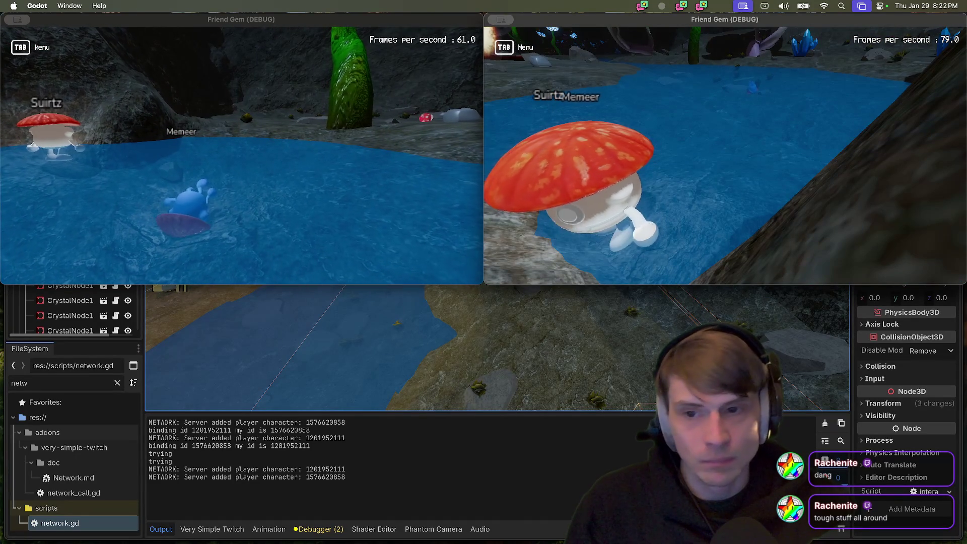
pyautogui.press('Tab')
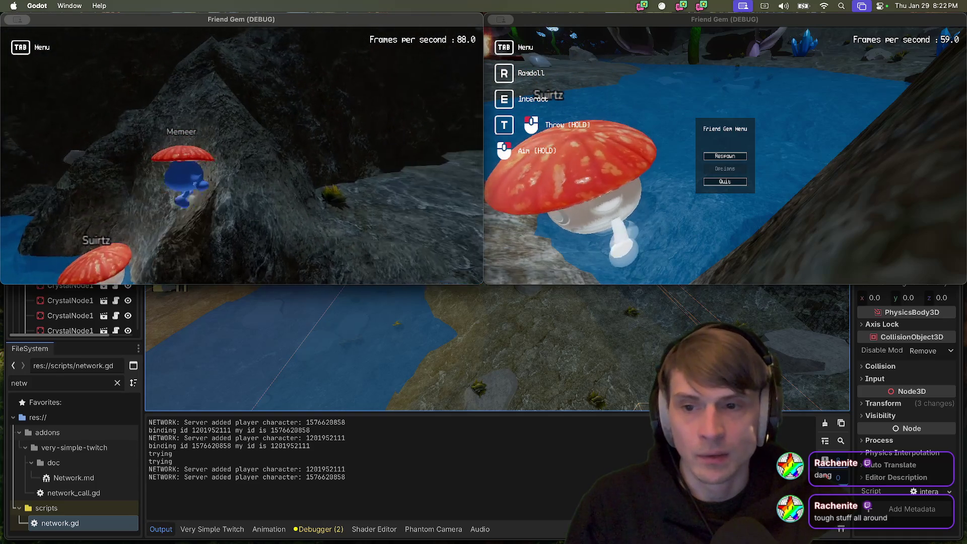
pyautogui.press('super+period')
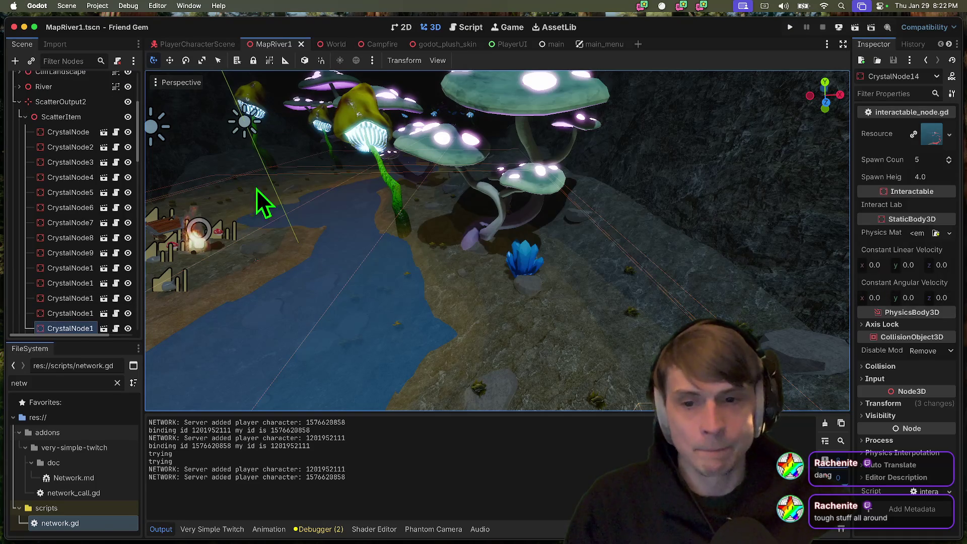
# Collapse the ScatterOutput2, EnvironmentObjects and RiverLandscape branches in the Scene tree
pyautogui.moveTo(65, 340); pyautogui.dragTo(64, 378)
pyautogui.scroll(5, 56, 327)
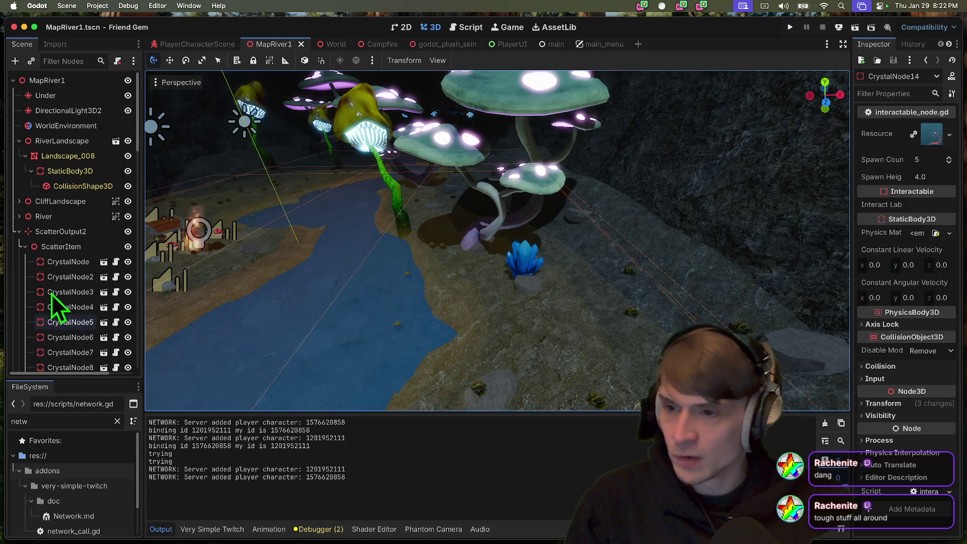
pyautogui.click(19, 232)
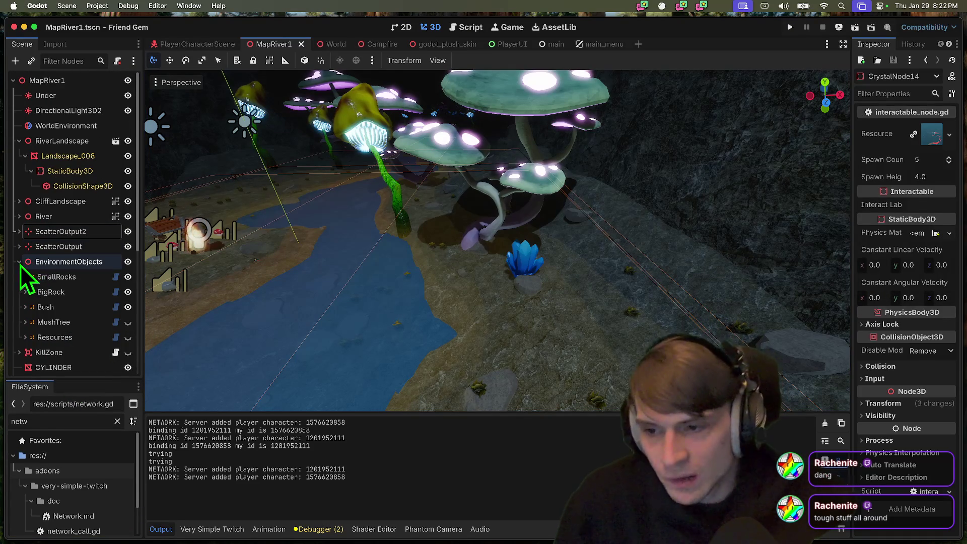
pyautogui.click(21, 262)
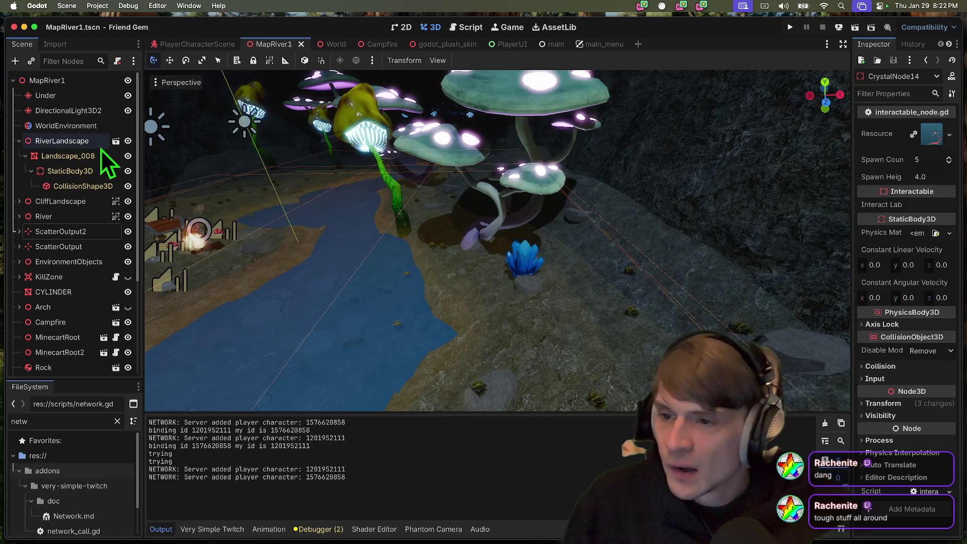
pyautogui.click(28, 141)
pyautogui.click(19, 142)
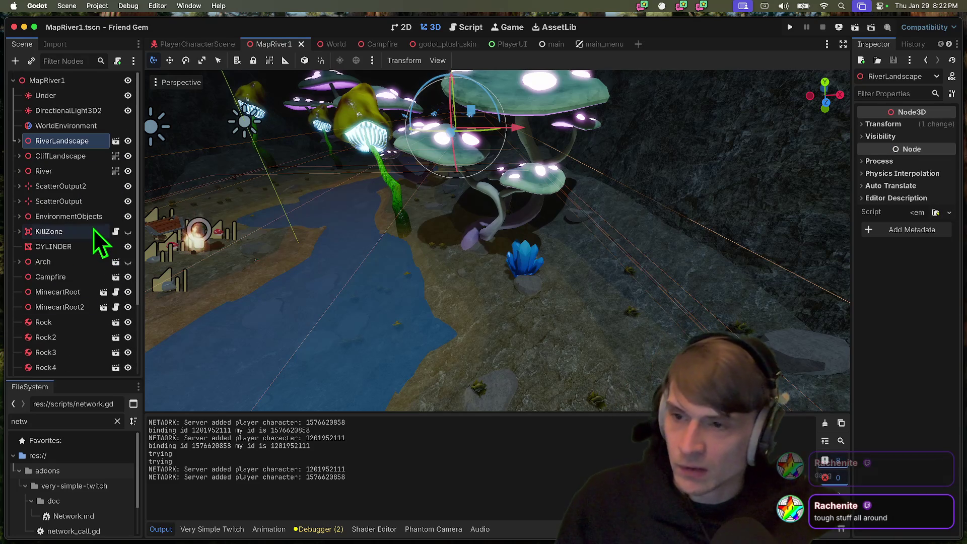
# Open PlayerCharacterScene and drag the Scene/FileSystem split down to enlarge the scene tree
pyautogui.click(221, 44)
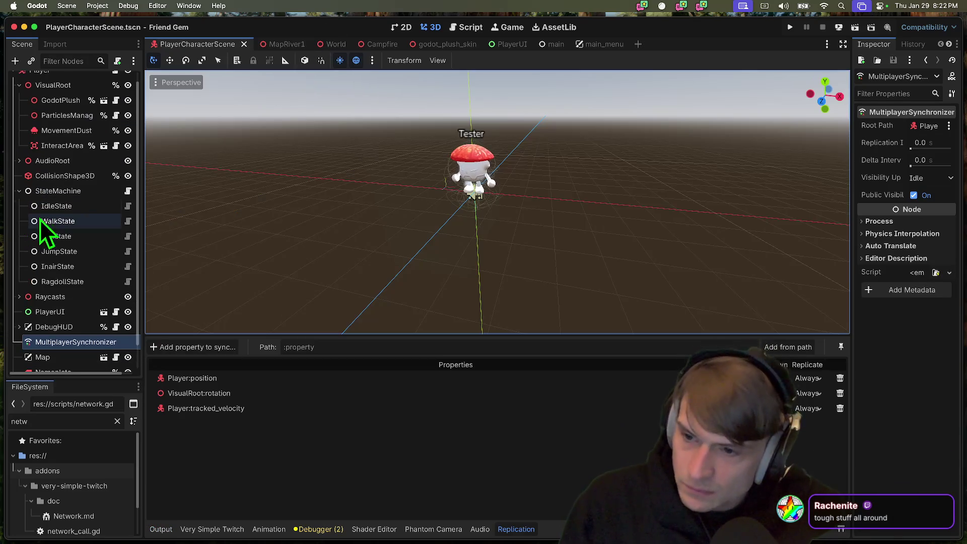
pyautogui.scroll(-1, 53, 346)
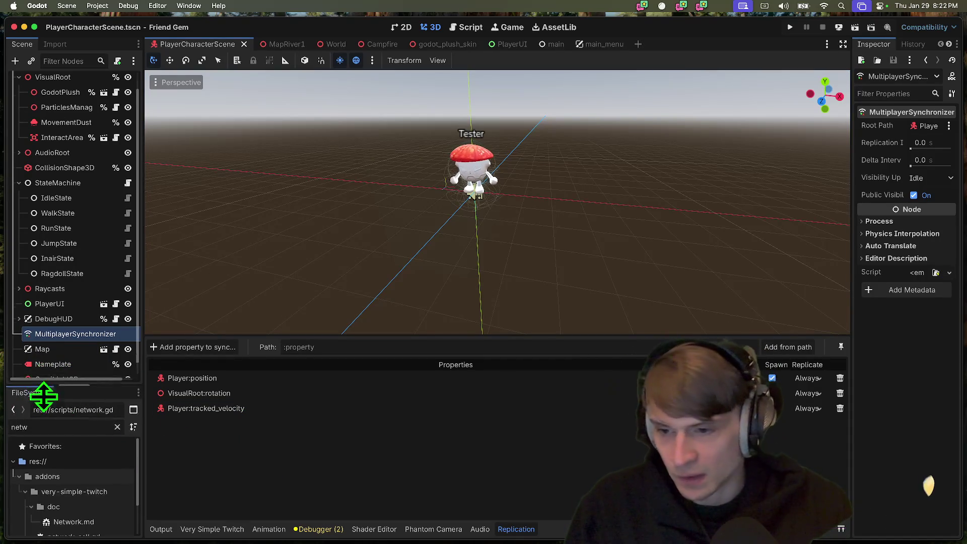
pyautogui.moveTo(40, 381); pyautogui.dragTo(90, 470)
pyautogui.moveTo(318, 538)
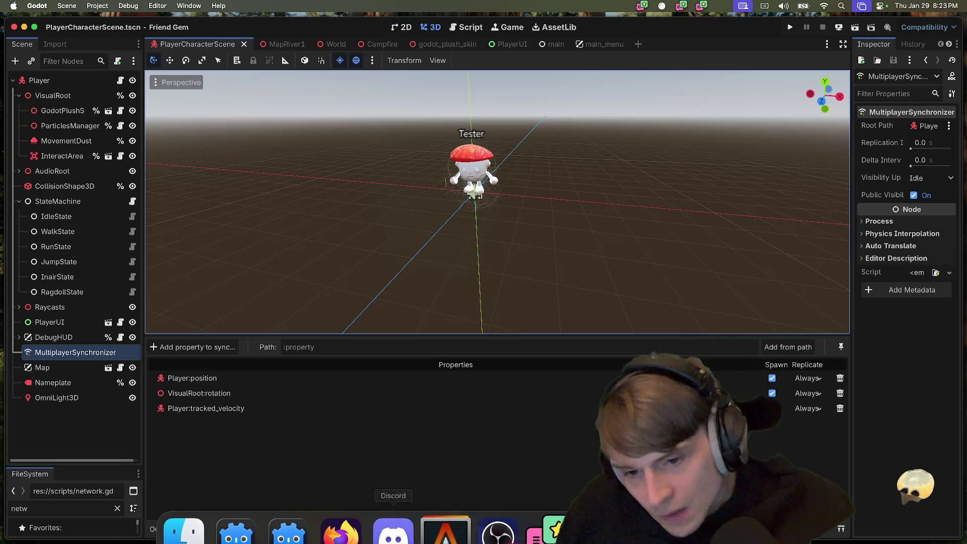
pyautogui.click(339, 509)
# Load github.com in a new Firefox tab
pyautogui.press('super+t')
pyautogui.write('github.com')
pyautogui.press('Return')
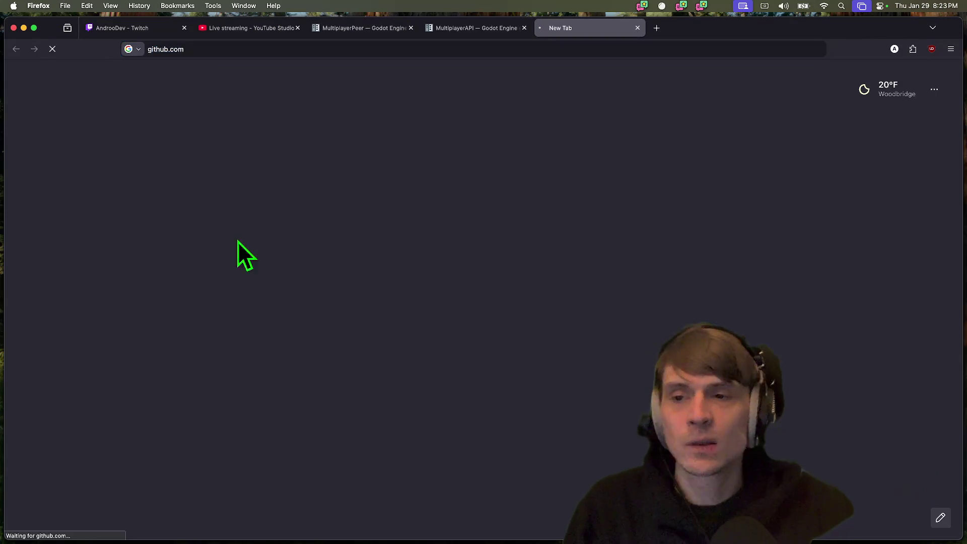
pyautogui.press('super+t')
pyautogui.hotkey('ctrl', 'shift', 'Tab')
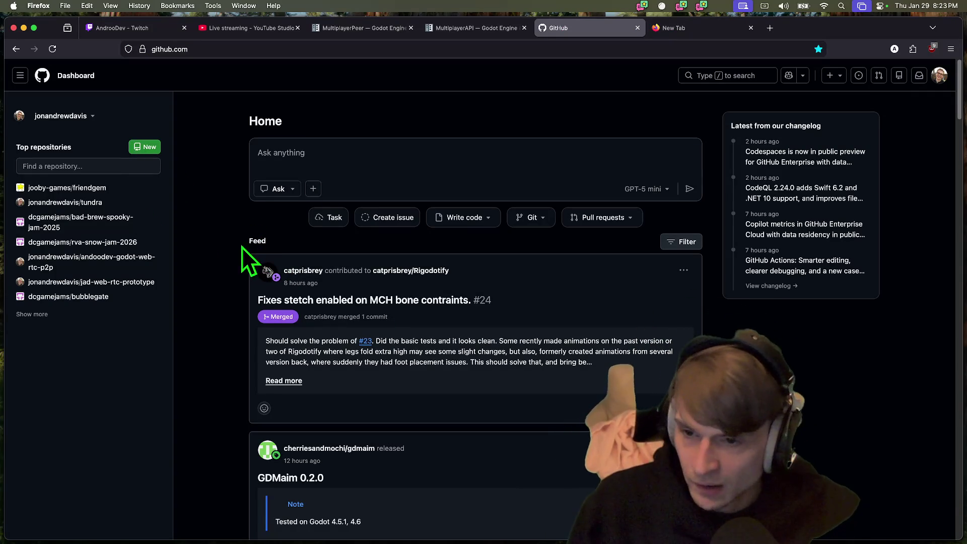
# Open the friendgem repository and look over its file list, including main.tscn
pyautogui.click(99, 189)
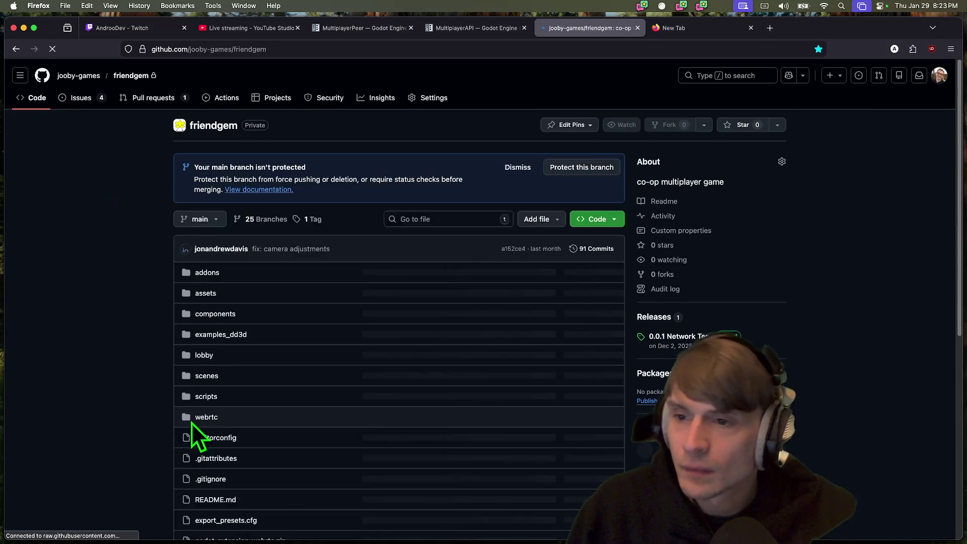
pyautogui.scroll(-5, 114, 395)
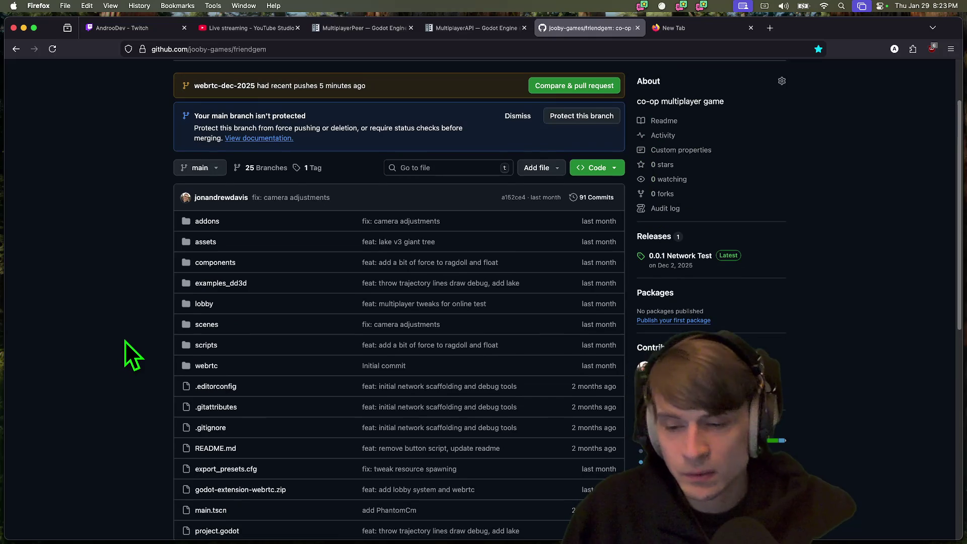
pyautogui.scroll(-2, 125, 341)
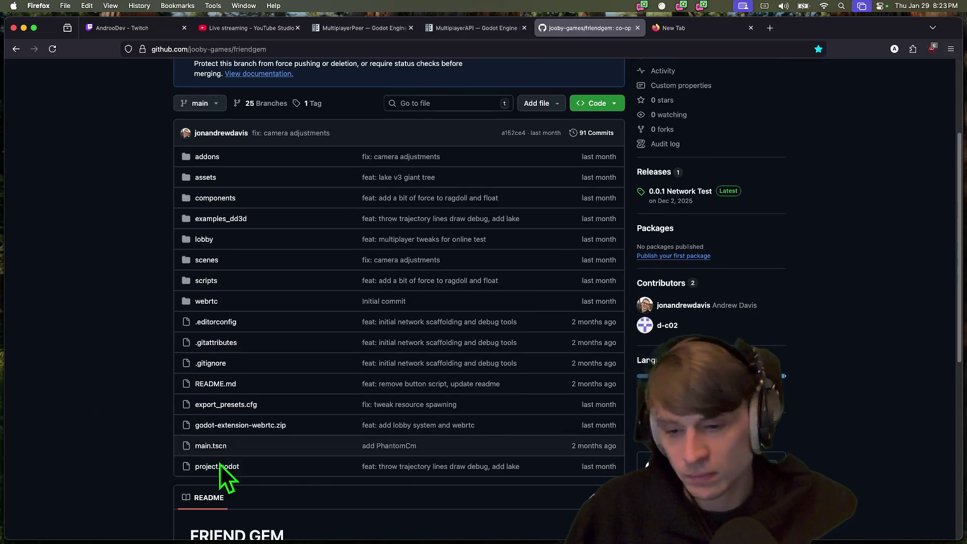
pyautogui.scroll(1, 312, 403)
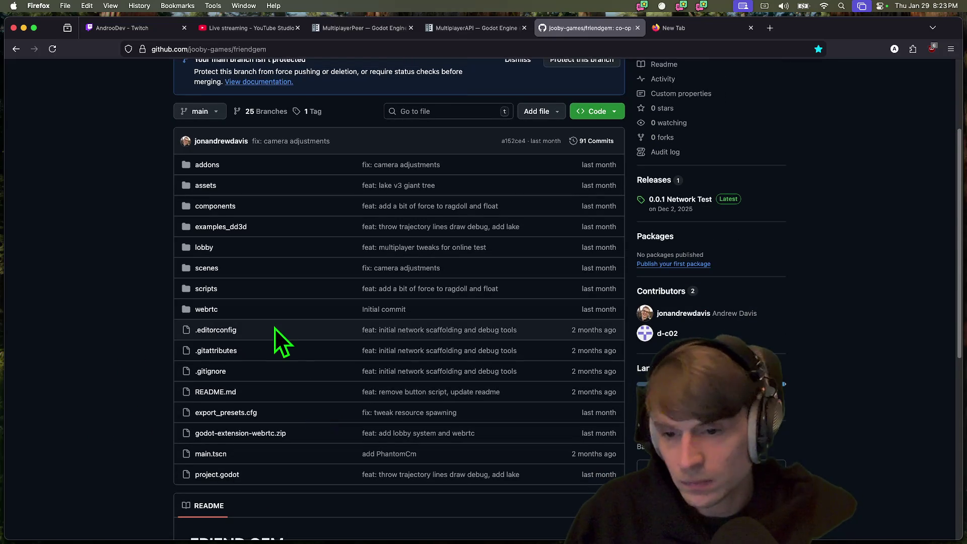
pyautogui.scroll(-1, 356, 448)
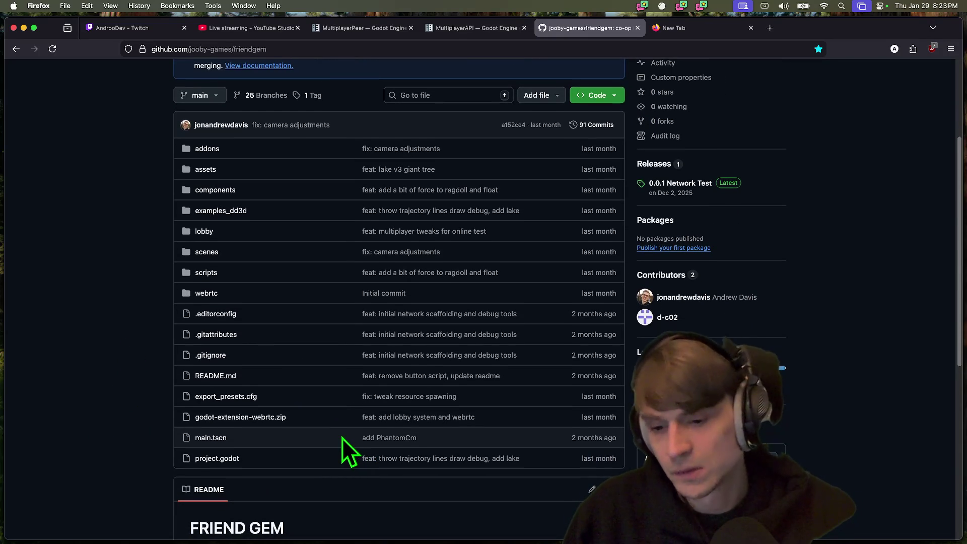
pyautogui.tripleClick(342, 437)
pyautogui.click(334, 445)
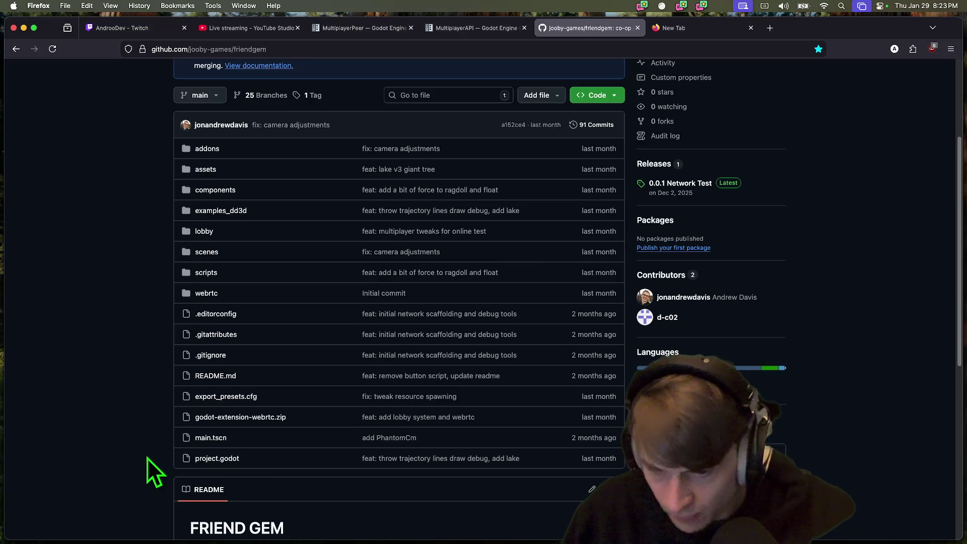
pyautogui.scroll(2, 158, 410)
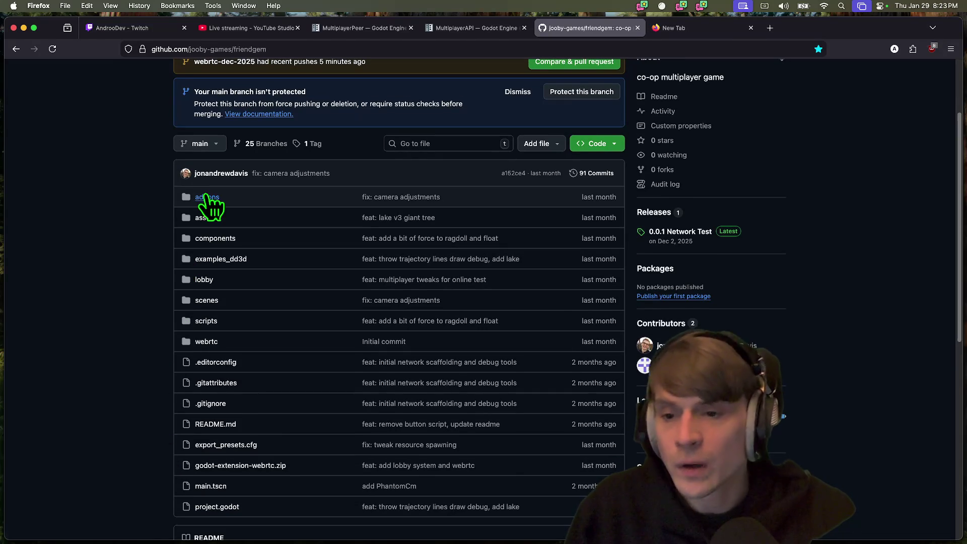
# Browse components > scenes > player and open PlayerCharacterScene.tscn
pyautogui.doubleClick(216, 234)
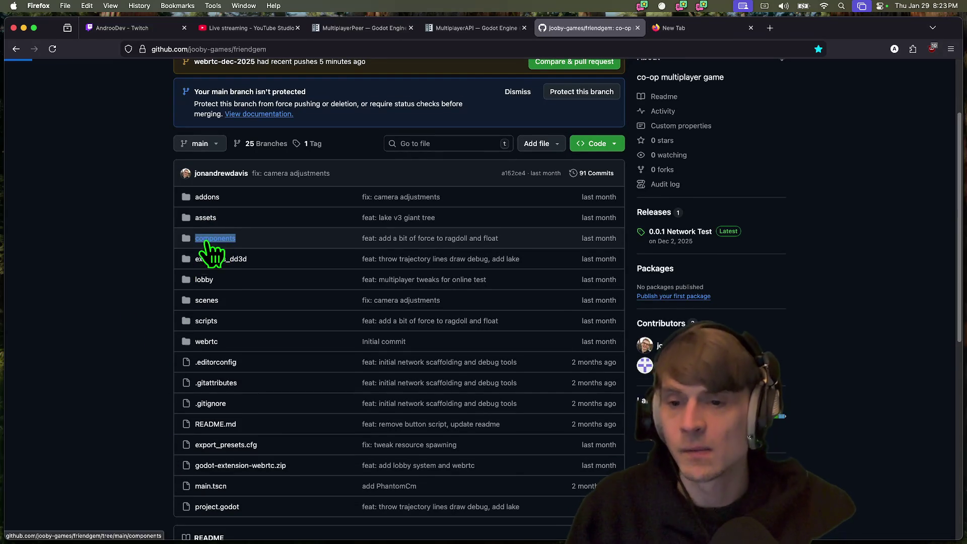
pyautogui.click(216, 238)
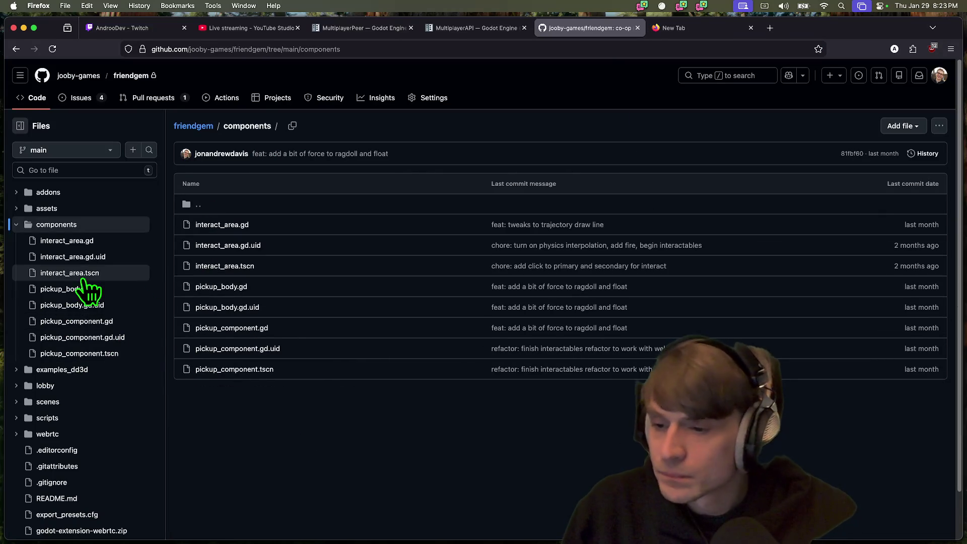
pyautogui.scroll(-2, 95, 398)
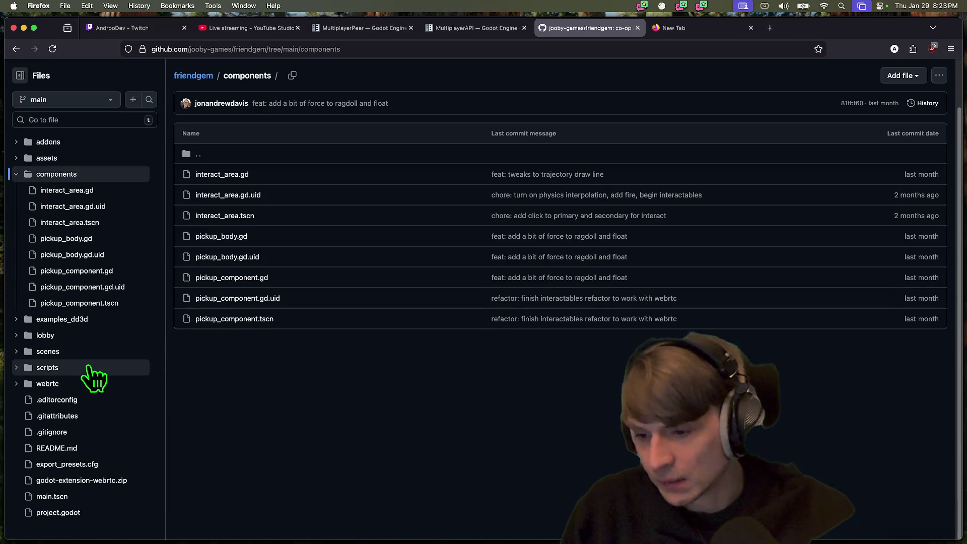
pyautogui.click(96, 353)
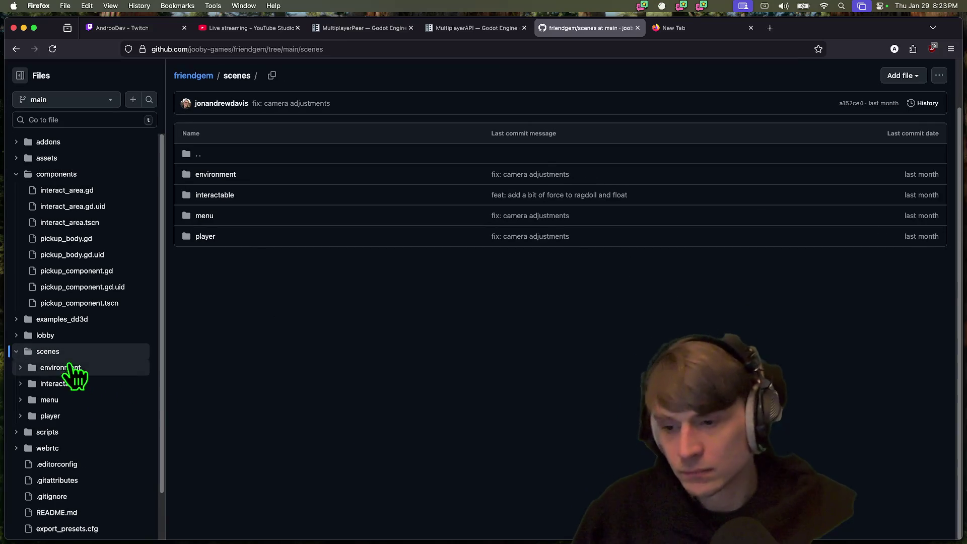
pyautogui.click(100, 417)
pyautogui.scroll(-5, 107, 390)
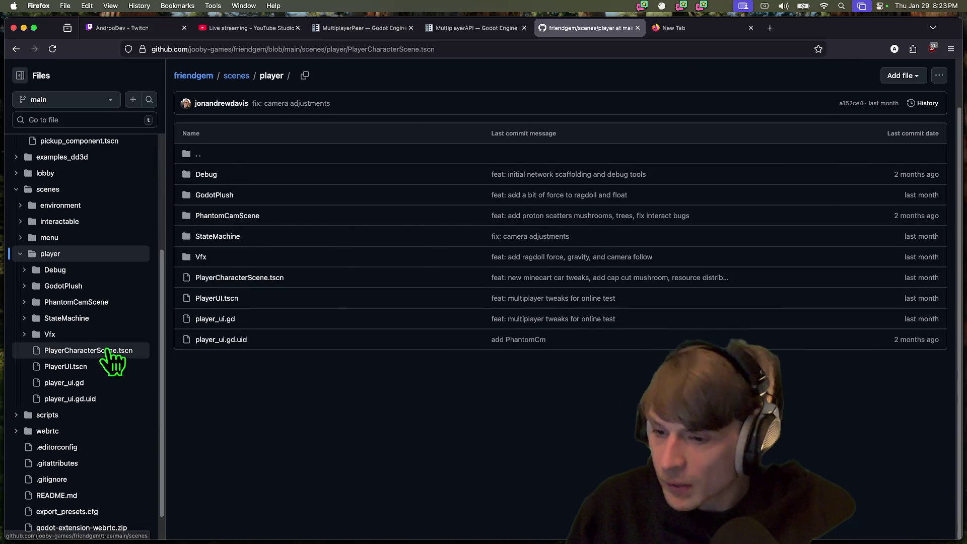
pyautogui.click(101, 353)
pyautogui.scroll(-5, 499, 395)
# Search the file for "multipl", then replace the search with "sync"
pyautogui.press('cmd+f')
pyautogui.write('multipl')
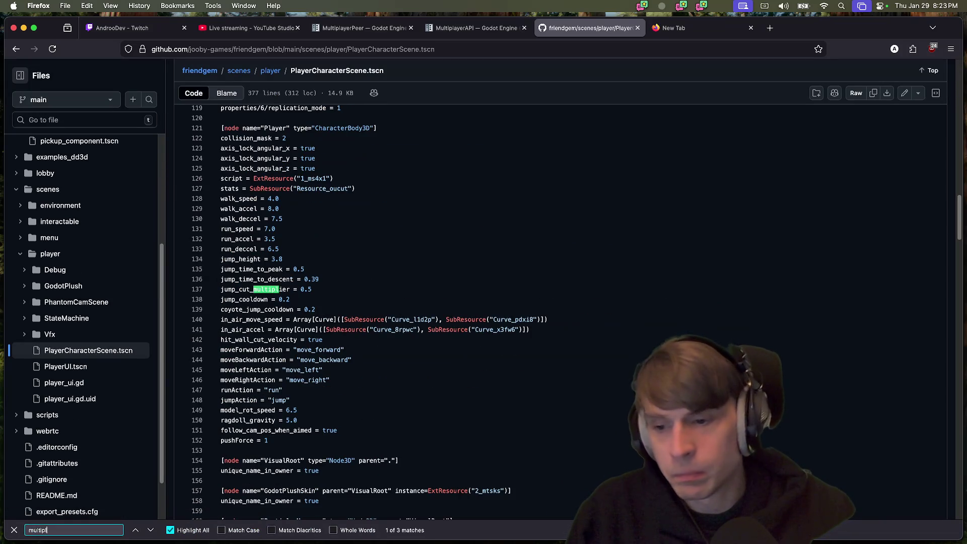
pyautogui.press('Return')
pyautogui.press('Return')
pyautogui.press('cmd+a')
pyautogui.write('sync')
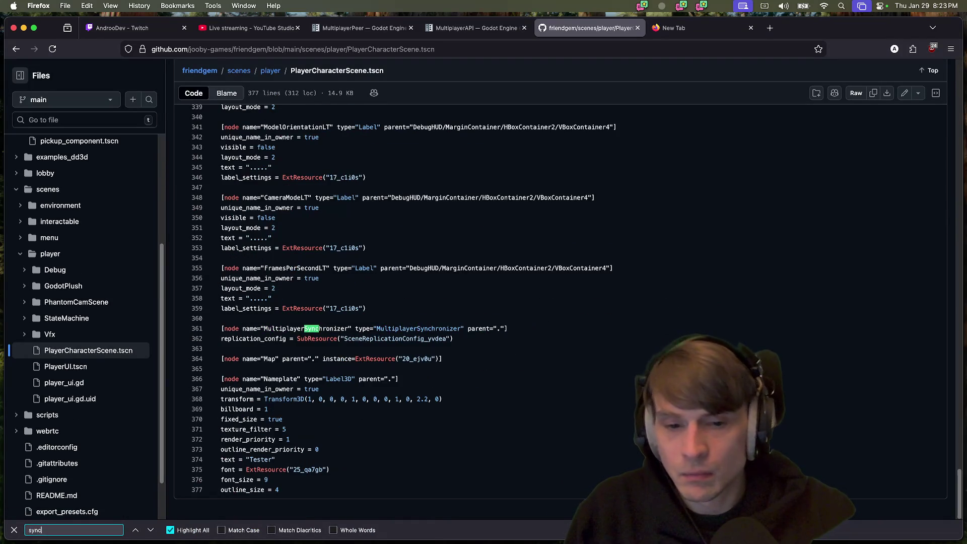
# Jump to where SceneReplicationConfig_yvdea is defined, then switch to Discord
pyautogui.doubleClick(398, 338)
pyautogui.press('cmd+f')
pyautogui.press('Return')
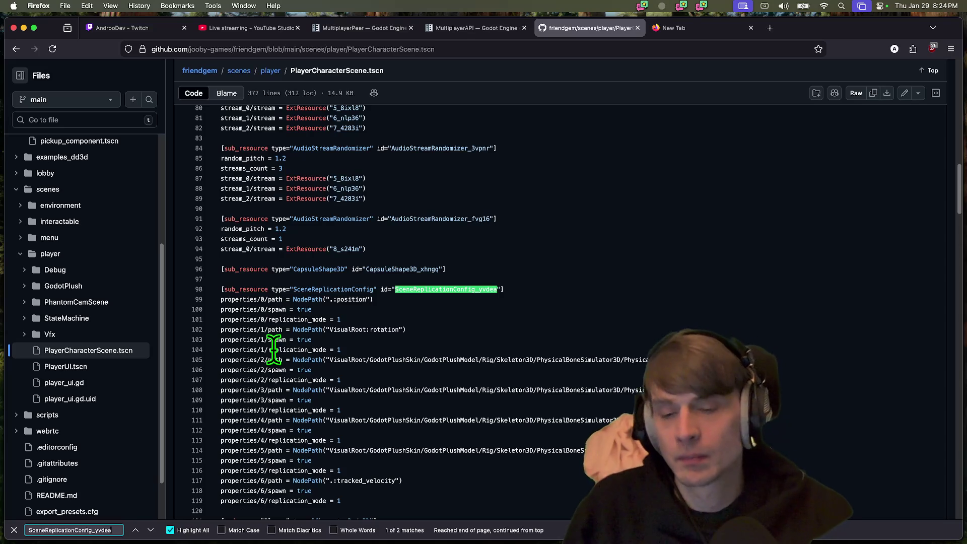
pyautogui.press('super+Tab')
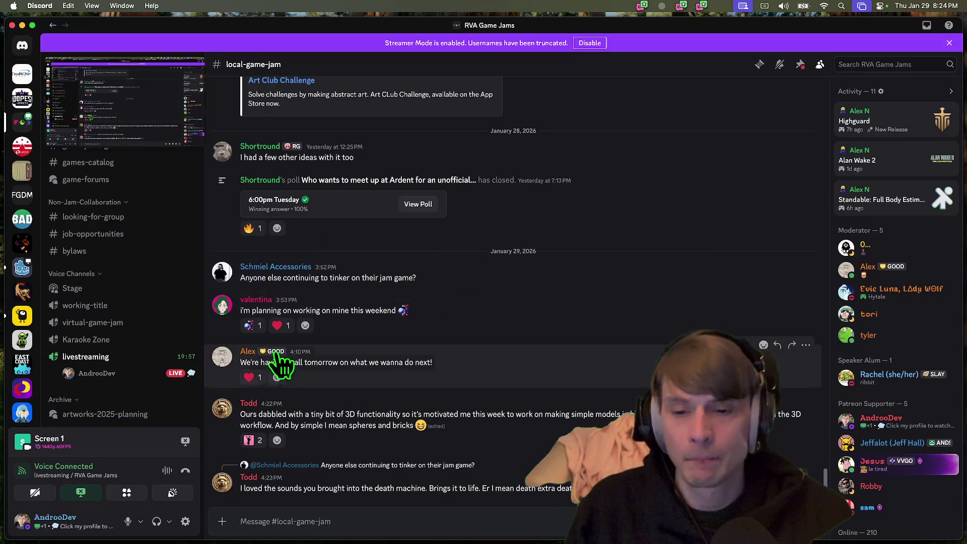
# Switch back to the GitHub file in Firefox, select line 114, and open a new tab
pyautogui.press('super+Tab')
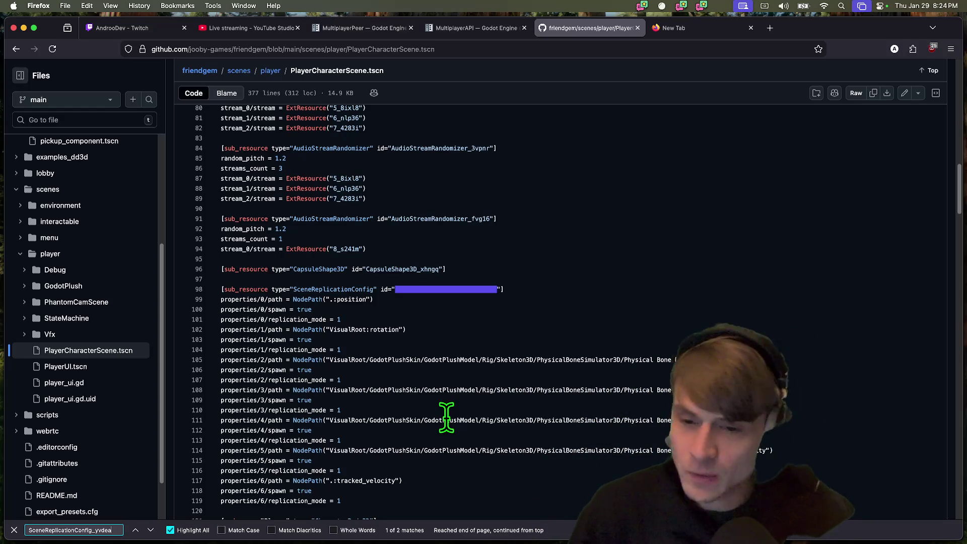
pyautogui.tripleClick(464, 450)
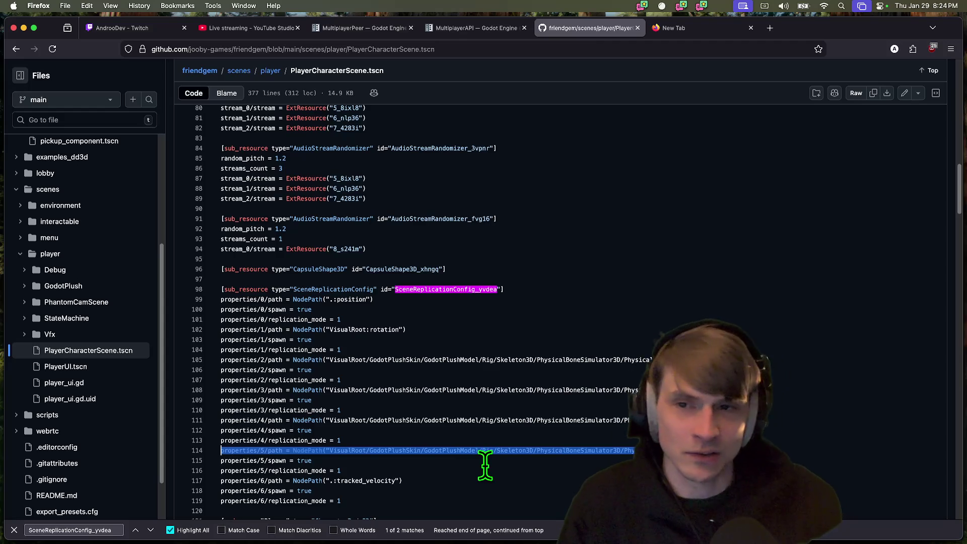
pyautogui.press('super+t')
# Load the itch.io homepage, glance at the user's profile page, then go back
pyautogui.write('itch.io/')
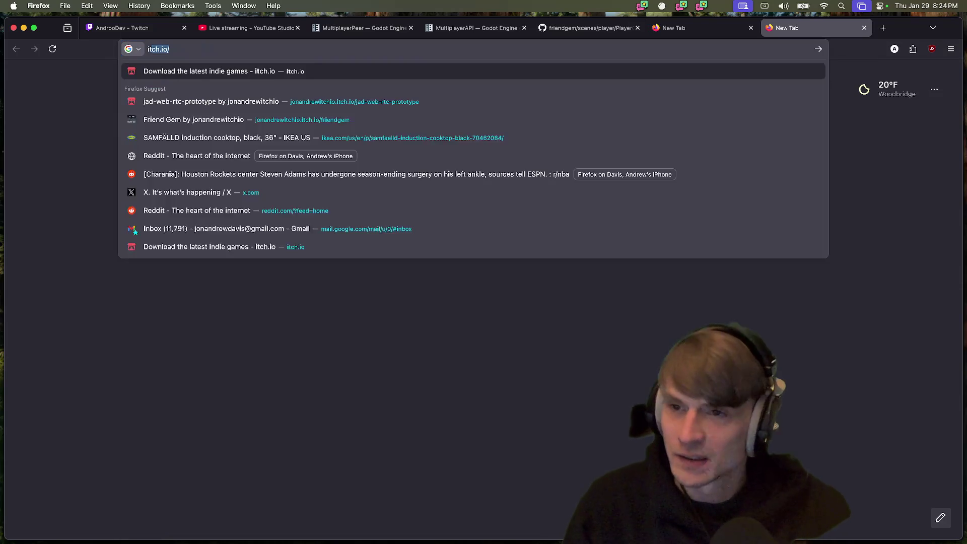
pyautogui.press('Return')
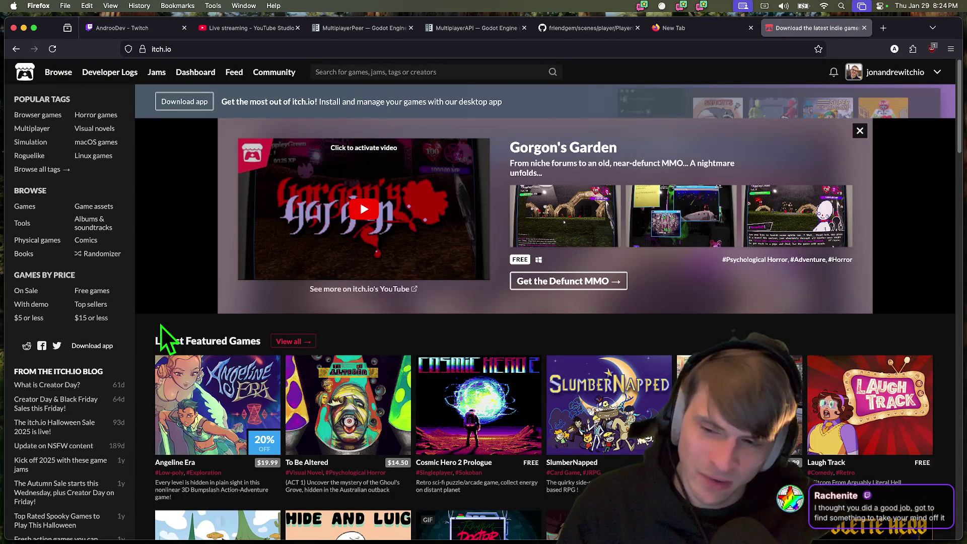
pyautogui.click(895, 72)
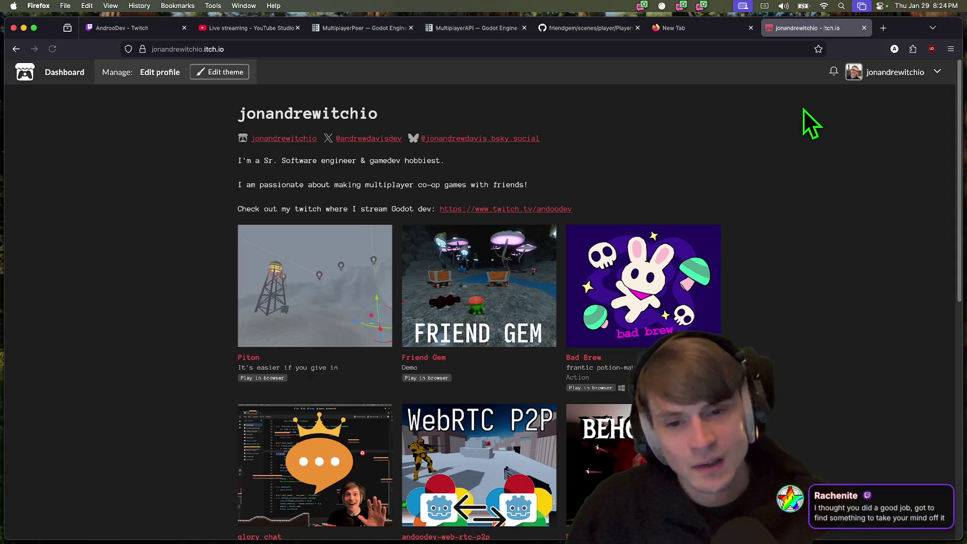
pyautogui.scroll(-3, 131, 300)
pyautogui.scroll(3, 151, 202)
pyautogui.press('super+Left')
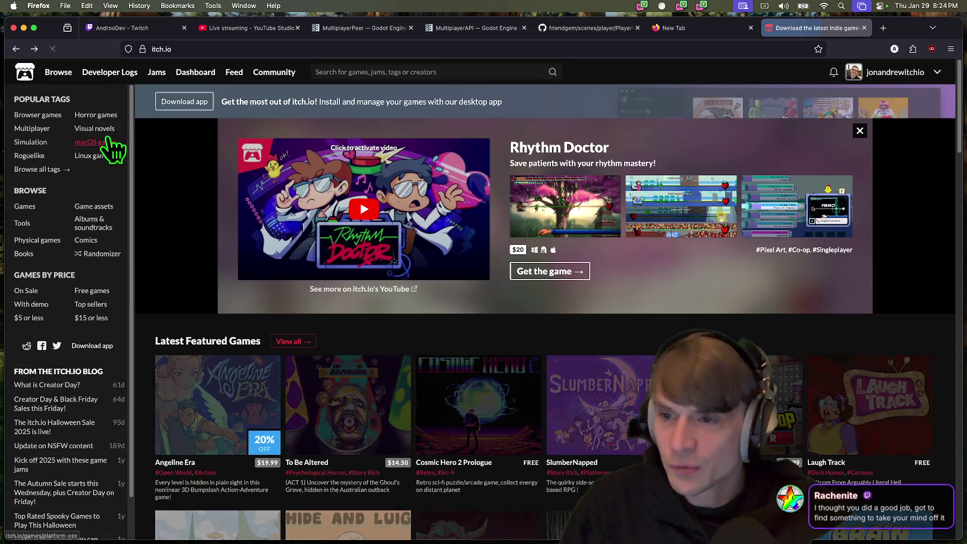
# Open itch.io's full tags list (No AI, 2D, Horror, Pixel Art), then return to Godot
pyautogui.moveTo(50, 75)
pyautogui.click(263, 263)
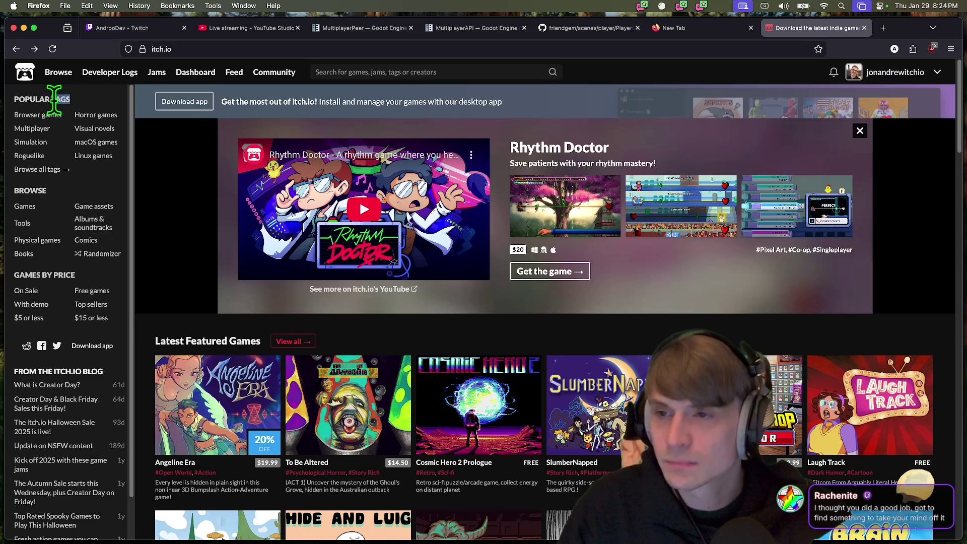
pyautogui.click(427, 72)
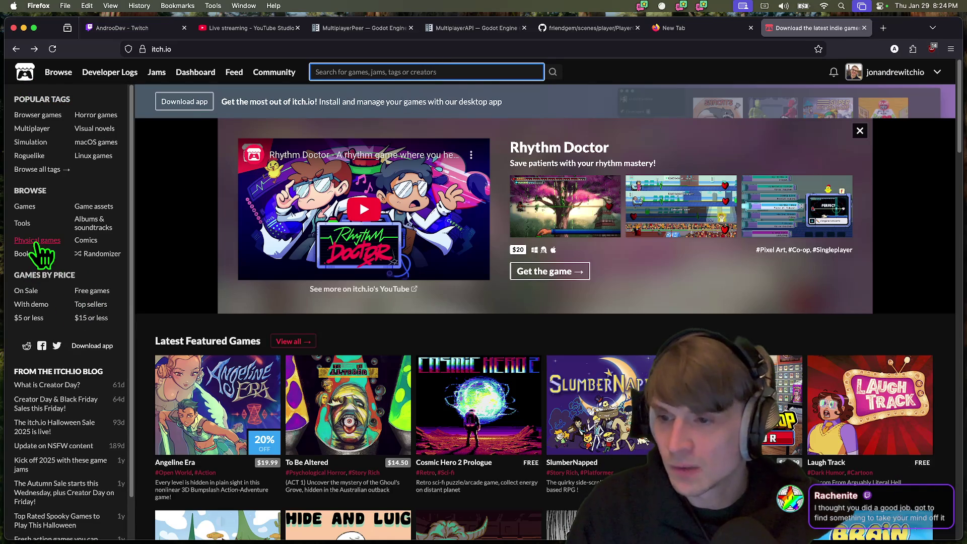
pyautogui.click(38, 171)
pyautogui.click(436, 71)
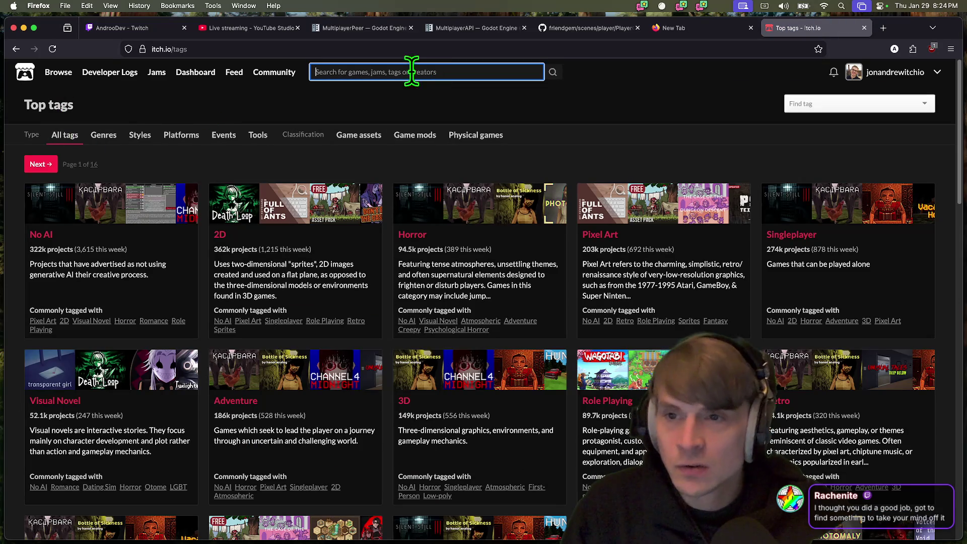
pyautogui.moveTo(61, 76)
pyautogui.press('super+Tab')
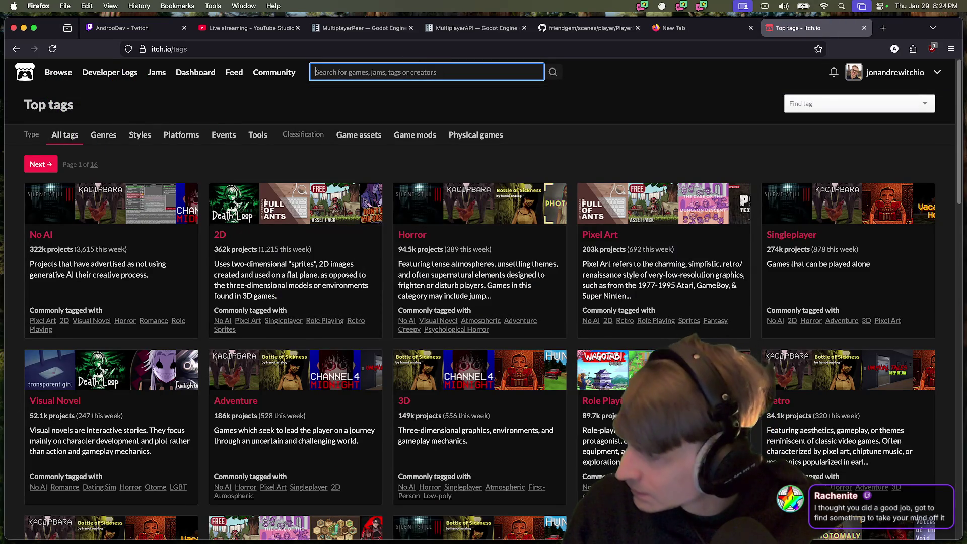
pyautogui.press('super+Tab')
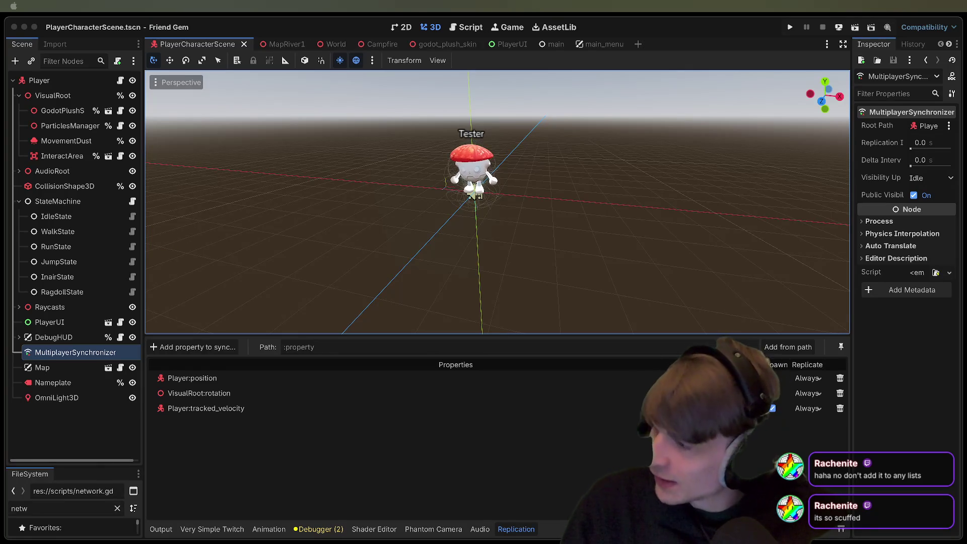
# Move from Discord to the Squish itch.io page in Firefox and run the game
pyautogui.press('super+Tab')
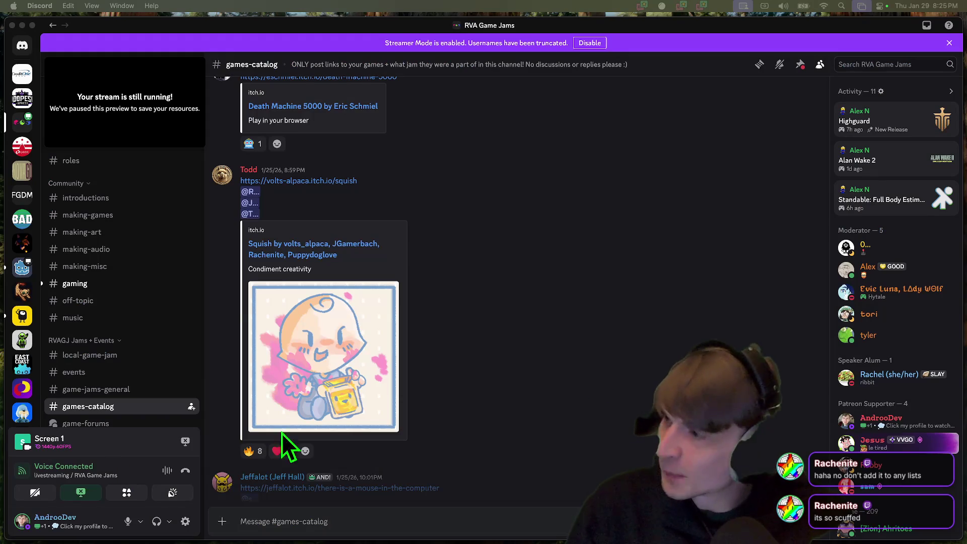
pyautogui.press('super+Tab')
pyautogui.click(454, 395)
pyautogui.scroll(-3, 905, 312)
pyautogui.scroll(1, 904, 309)
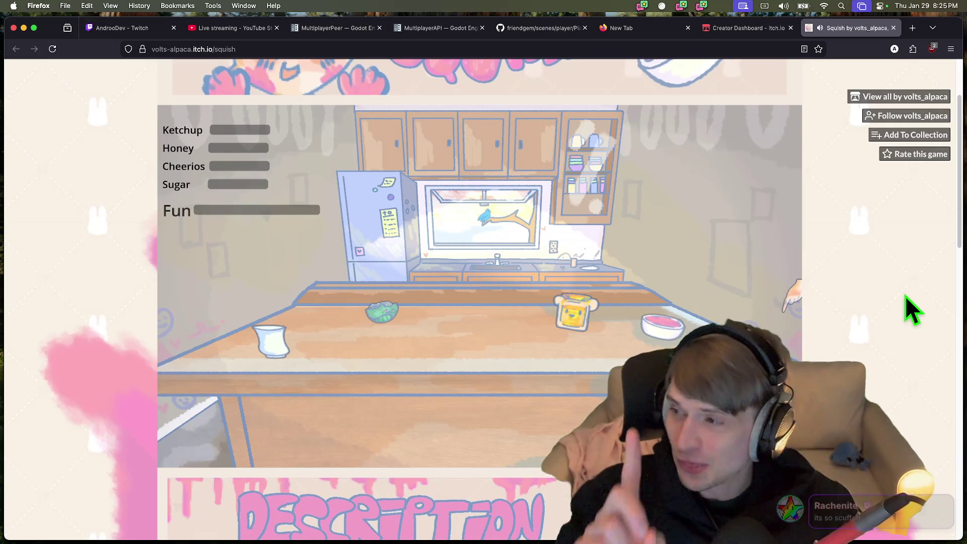
# Play Squish by pouring honey, spilling cheerios and sugar, and moving cups and bowls
pyautogui.click(572, 320)
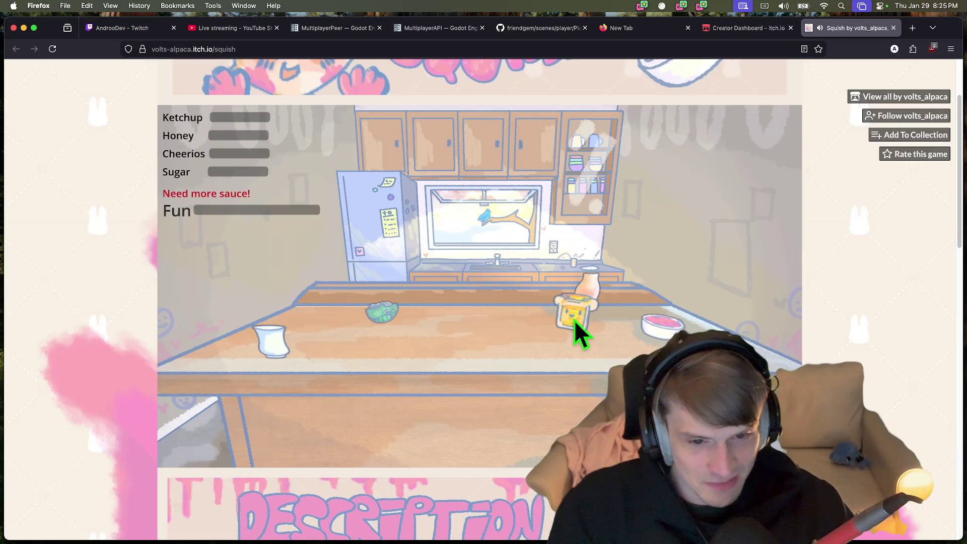
pyautogui.click(568, 316)
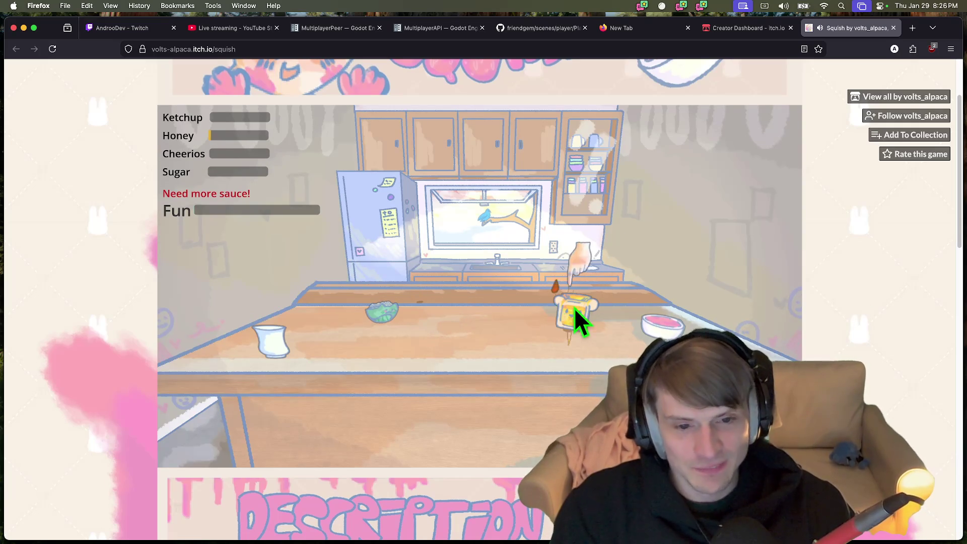
pyautogui.moveTo(570, 326)
pyautogui.mouseDown()
pyautogui.moveTo(603, 329)
pyautogui.moveTo(450, 348)
pyautogui.moveTo(473, 318)
pyautogui.moveTo(554, 334)
pyautogui.mouseUp()
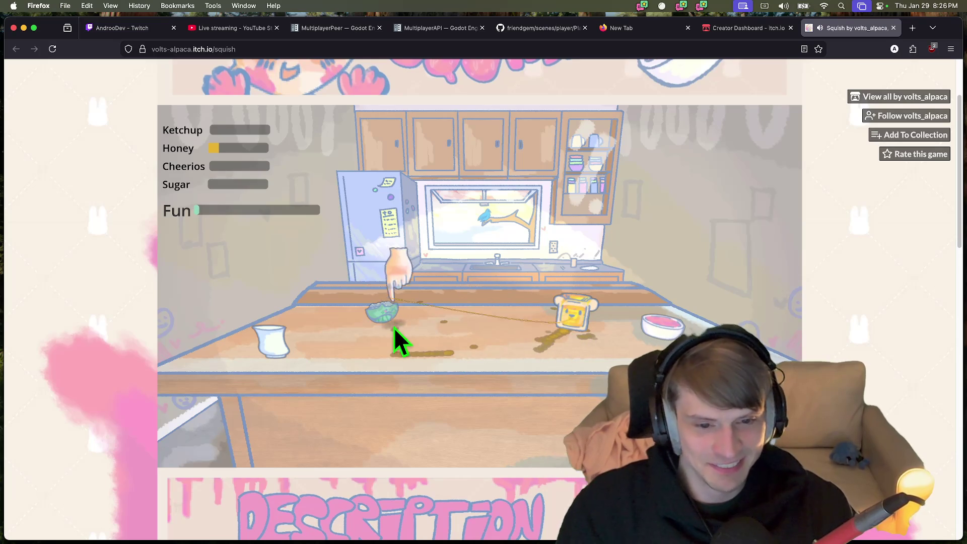
pyautogui.moveTo(385, 319)
pyautogui.mouseDown()
pyautogui.moveTo(340, 322)
pyautogui.moveTo(245, 265)
pyautogui.mouseUp()
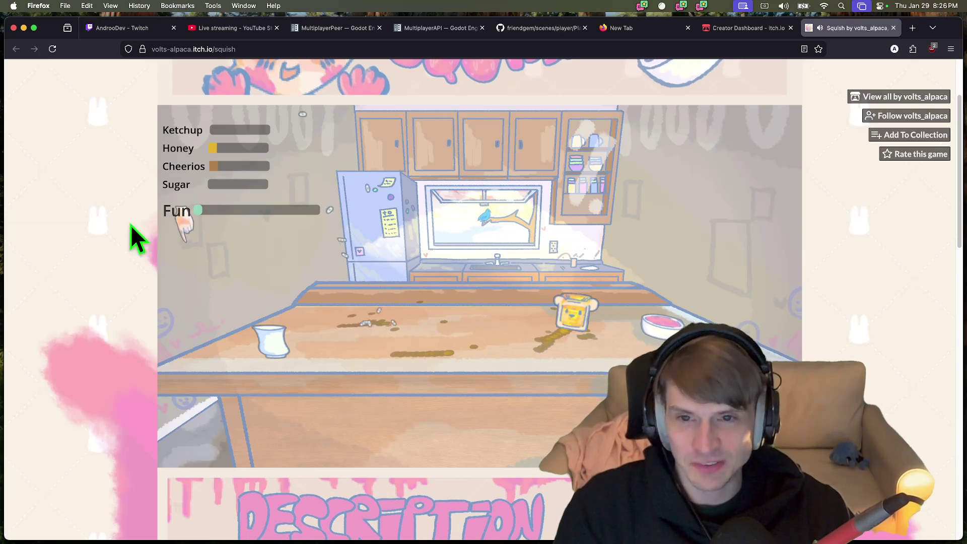
pyautogui.moveTo(248, 321)
pyautogui.mouseDown()
pyautogui.moveTo(274, 360)
pyautogui.moveTo(269, 349)
pyautogui.moveTo(306, 348)
pyautogui.moveTo(260, 365)
pyautogui.moveTo(325, 326)
pyautogui.mouseUp()
pyautogui.moveTo(387, 326)
pyautogui.mouseDown()
pyautogui.moveTo(380, 355)
pyautogui.moveTo(514, 339)
pyautogui.moveTo(453, 335)
pyautogui.moveTo(582, 346)
pyautogui.moveTo(673, 322)
pyautogui.moveTo(639, 346)
pyautogui.moveTo(425, 324)
pyautogui.moveTo(443, 335)
pyautogui.moveTo(337, 340)
pyautogui.moveTo(401, 353)
pyautogui.moveTo(736, 330)
pyautogui.moveTo(675, 347)
pyautogui.moveTo(579, 337)
pyautogui.moveTo(606, 327)
pyautogui.moveTo(502, 360)
pyautogui.moveTo(406, 341)
pyautogui.moveTo(415, 334)
pyautogui.moveTo(587, 371)
pyautogui.moveTo(535, 327)
pyautogui.mouseUp()
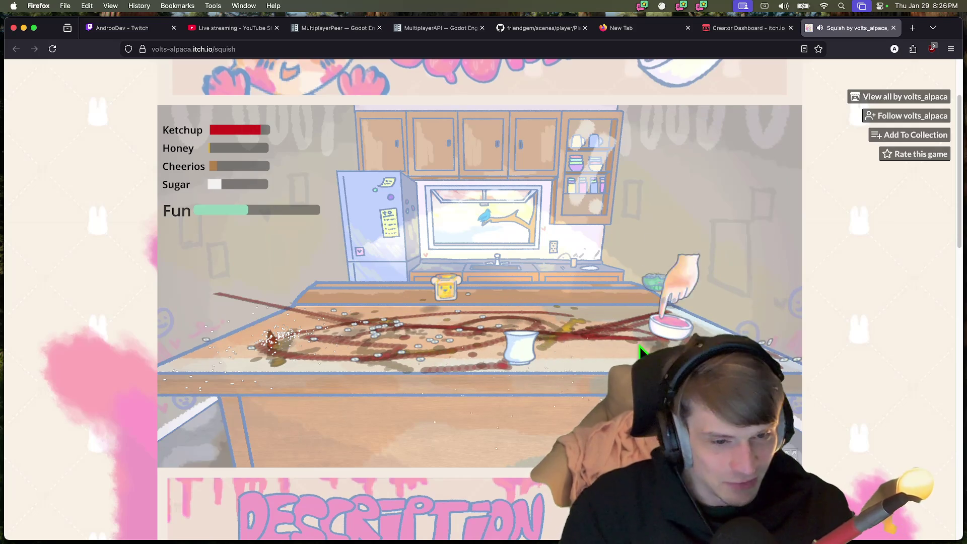
pyautogui.moveTo(515, 374)
pyautogui.mouseDown()
pyautogui.moveTo(515, 362)
pyautogui.moveTo(425, 345)
pyautogui.moveTo(334, 347)
pyautogui.moveTo(367, 349)
pyautogui.mouseUp()
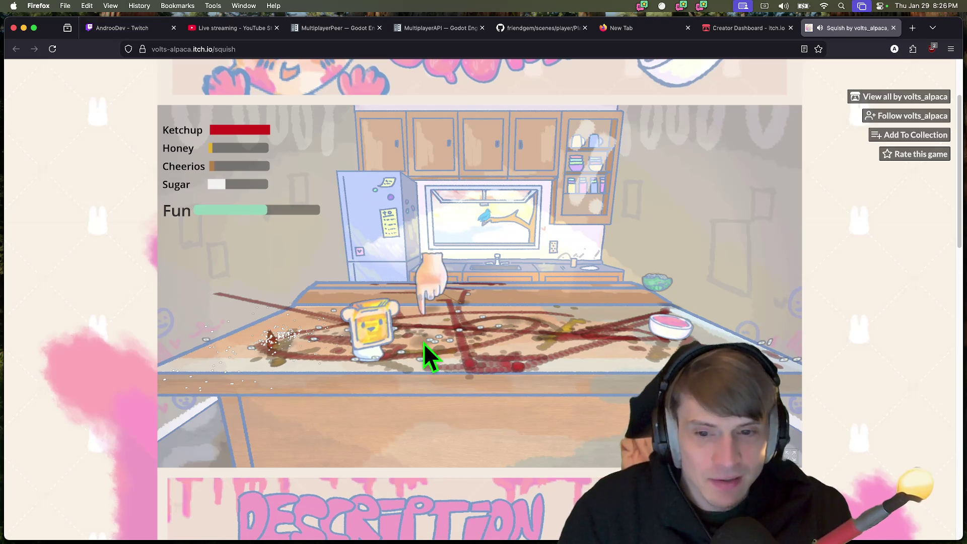
pyautogui.moveTo(378, 334)
pyautogui.mouseDown()
pyautogui.moveTo(368, 339)
pyautogui.moveTo(512, 356)
pyautogui.moveTo(731, 345)
pyautogui.moveTo(687, 335)
pyautogui.mouseUp()
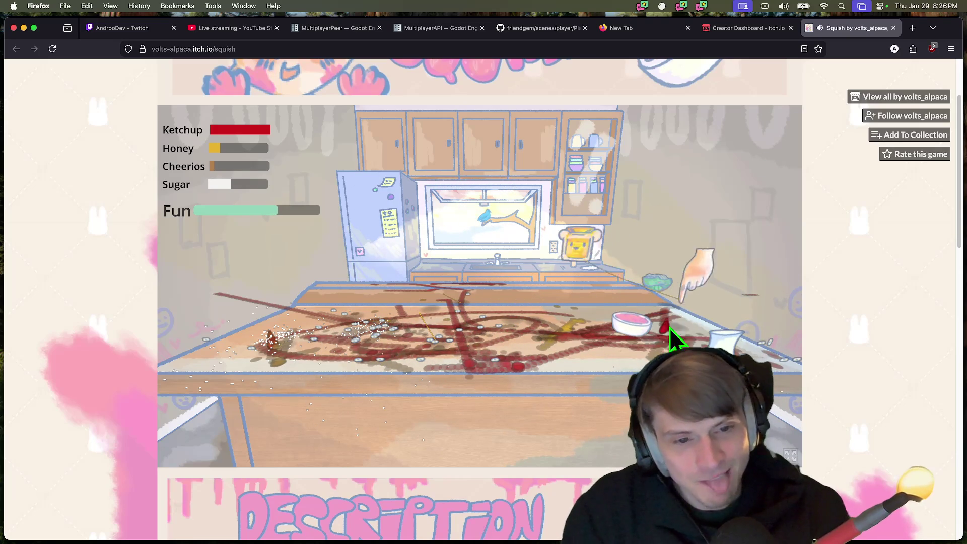
pyautogui.moveTo(543, 352)
pyautogui.mouseDown()
pyautogui.moveTo(622, 345)
pyautogui.moveTo(591, 367)
pyautogui.moveTo(715, 363)
pyautogui.moveTo(677, 367)
pyautogui.mouseUp()
pyautogui.moveTo(677, 328)
pyautogui.mouseDown()
pyautogui.moveTo(634, 336)
pyautogui.moveTo(671, 298)
pyautogui.moveTo(658, 275)
pyautogui.moveTo(649, 282)
pyautogui.moveTo(658, 311)
pyautogui.moveTo(653, 301)
pyautogui.moveTo(648, 313)
pyautogui.moveTo(678, 282)
pyautogui.moveTo(665, 334)
pyautogui.moveTo(660, 285)
pyautogui.moveTo(663, 303)
pyautogui.moveTo(519, 341)
pyautogui.moveTo(654, 307)
pyautogui.moveTo(550, 308)
pyautogui.moveTo(633, 331)
pyautogui.moveTo(500, 309)
pyautogui.moveTo(540, 319)
pyautogui.moveTo(624, 304)
pyautogui.moveTo(538, 310)
pyautogui.mouseUp()
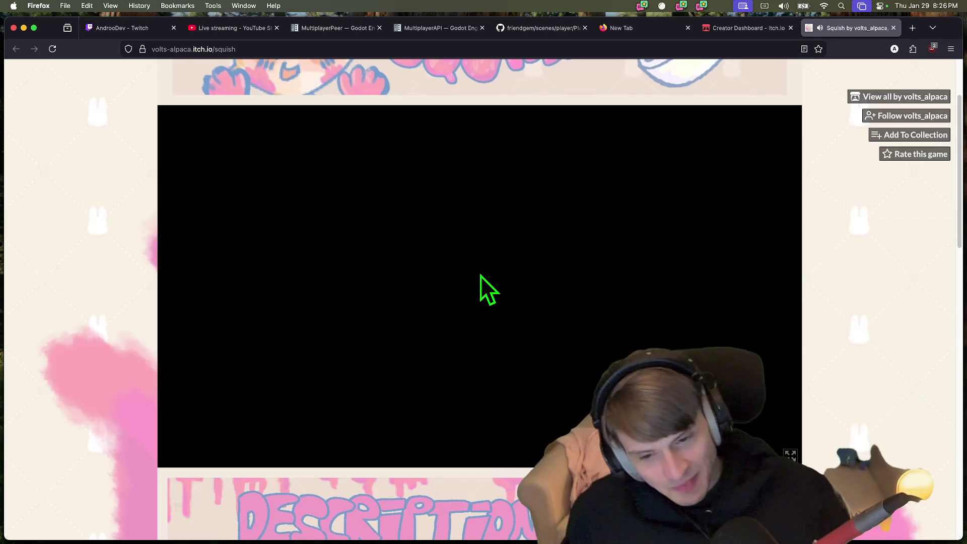
# Scroll the Squish page, then close its tab to reveal the Creator Dashboard
pyautogui.scroll(-1, 915, 409)
pyautogui.scroll(-10, 913, 410)
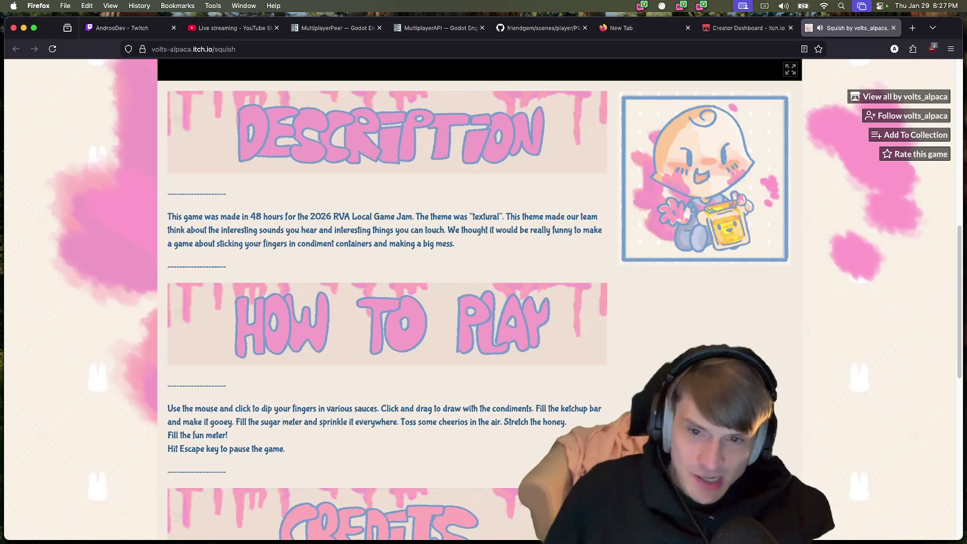
pyautogui.scroll(7, 570, 207)
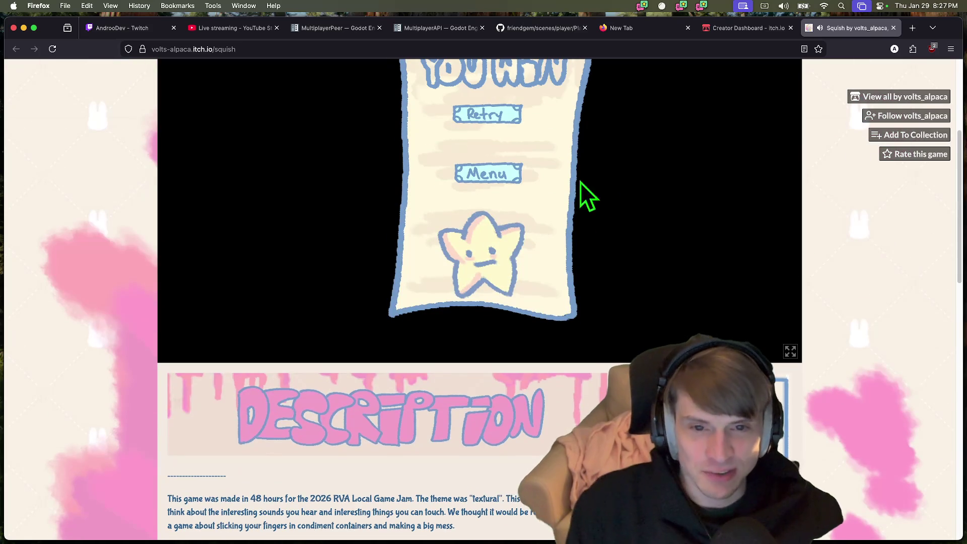
pyautogui.scroll(4, 867, 226)
pyautogui.scroll(-5, 869, 239)
pyautogui.press('super+w')
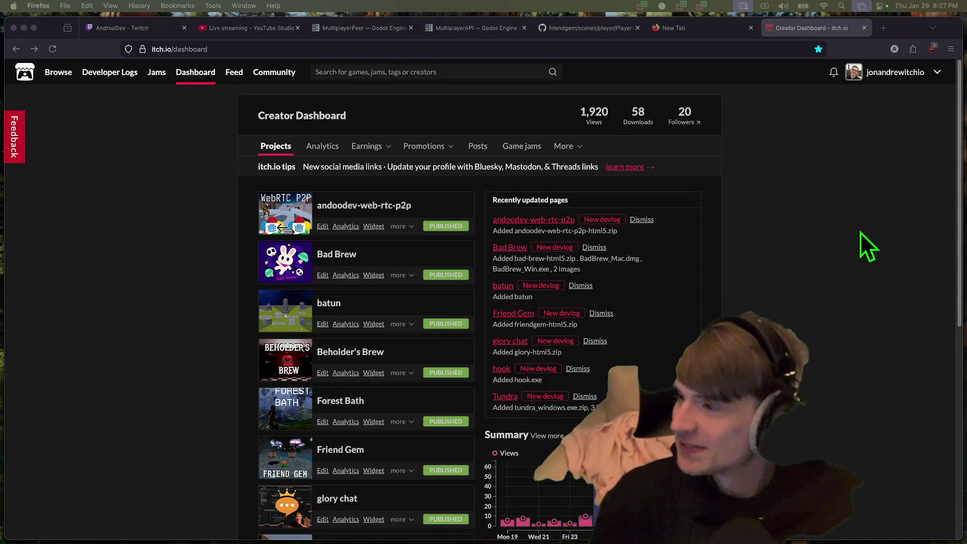
# Back in Godot, fly the camera toward the character, run Friend Gem, and open Debug
pyautogui.press('super+Tab')
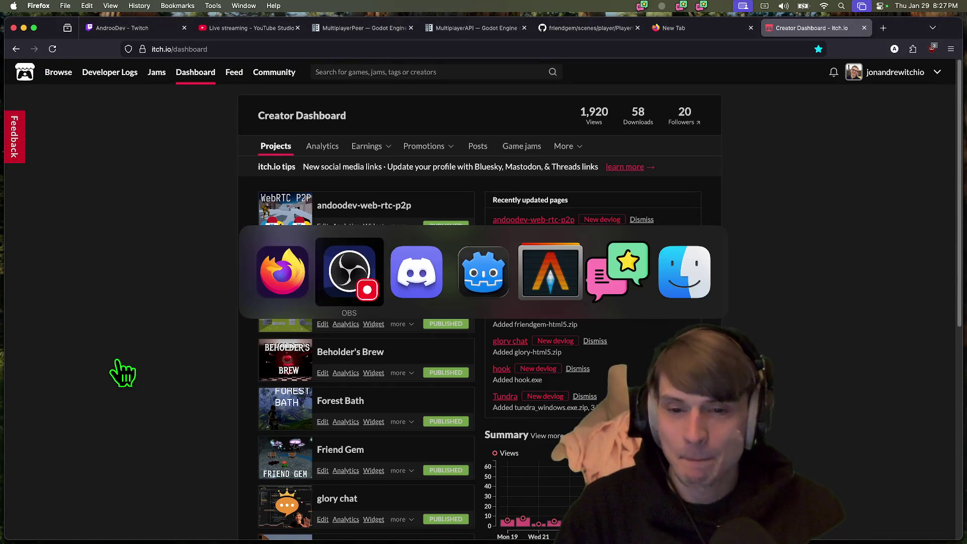
pyautogui.press('super+Tab')
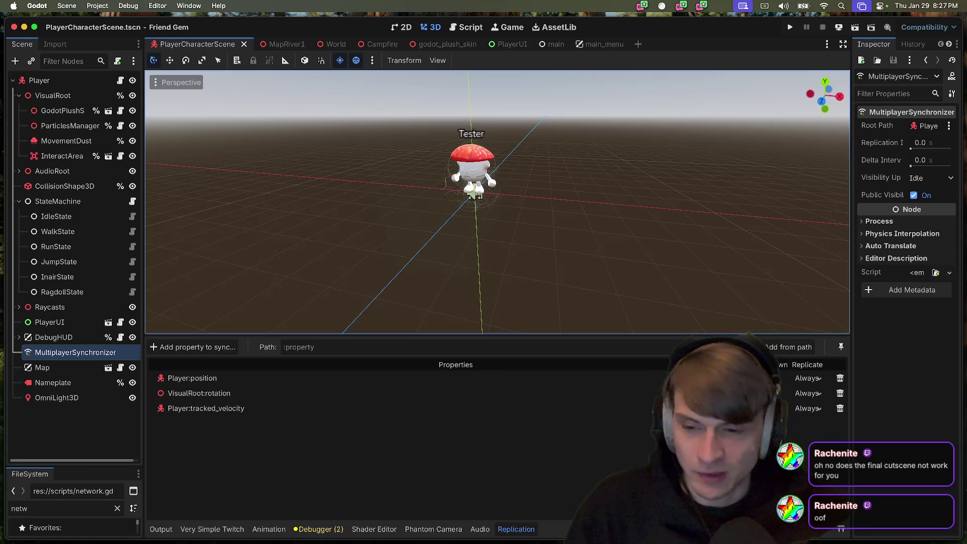
pyautogui.scroll(-3, 452, 306)
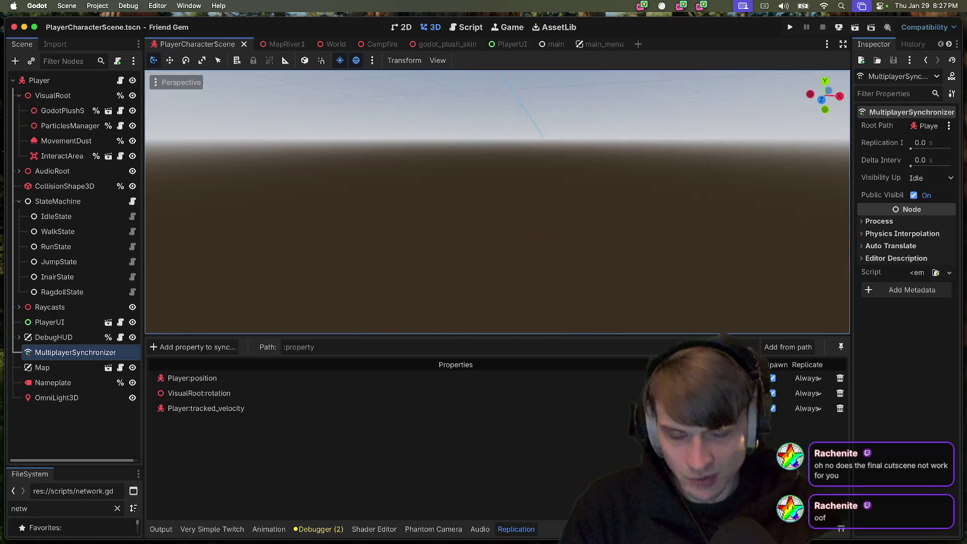
pyautogui.press('w')
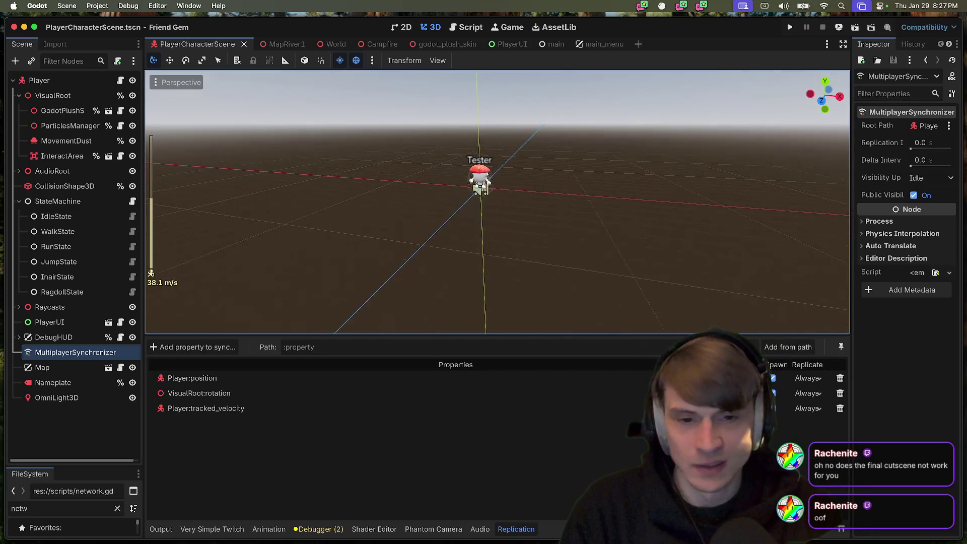
pyautogui.press('super+b')
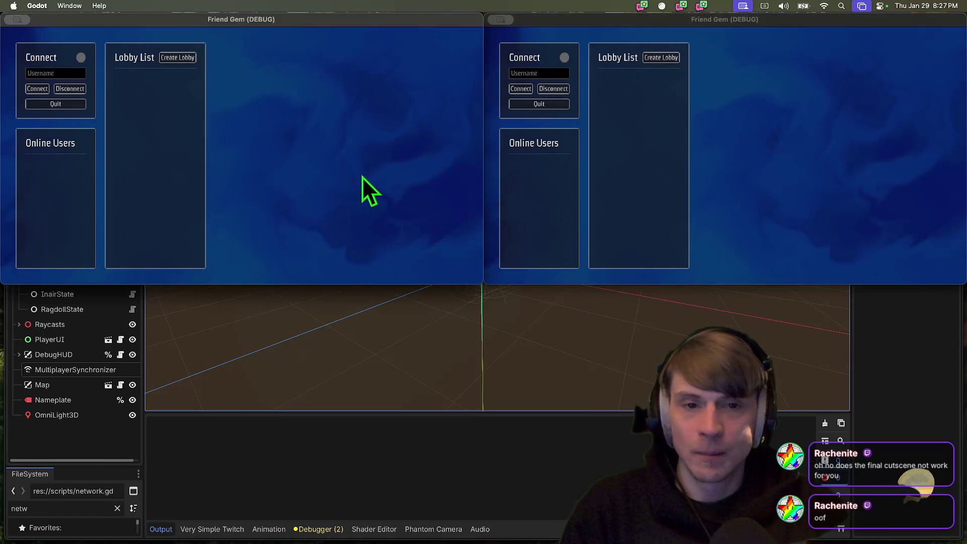
pyautogui.click(110, 4)
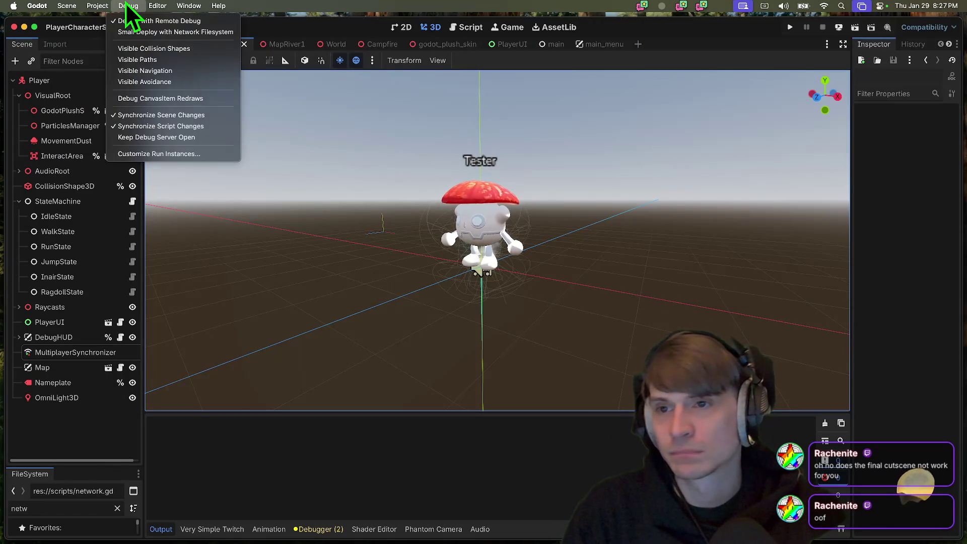
# Open Customize Run Instances, reposition and resize the dialog, and confirm 2 instances
pyautogui.click(131, 156)
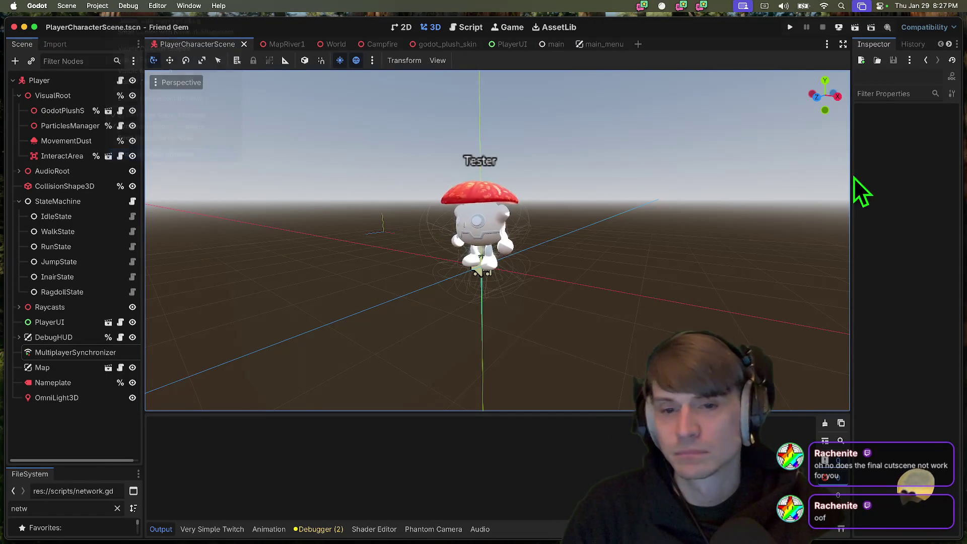
pyautogui.moveTo(619, 117); pyautogui.dragTo(614, 110)
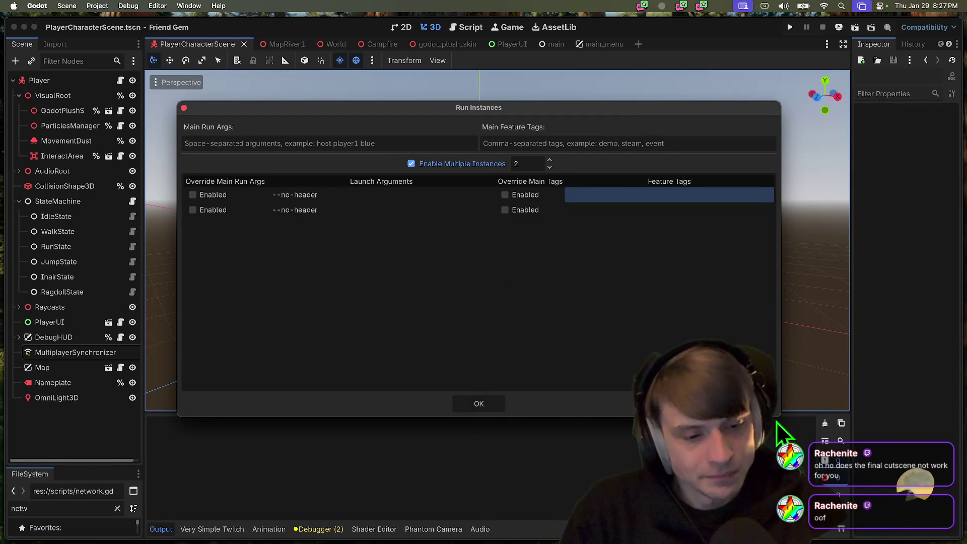
pyautogui.moveTo(780, 416)
pyautogui.mouseDown()
pyautogui.moveTo(794, 363)
pyautogui.moveTo(330, 411)
pyautogui.moveTo(877, 450)
pyautogui.moveTo(698, 446)
pyautogui.moveTo(852, 452)
pyautogui.moveTo(854, 519)
pyautogui.moveTo(814, 501)
pyautogui.mouseUp()
pyautogui.moveTo(404, 110)
pyautogui.mouseDown()
pyautogui.moveTo(406, 98)
pyautogui.moveTo(393, 96)
pyautogui.mouseUp()
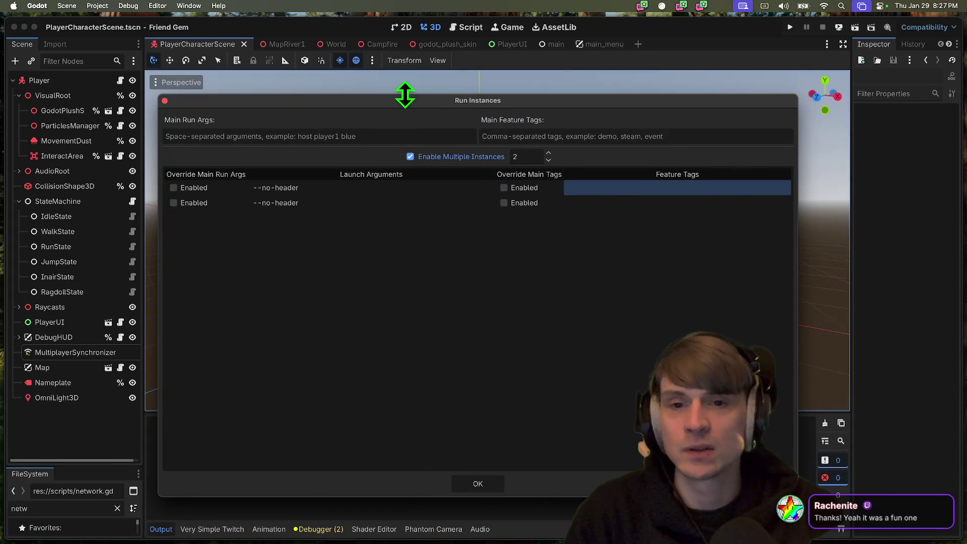
pyautogui.moveTo(406, 93)
pyautogui.mouseDown()
pyautogui.moveTo(394, 144)
pyautogui.moveTo(412, 115)
pyautogui.mouseUp()
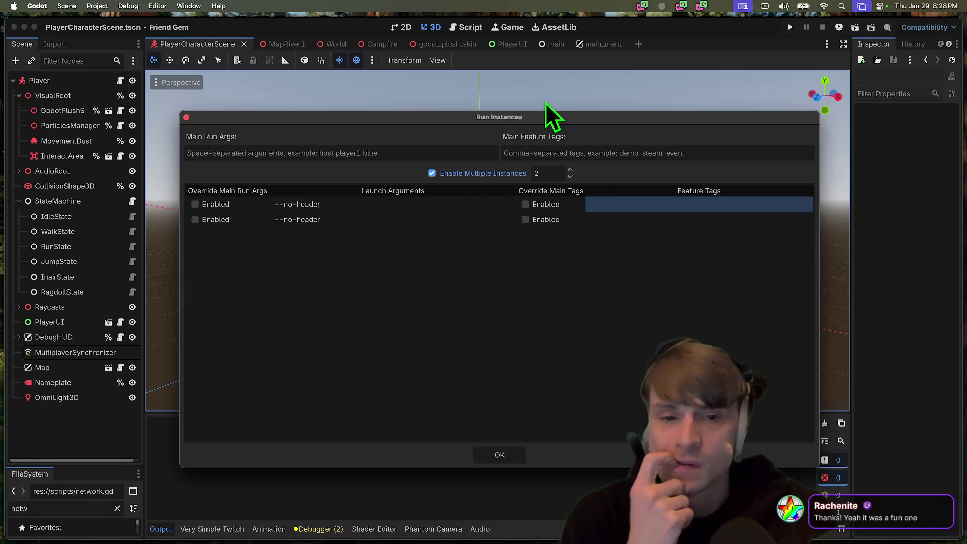
pyautogui.moveTo(527, 115); pyautogui.dragTo(526, 117)
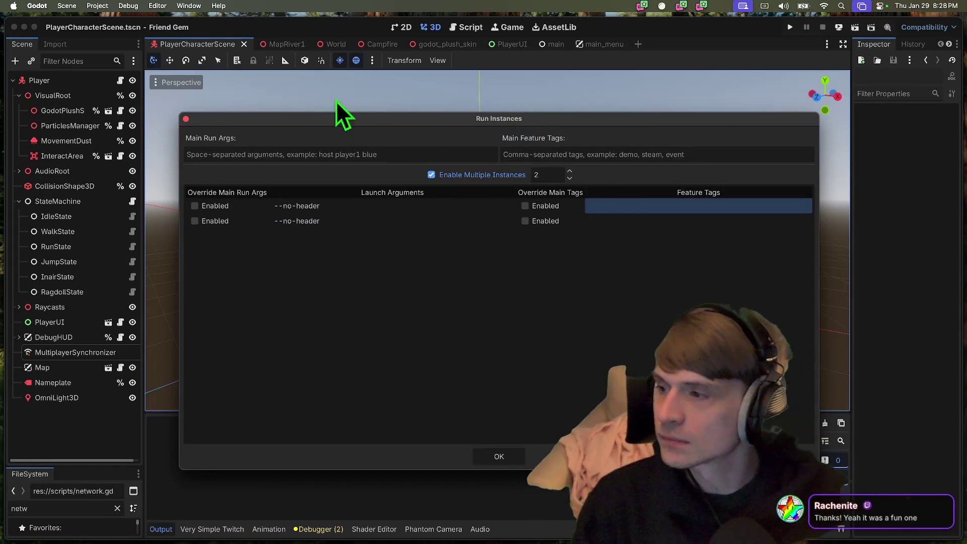
pyautogui.moveTo(329, 117); pyautogui.dragTo(311, 109)
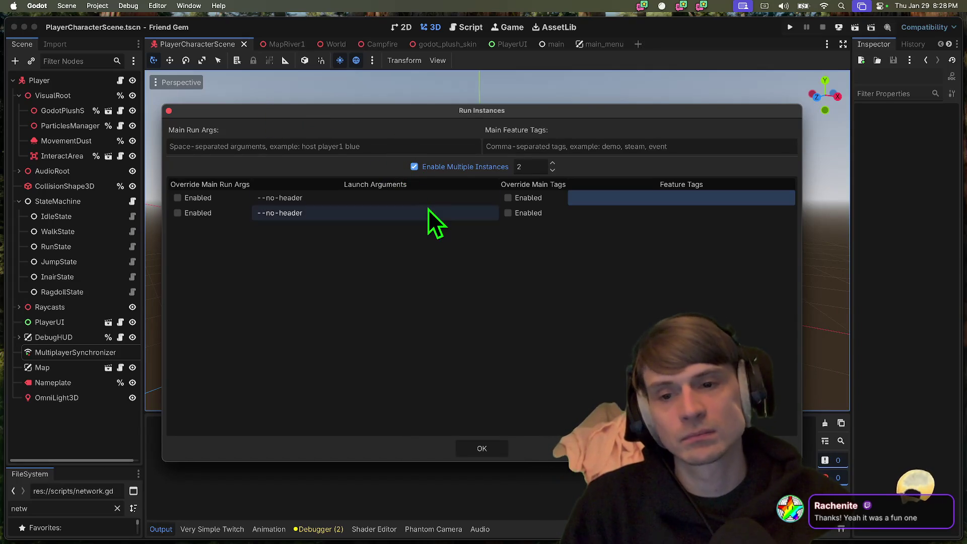
pyautogui.click(482, 449)
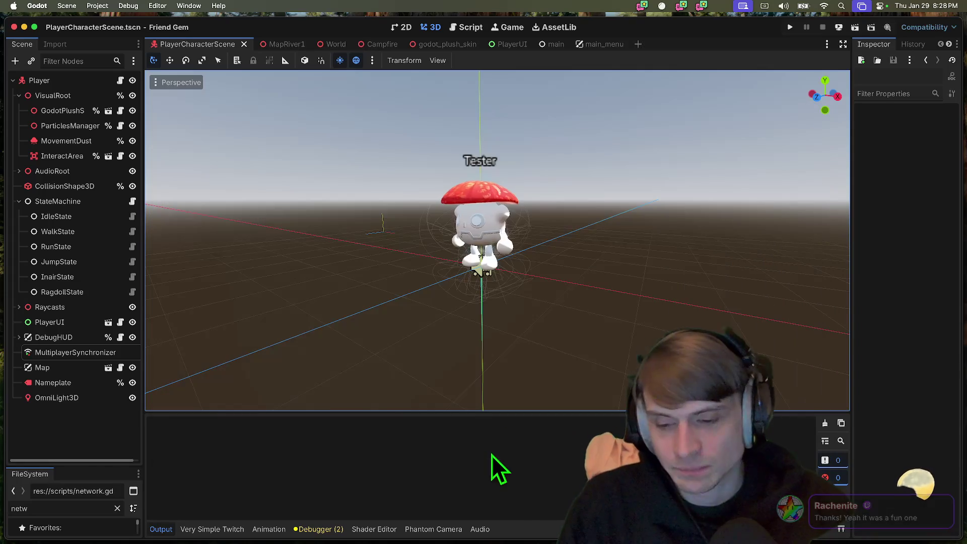
# Check the MultiplayerSynchronizer's replication, then enable Editable Children on GodotPlushSkin
pyautogui.scroll(3, 483, 398)
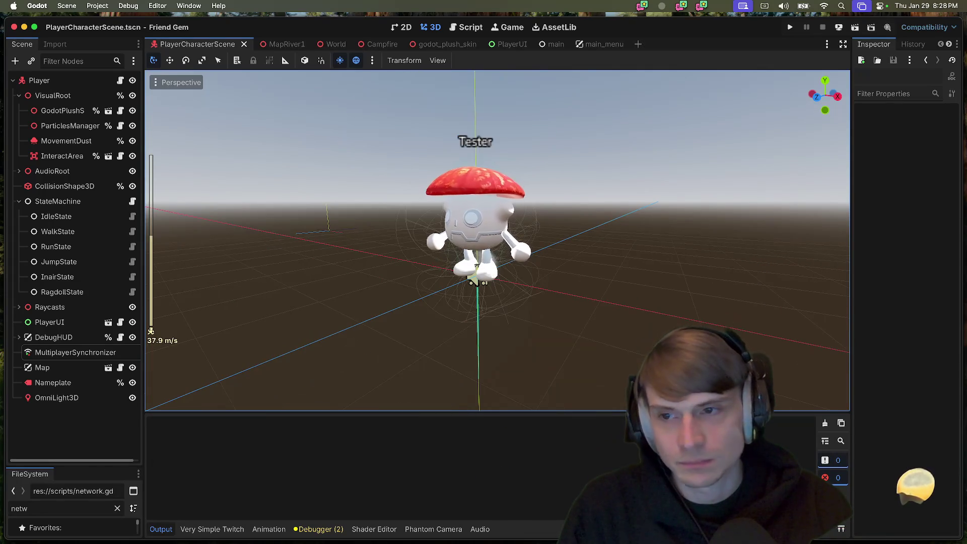
pyautogui.scroll(-5, 512, 359)
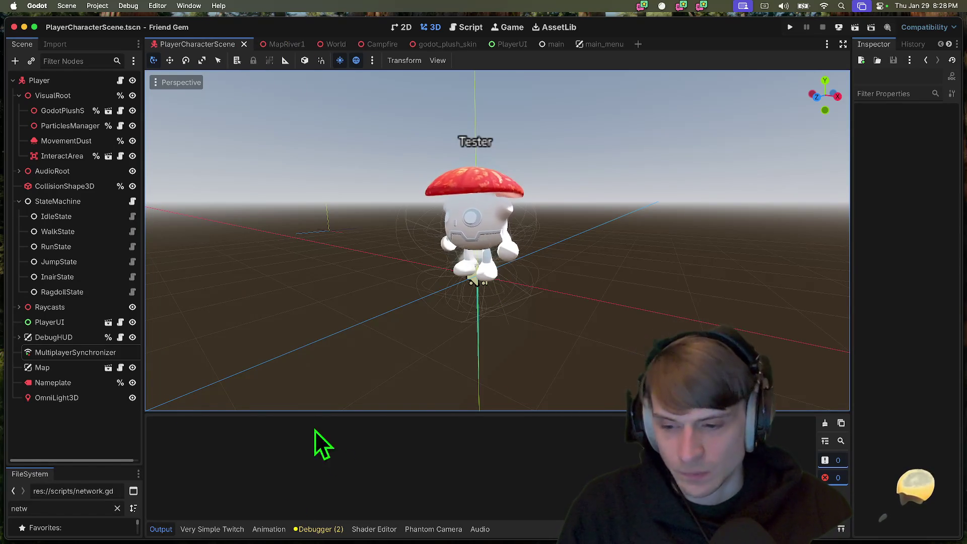
pyautogui.click(49, 339)
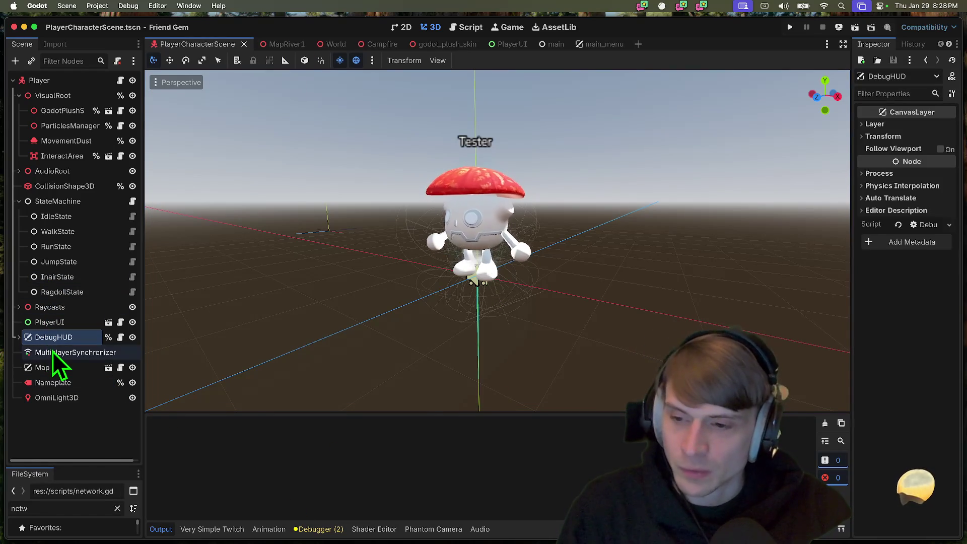
pyautogui.click(52, 352)
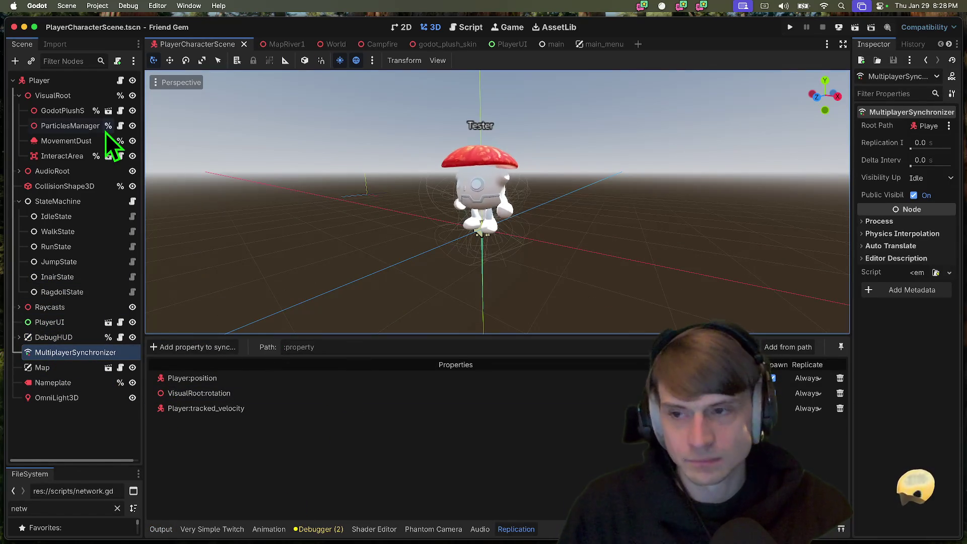
pyautogui.rightClick(61, 114)
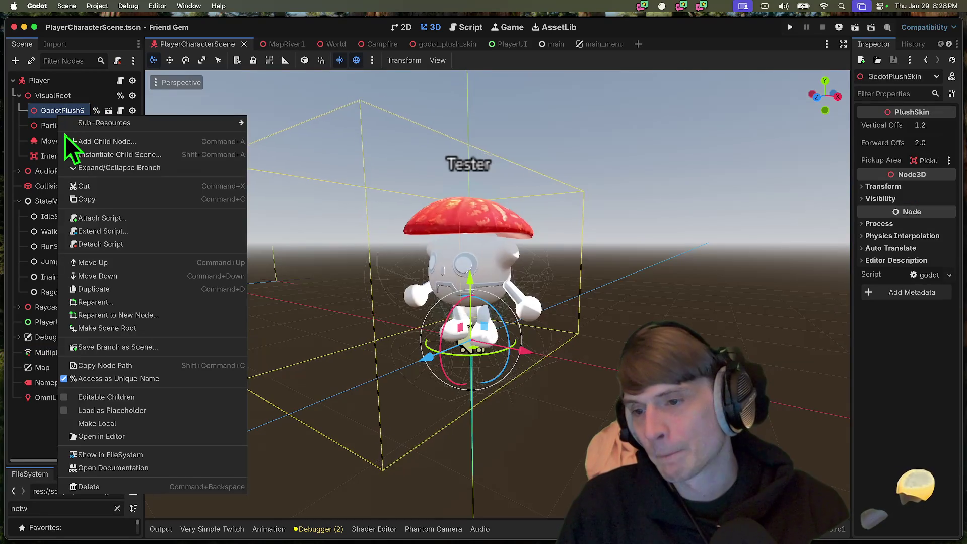
pyautogui.click(121, 397)
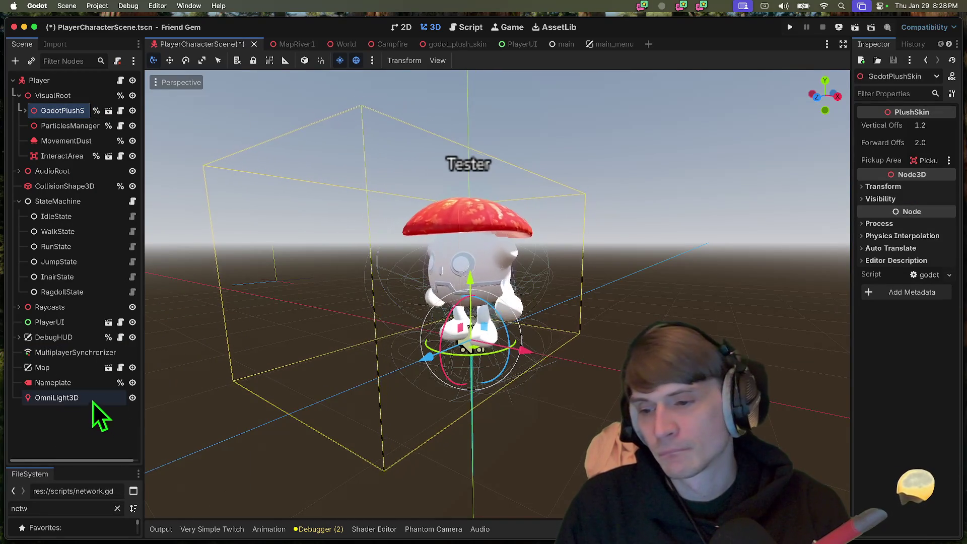
# Expand the GodotPlushSkin rig, widen the Scene dock, and collapse the hips and arm bone rows
pyautogui.click(89, 356)
pyautogui.click(25, 110)
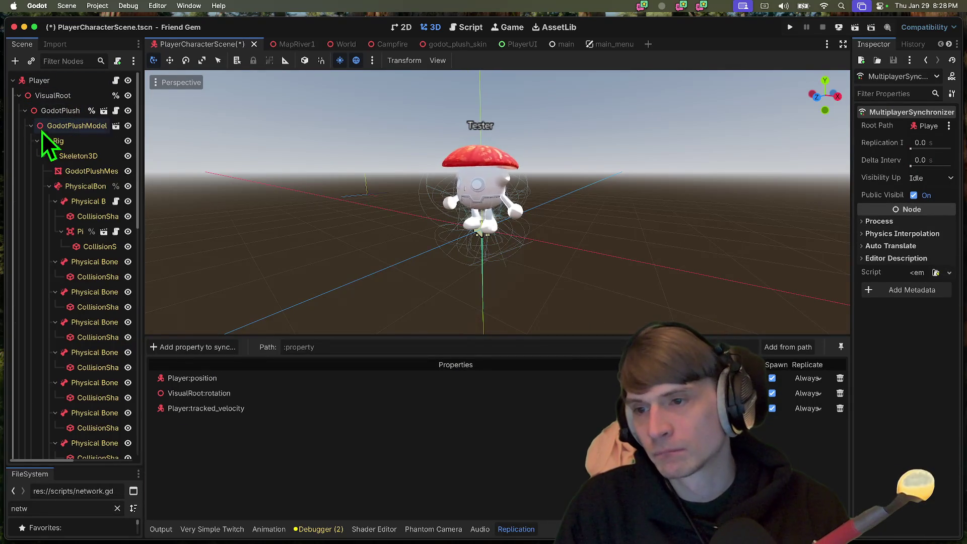
pyautogui.click(51, 201)
pyautogui.moveTo(143, 206); pyautogui.dragTo(282, 205)
pyautogui.click(55, 230)
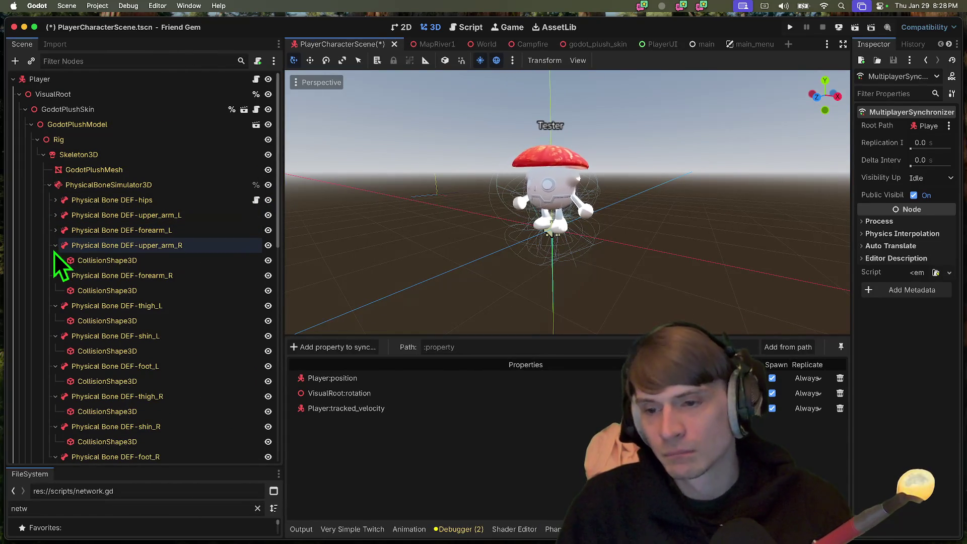
pyautogui.click(55, 245)
pyautogui.click(56, 261)
pyautogui.press('super+Tab')
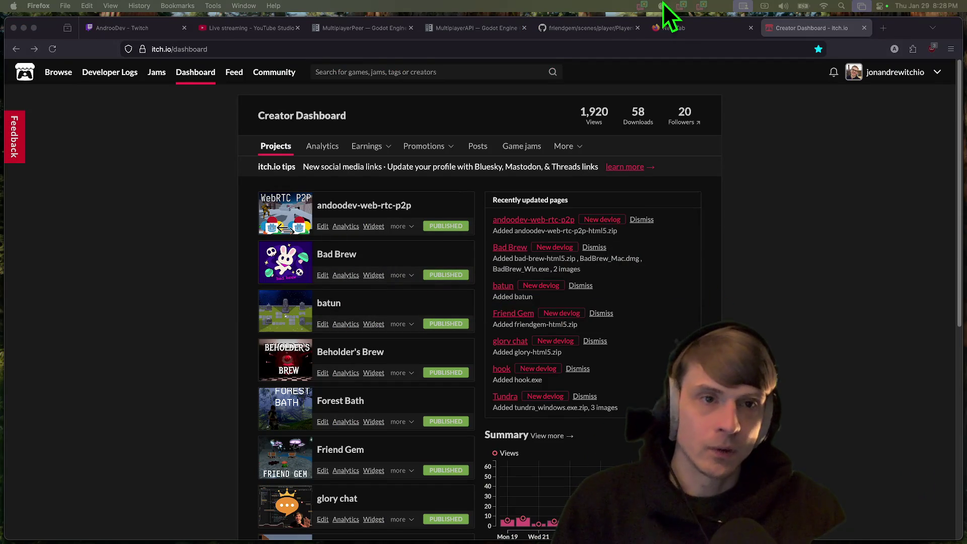
# Close the empty tab and review PlayerCharacterScene.tscn's bone replication paths on GitHub
pyautogui.click(675, 28)
pyautogui.hotkey('ctrl', 'w')
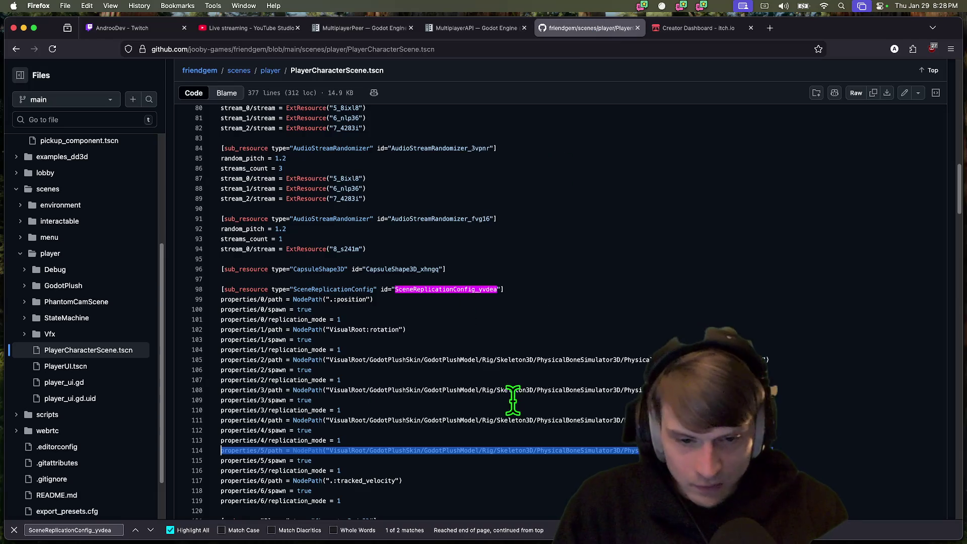
pyautogui.click(773, 434)
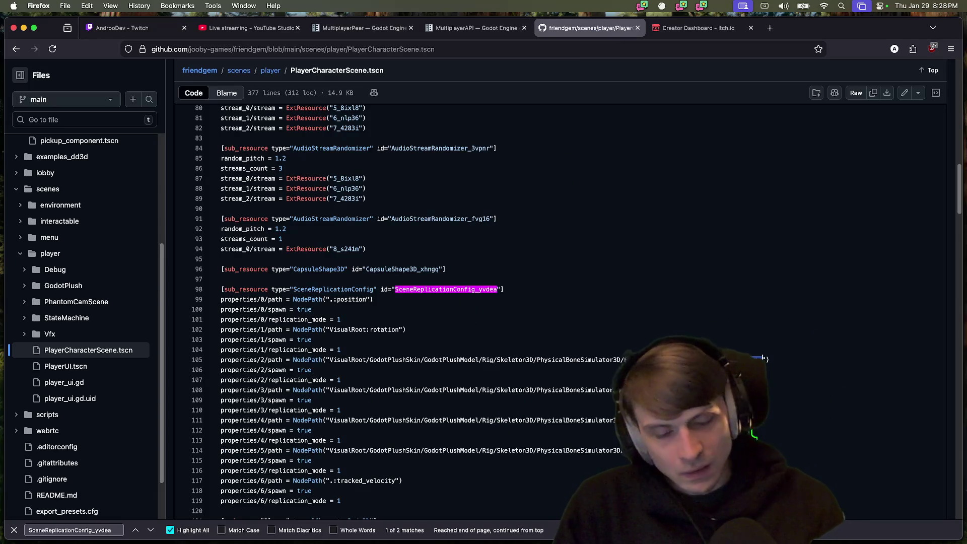
pyautogui.press('super+Tab')
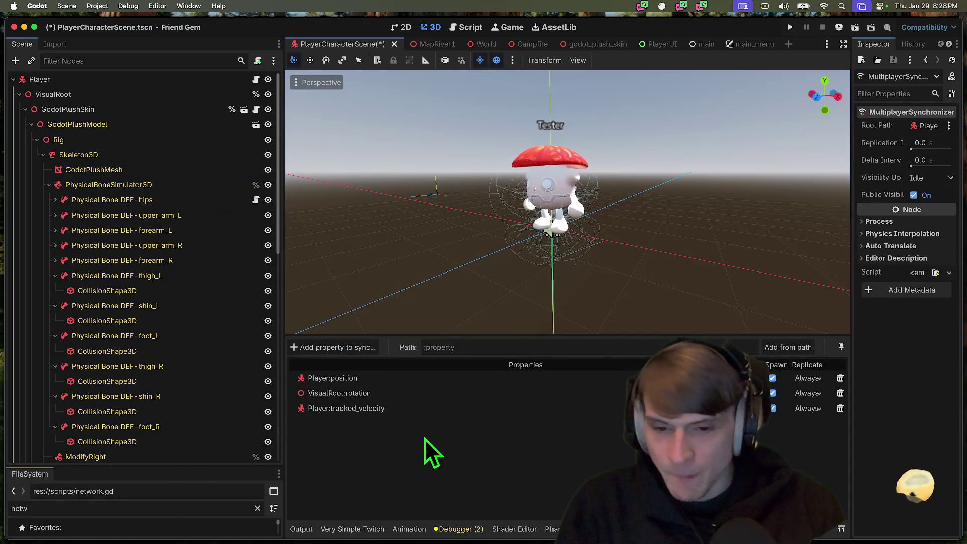
# Add DEF-hips rotation and position to the MultiplayerSynchronizer's synced properties
pyautogui.click(349, 349)
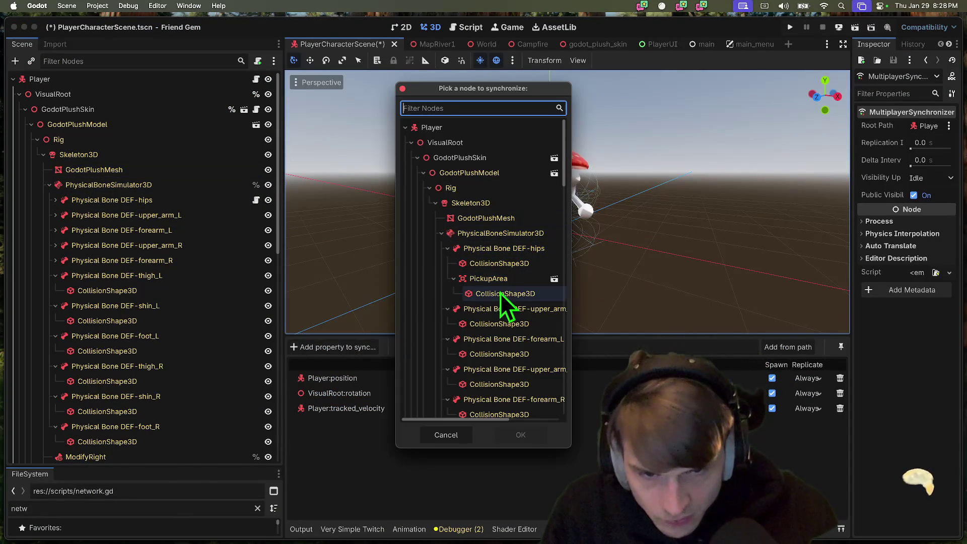
pyautogui.click(517, 250)
pyautogui.click(536, 440)
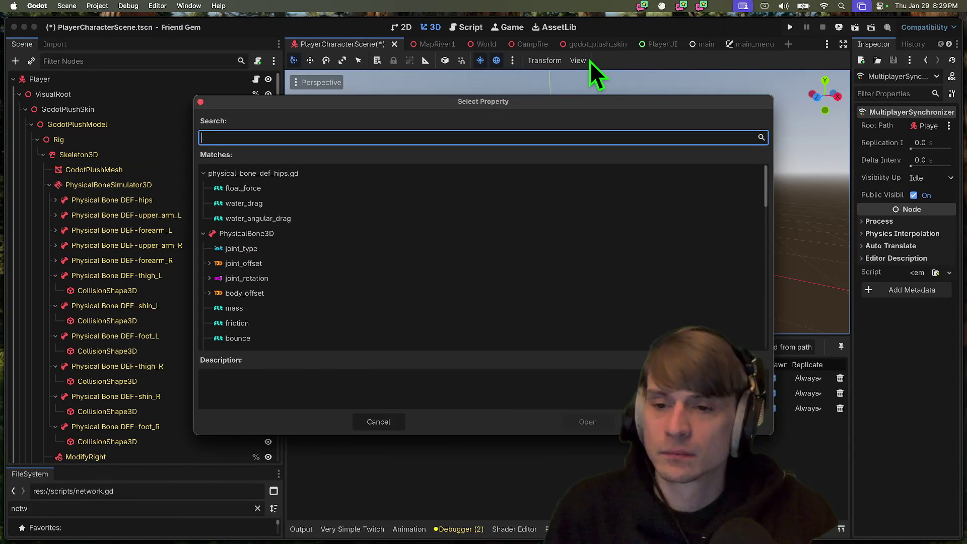
pyautogui.write('rotat')
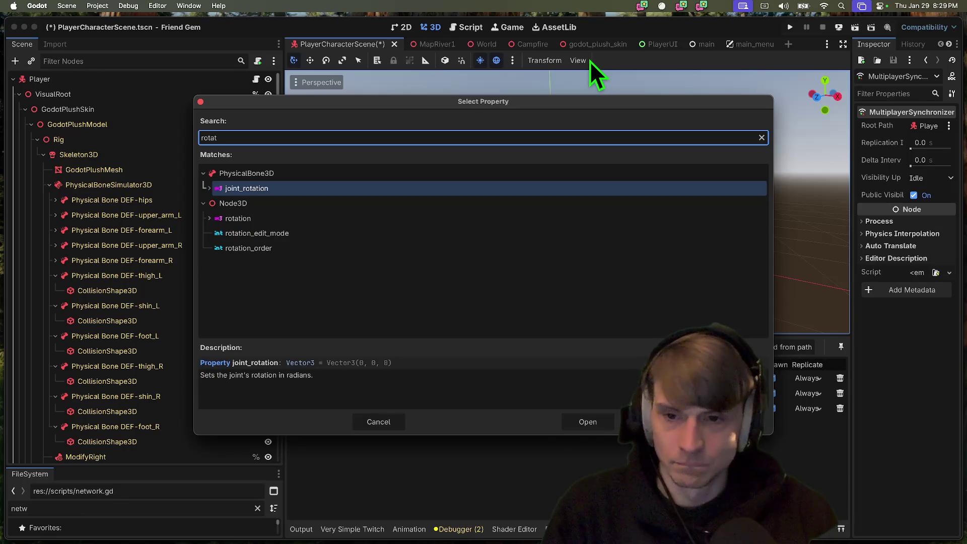
pyautogui.press('Down')
pyautogui.press('Down')
pyautogui.press('Up')
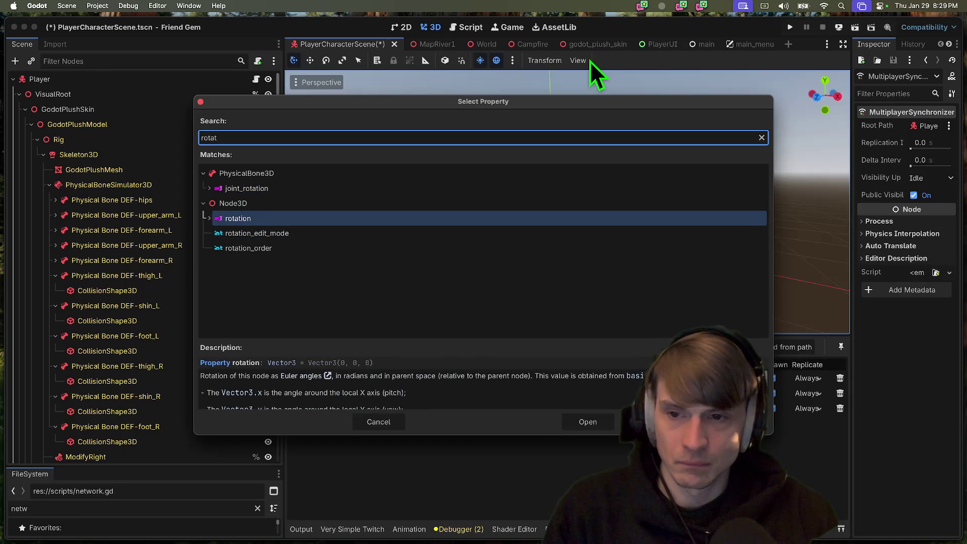
pyautogui.press('Return')
pyautogui.click(332, 349)
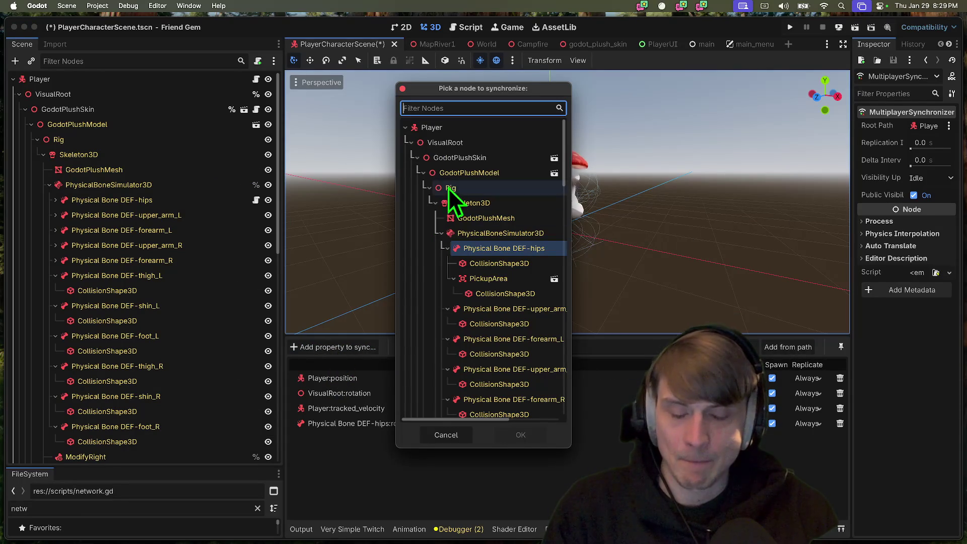
pyautogui.click(479, 247)
pyautogui.click(524, 433)
pyautogui.write('position')
pyautogui.press('Return')
# Add DEF-hips angular_velocity and linear_velocity to the synced properties
pyautogui.click(353, 349)
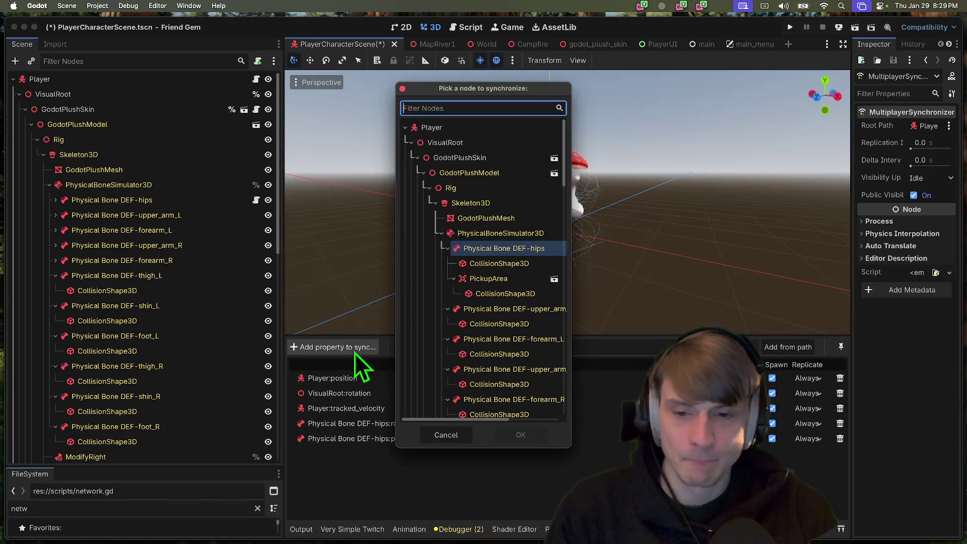
pyautogui.write('a')
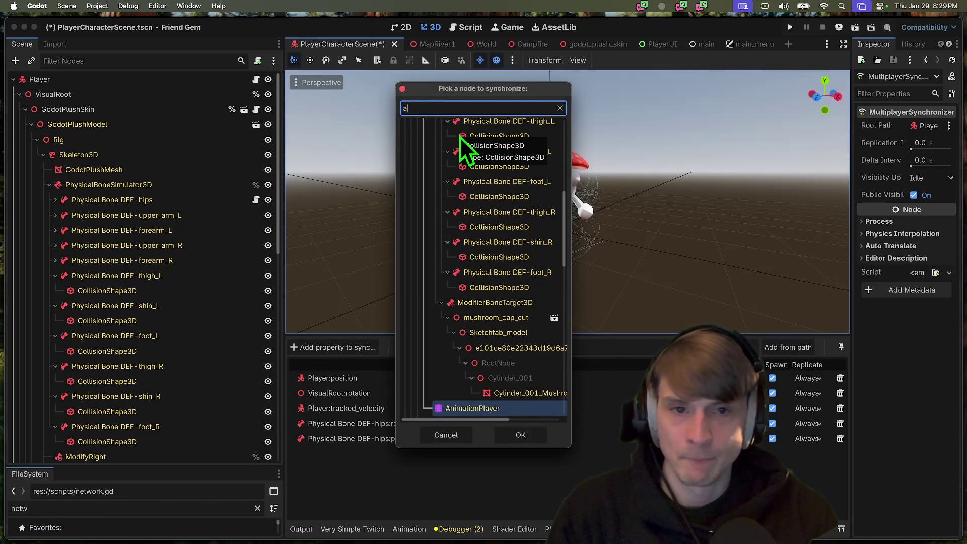
pyautogui.press('BackSpace')
pyautogui.write('def')
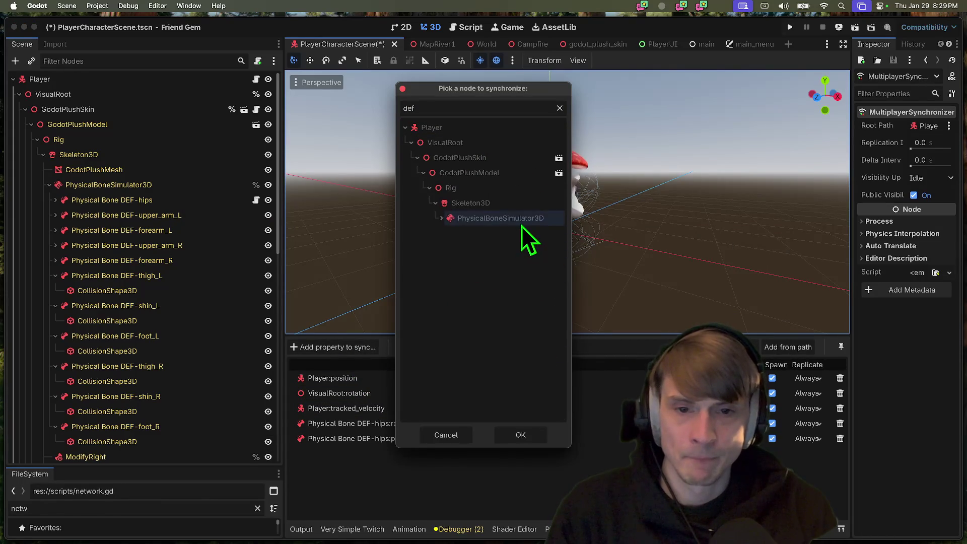
pyautogui.click(520, 430)
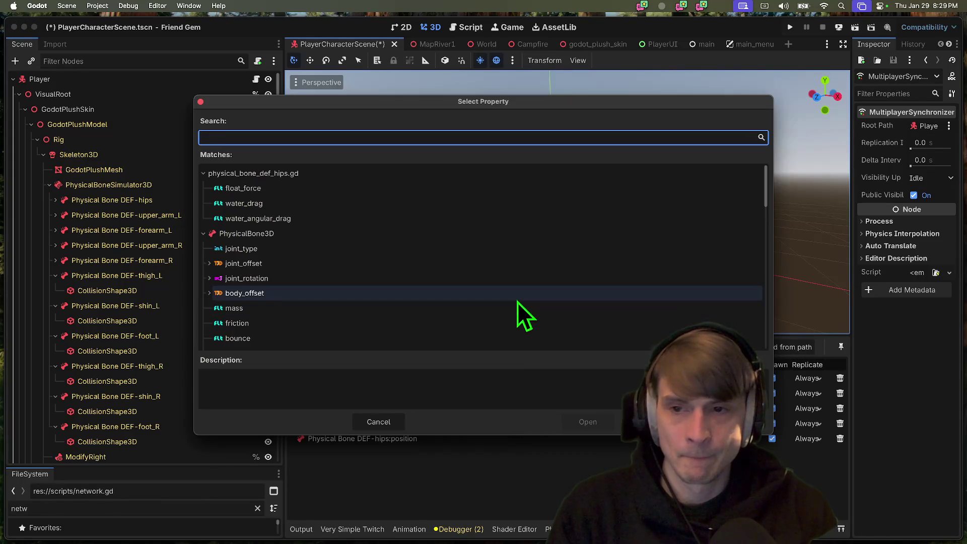
pyautogui.write('angular')
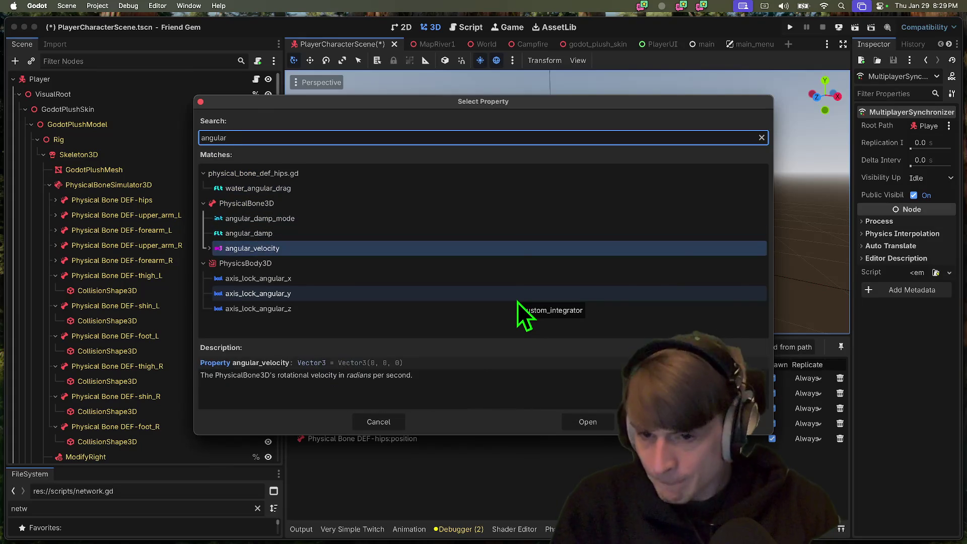
pyautogui.press('Return')
pyautogui.click(364, 349)
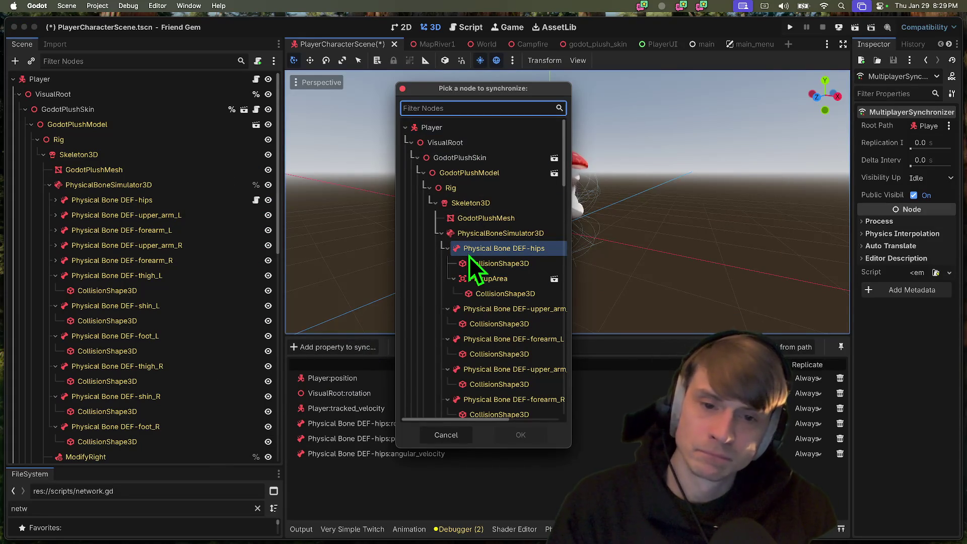
pyautogui.click(523, 435)
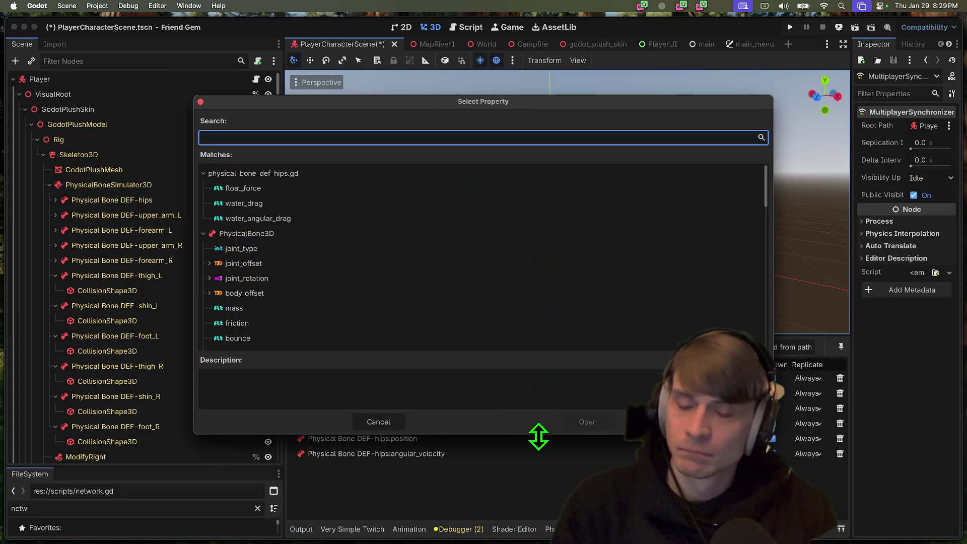
pyautogui.write('vel')
pyautogui.press('Return')
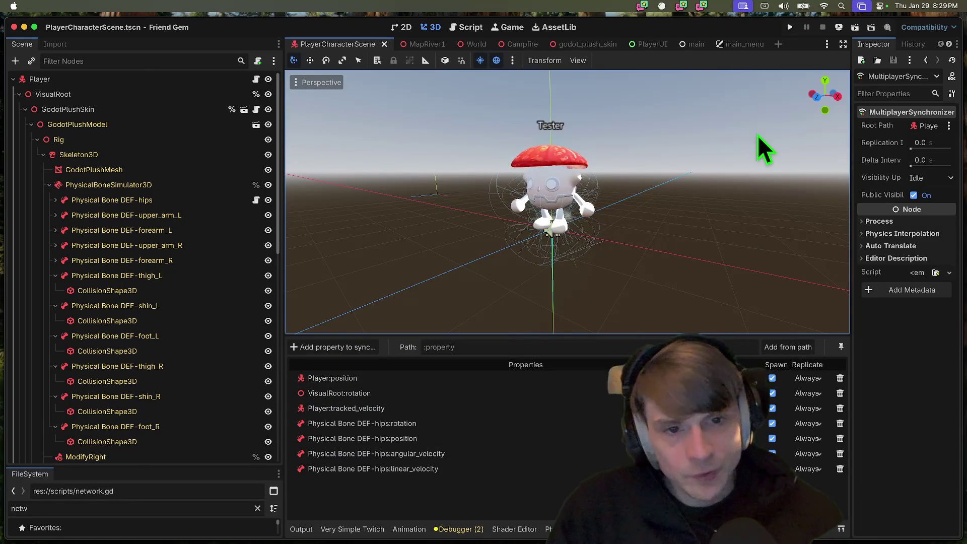
# Run the game again in two debug windows with Cmd+B
pyautogui.press('super+b')
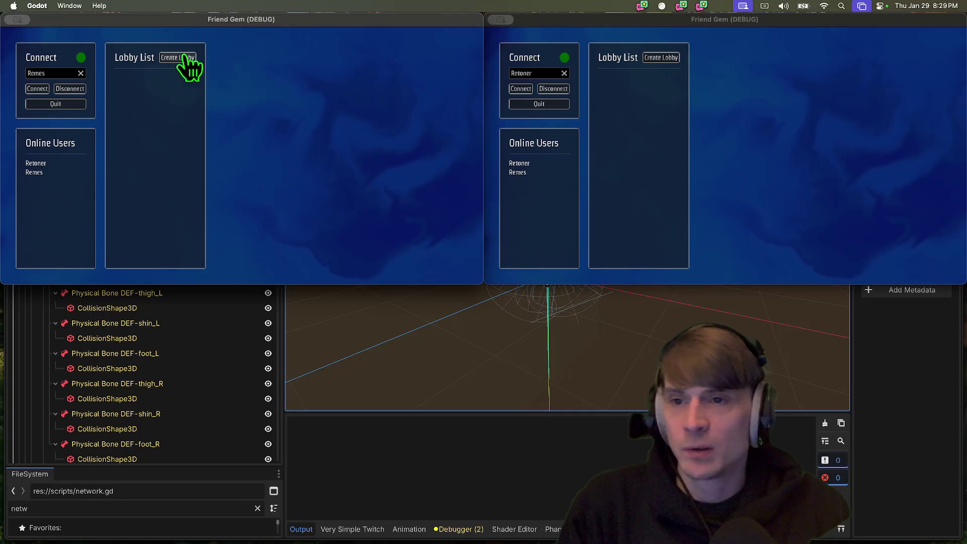
# Create a lobby in the left debug window and join it from the right one
pyautogui.click(181, 57)
pyautogui.click(645, 102)
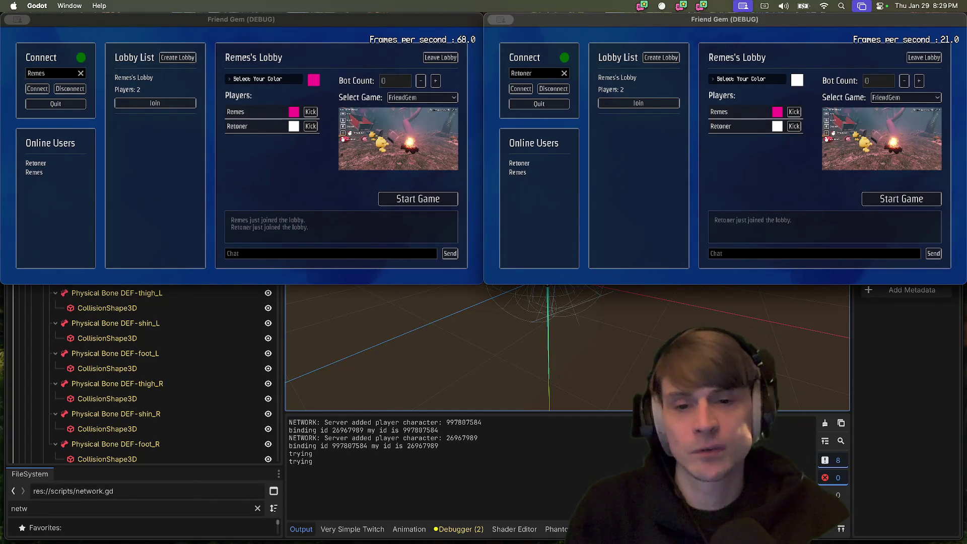
# Pick up Retoner with Remes and carry him over the rock toward the water
pyautogui.press('w')
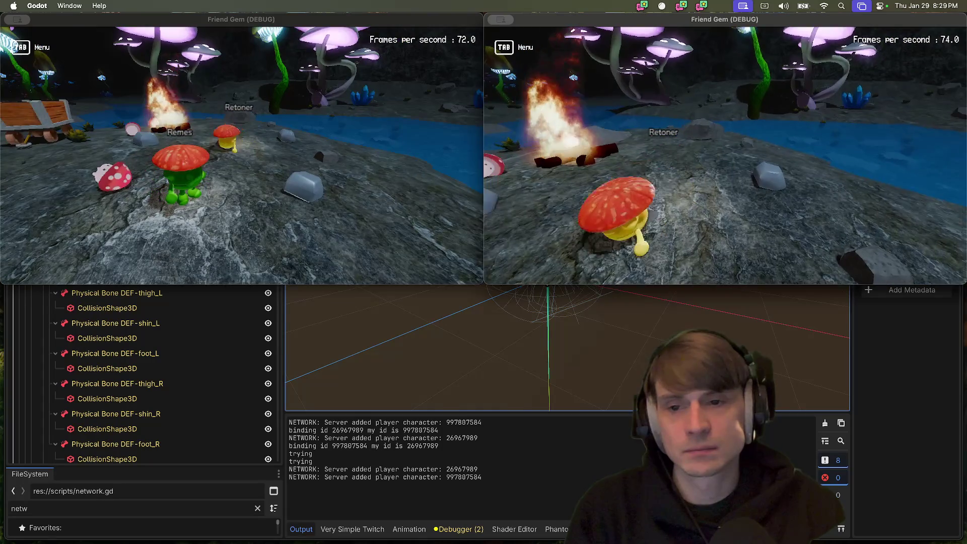
pyautogui.press('e')
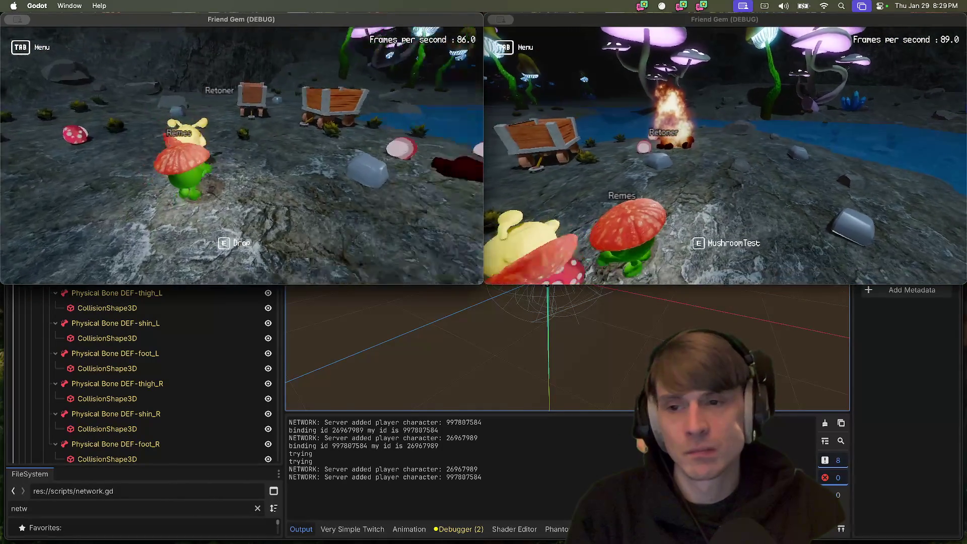
pyautogui.press('w')
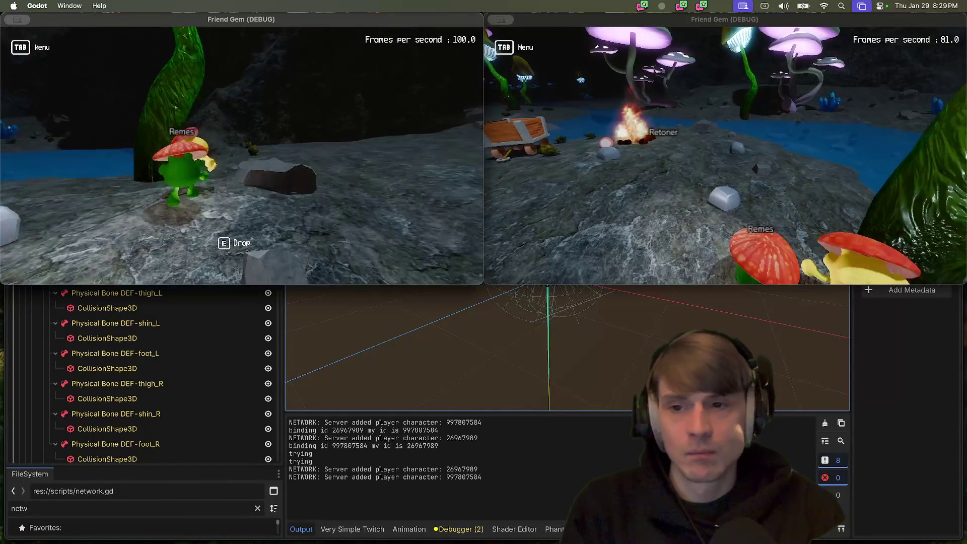
pyautogui.press('w')
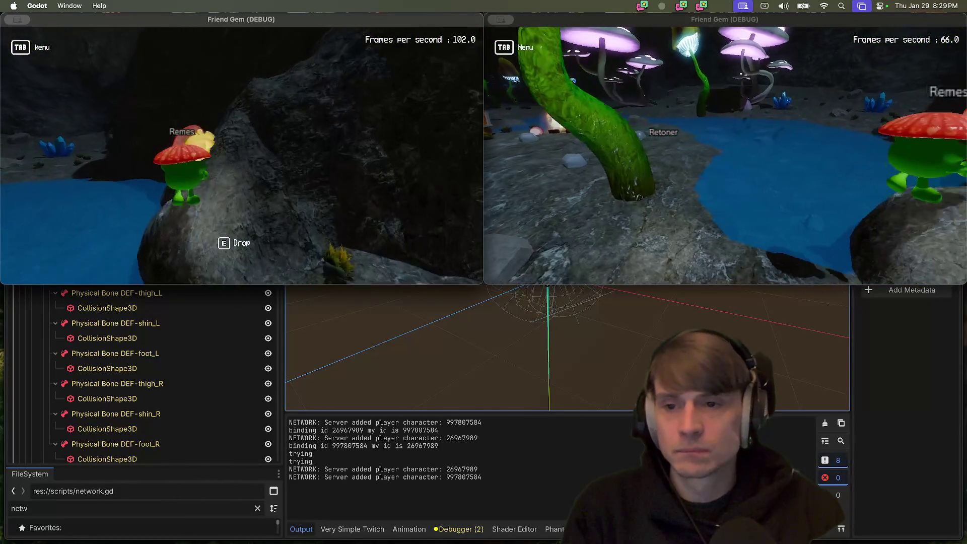
pyautogui.press('w')
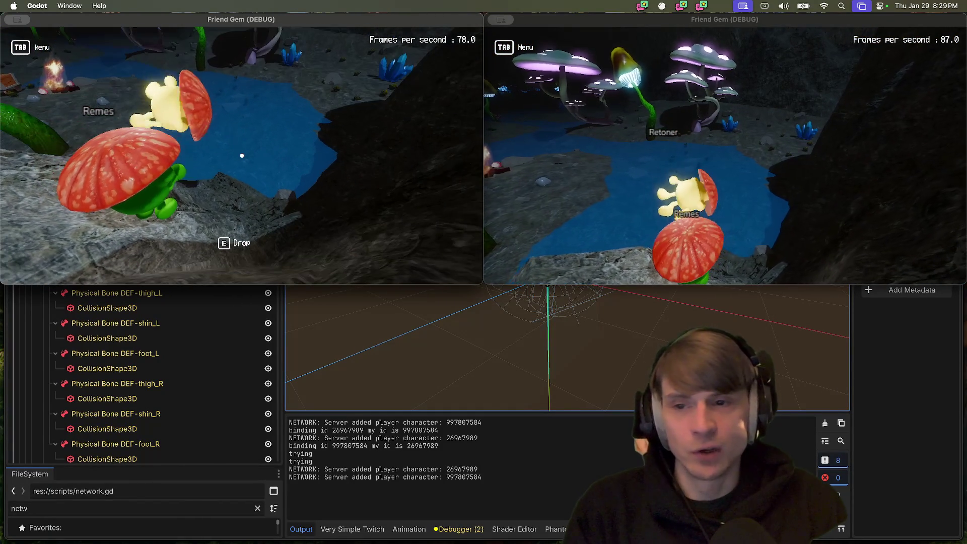
# Turn toward the glowing mushrooms, cross the mushroom field and swim toward the campfire
pyautogui.press('d')
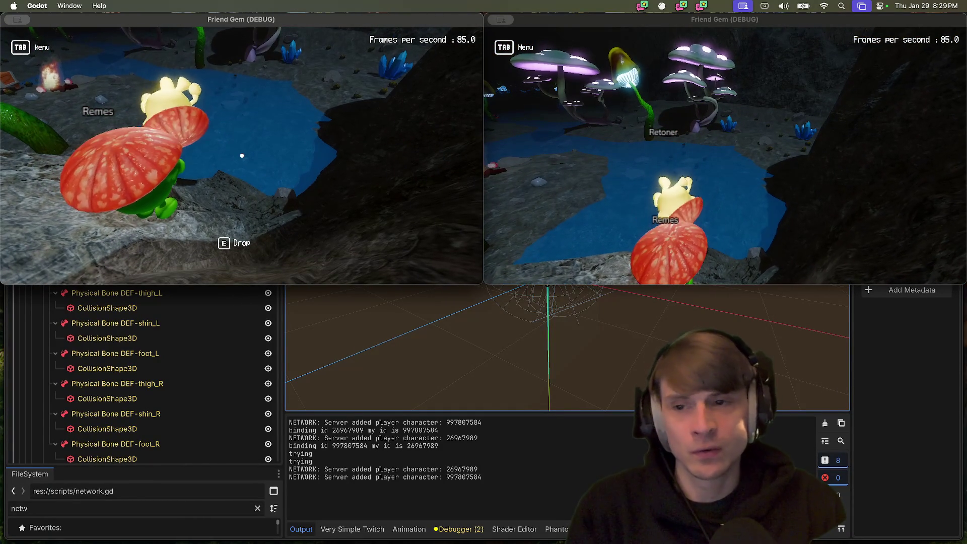
pyautogui.press('d')
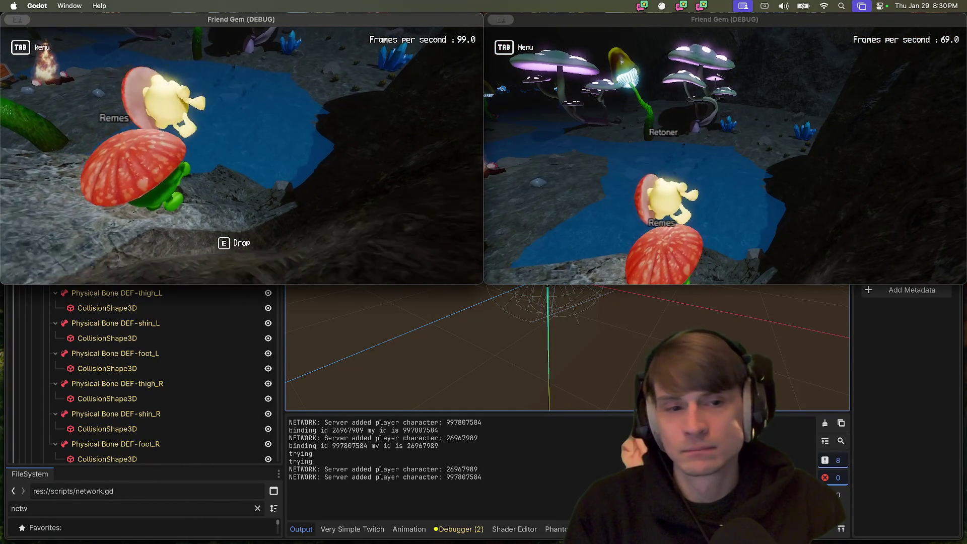
pyautogui.press('a')
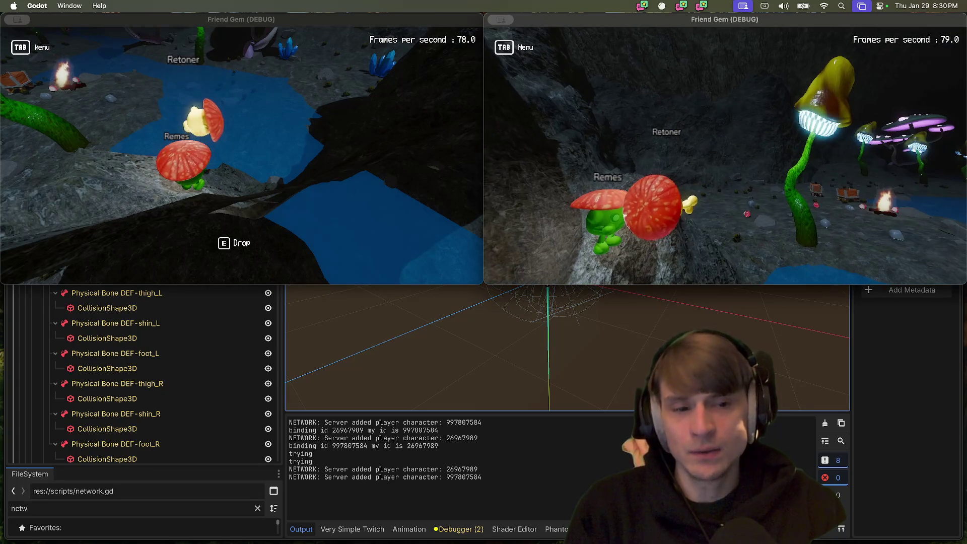
pyautogui.press('a')
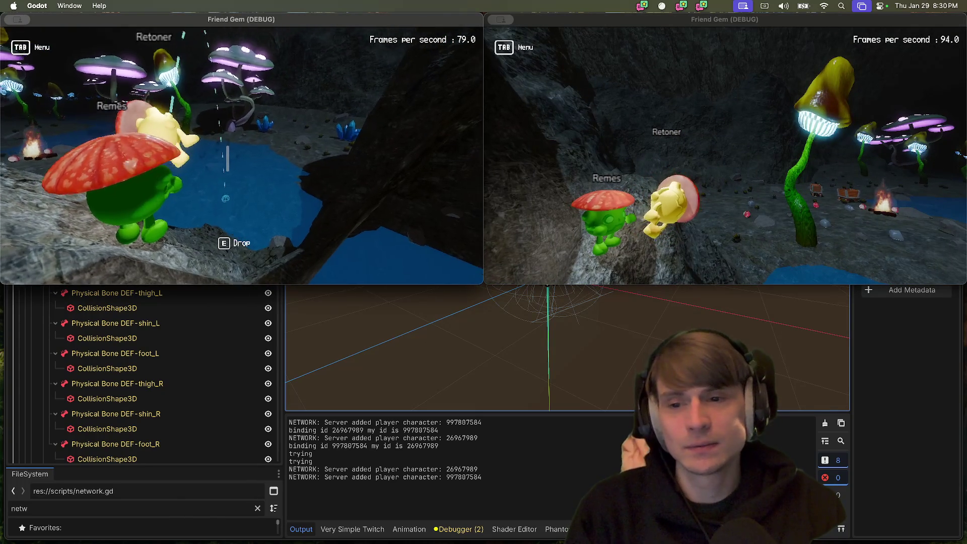
pyautogui.press('w')
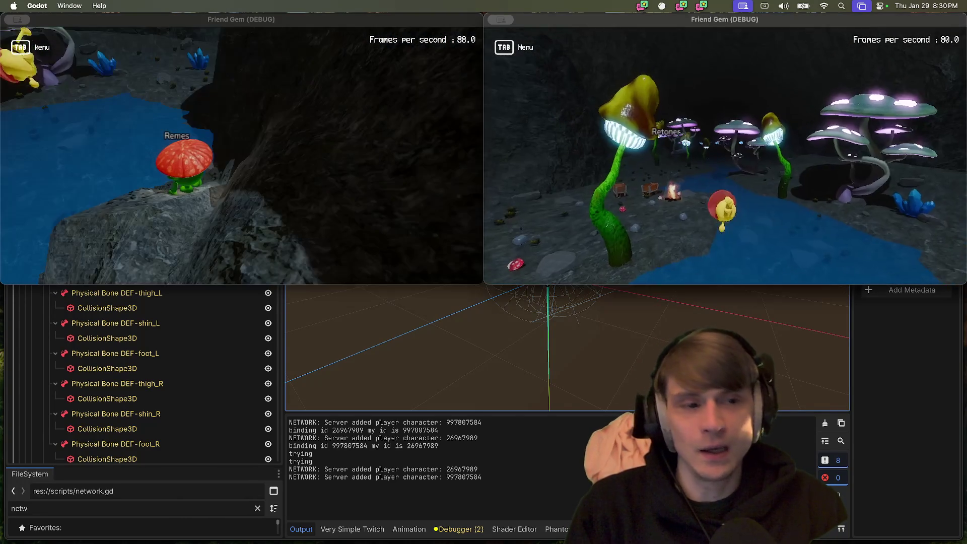
pyautogui.press('w')
pyautogui.press('w')
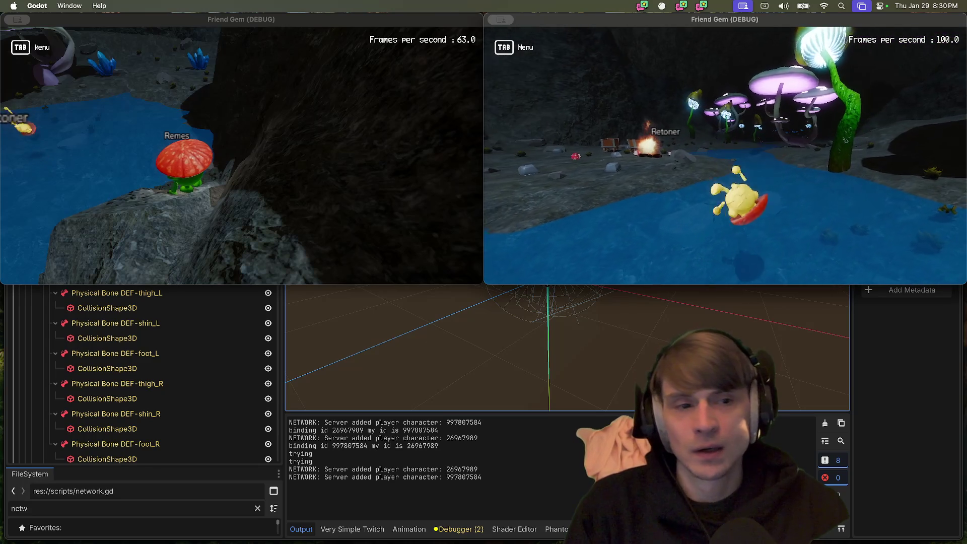
pyautogui.press('w')
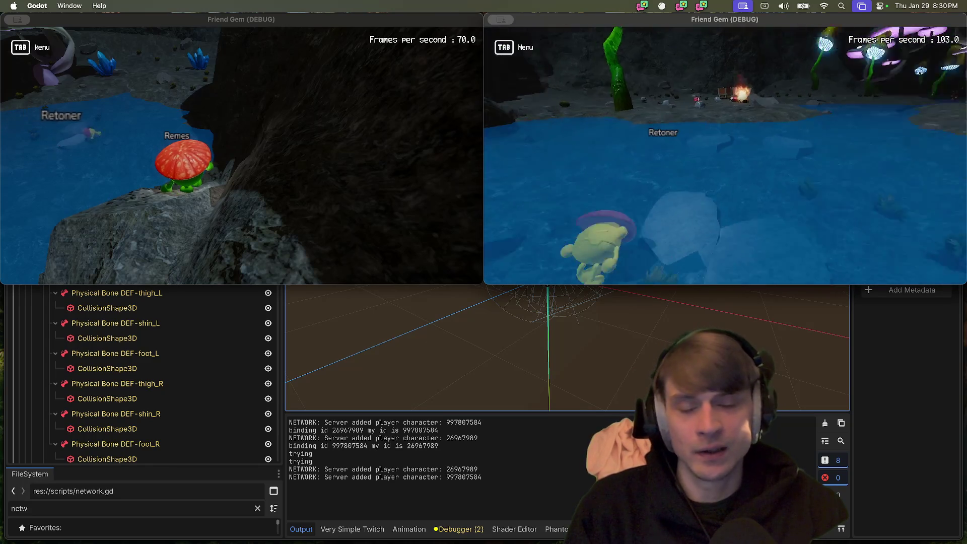
pyautogui.press('w')
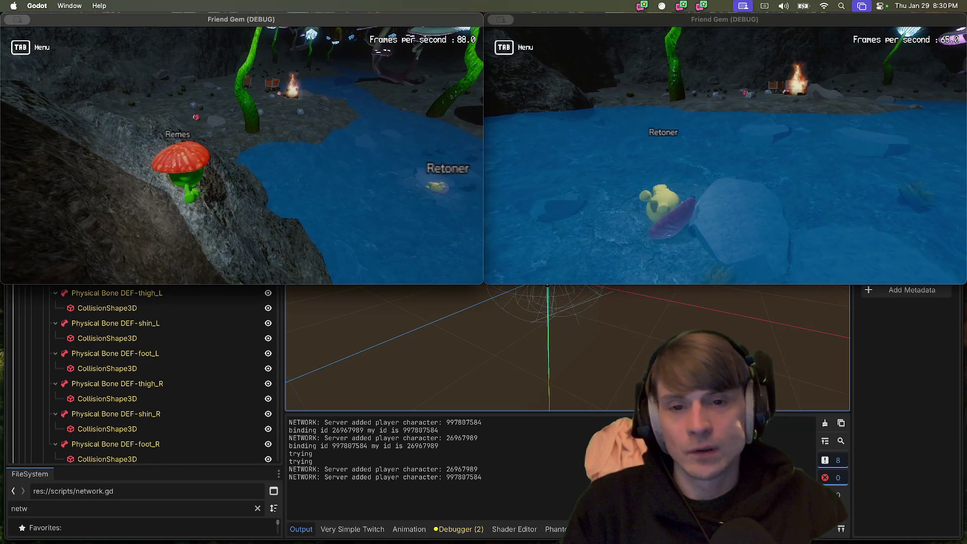
# Pick up and drop a nearby object with Remes, then close one game window
pyautogui.moveTo(242, 156)
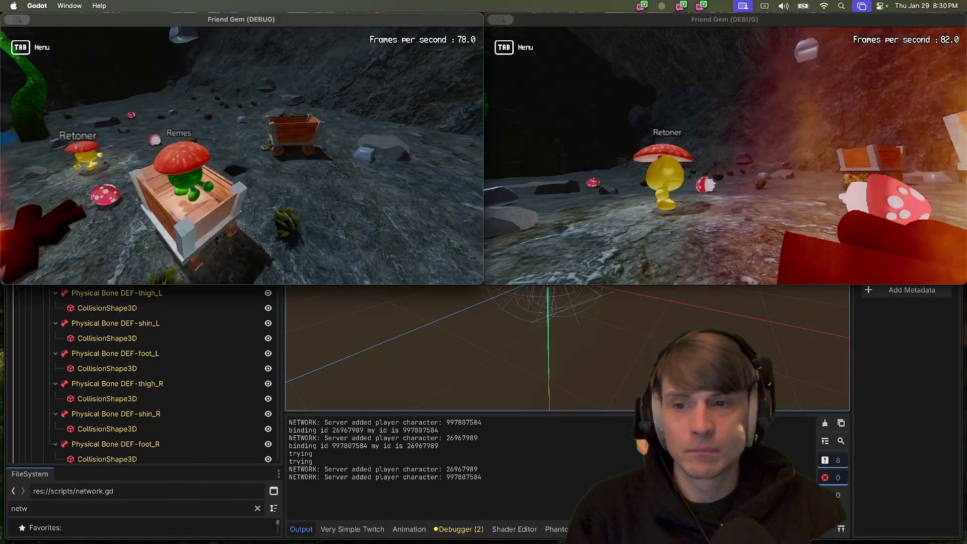
pyautogui.press('e')
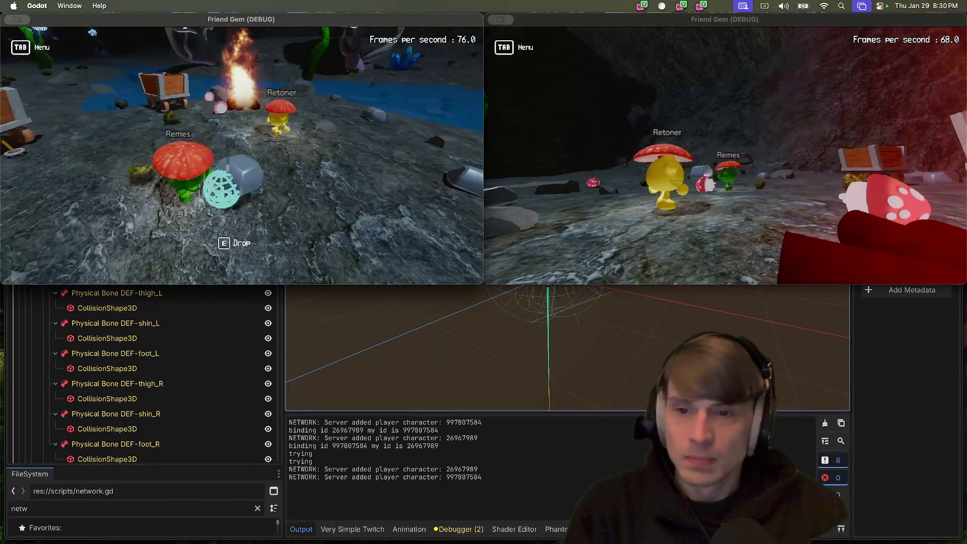
pyautogui.press('e')
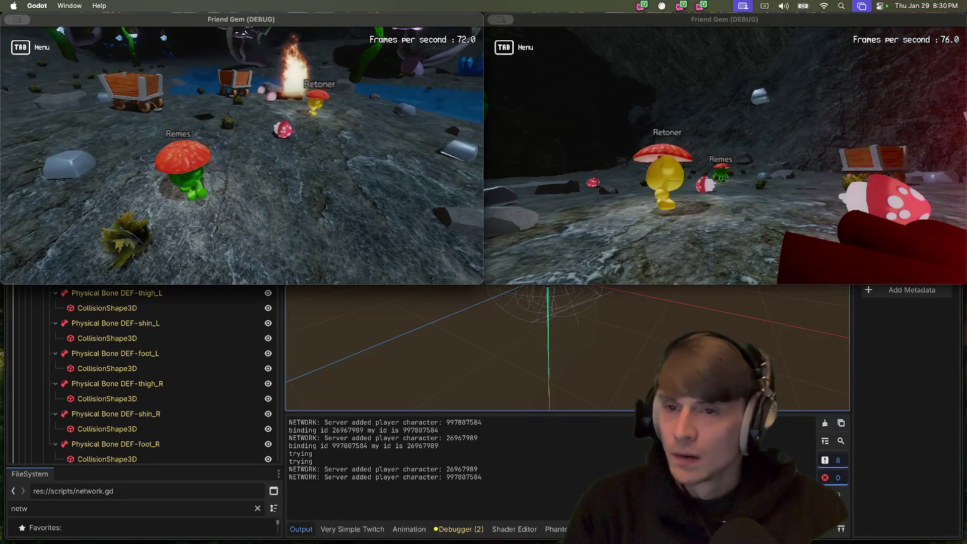
pyautogui.press('Tab')
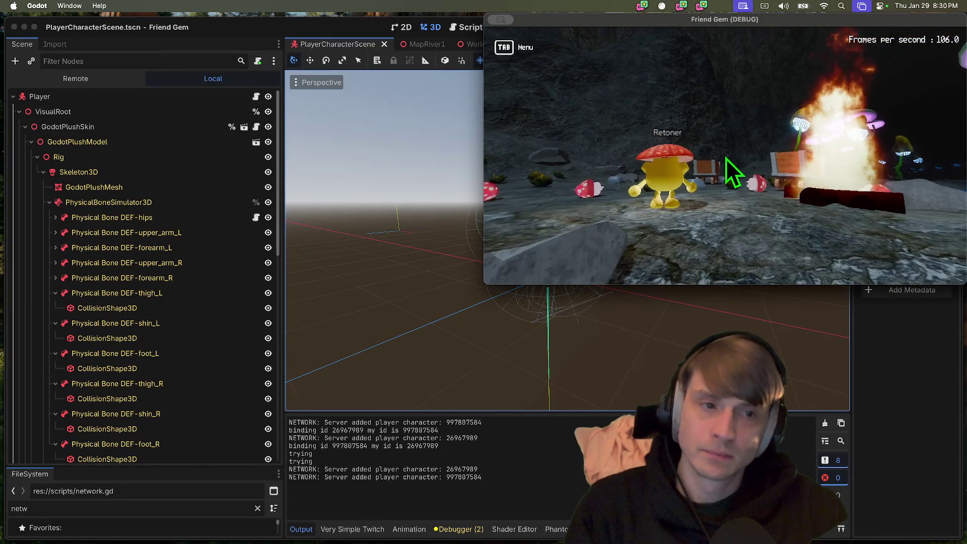
# Quit the game, check the Debugger Errors list and save the scene
pyautogui.click(726, 159)
pyautogui.press('super+q')
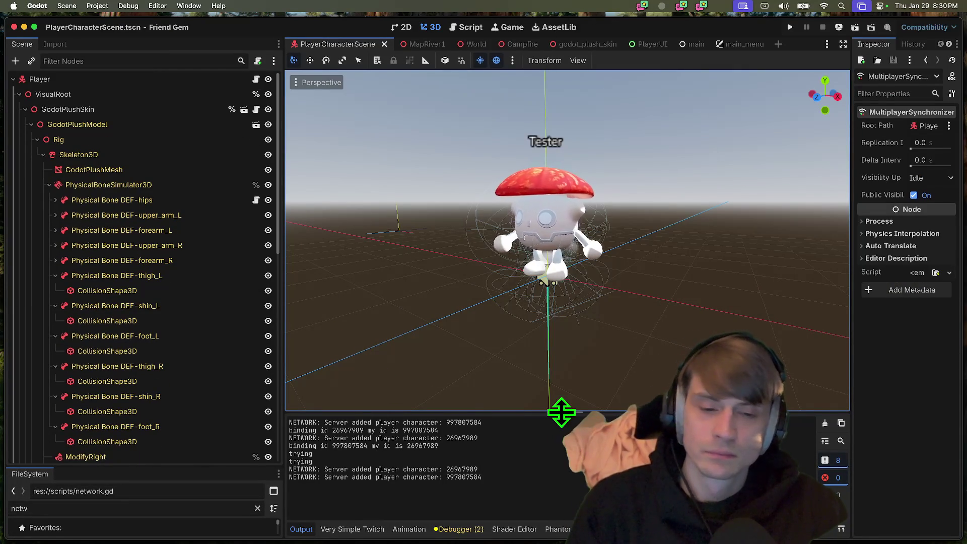
pyautogui.click(458, 529)
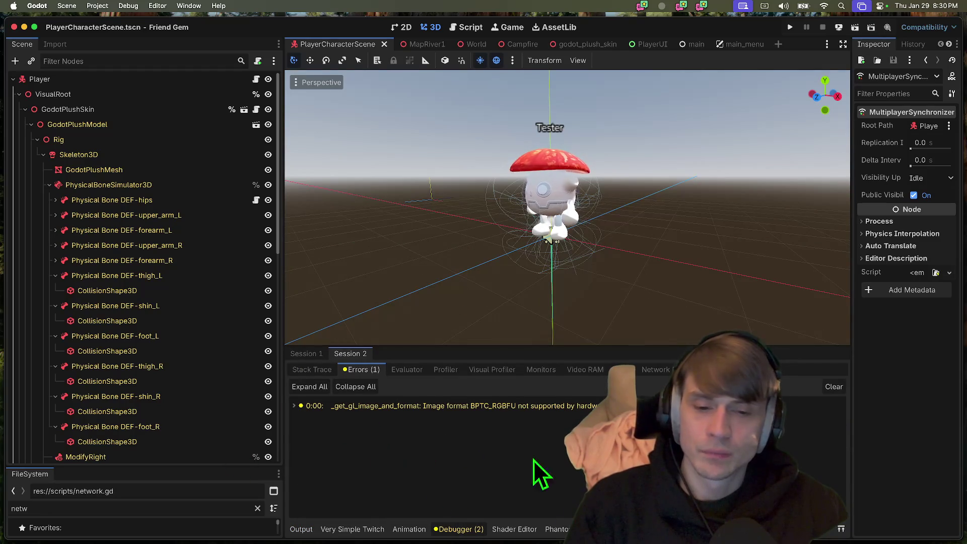
pyautogui.press('super+s')
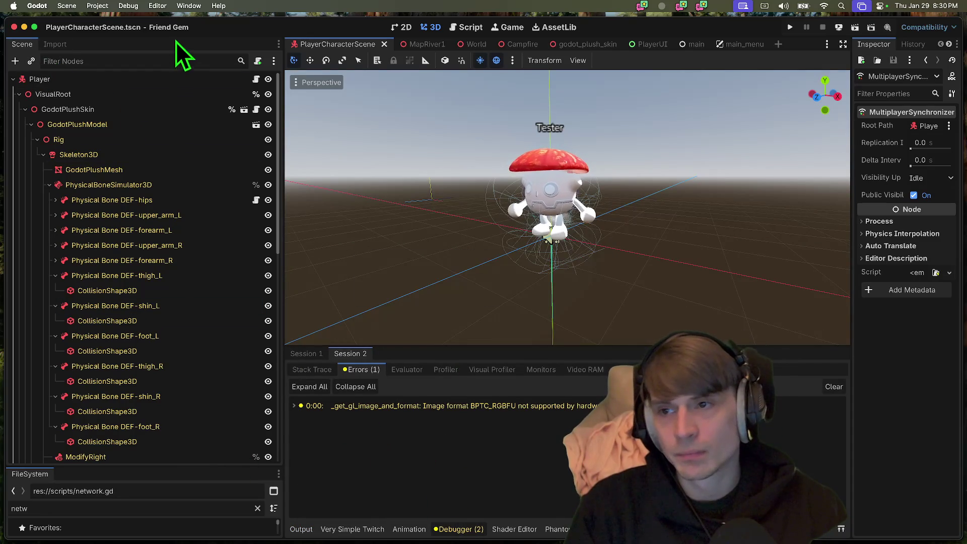
# Enlarge the FileSystem dock and open the Export dialog on the Web (Runnable) preset
pyautogui.moveTo(170, 464); pyautogui.dragTo(220, 258)
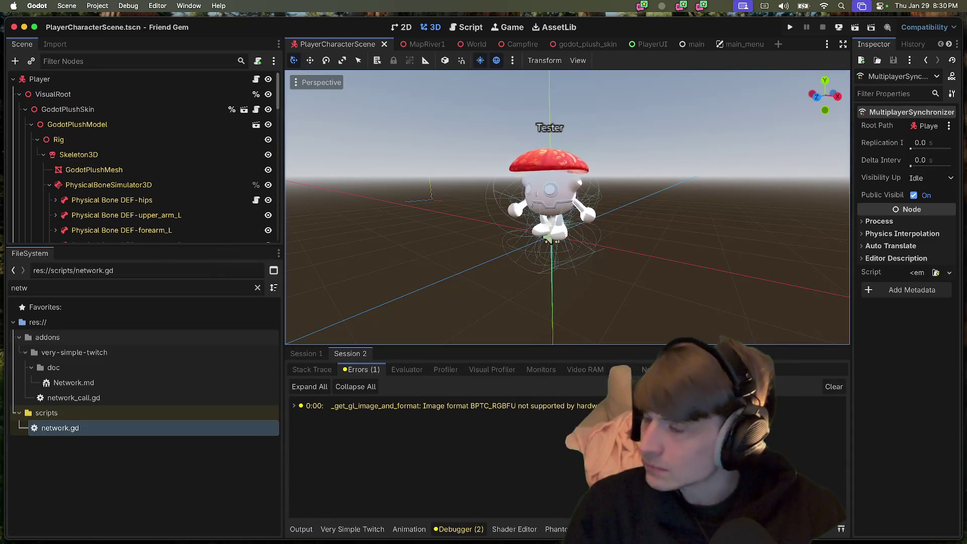
pyautogui.click(119, 7)
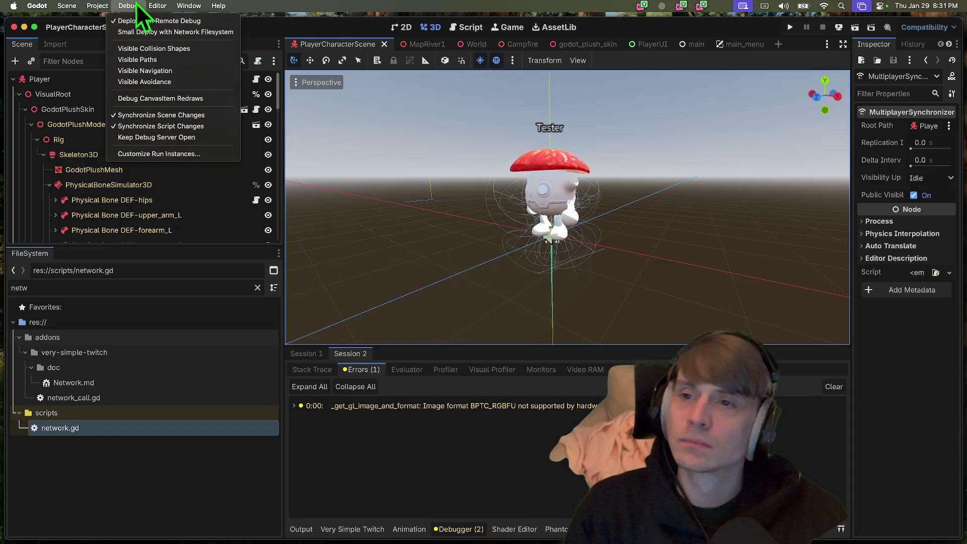
pyautogui.moveTo(101, 6)
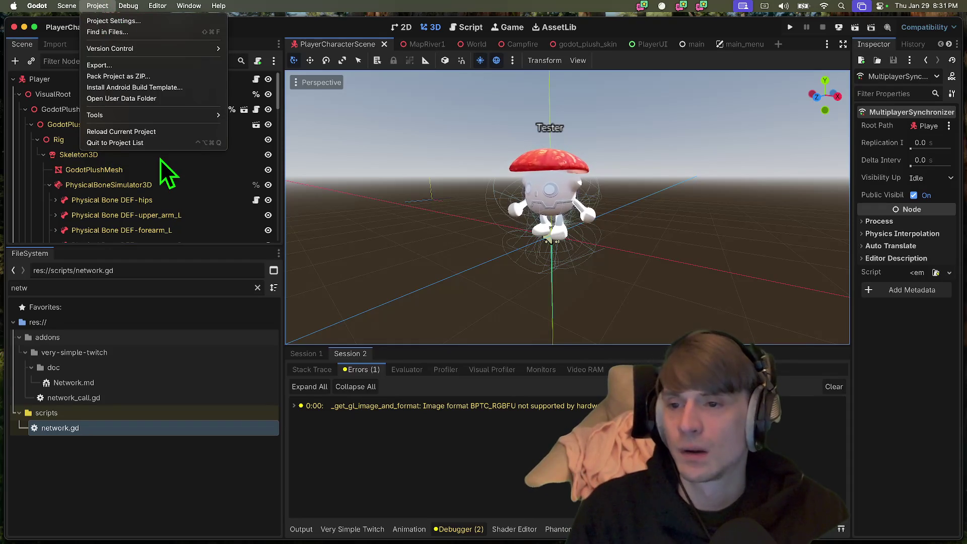
pyautogui.click(180, 70)
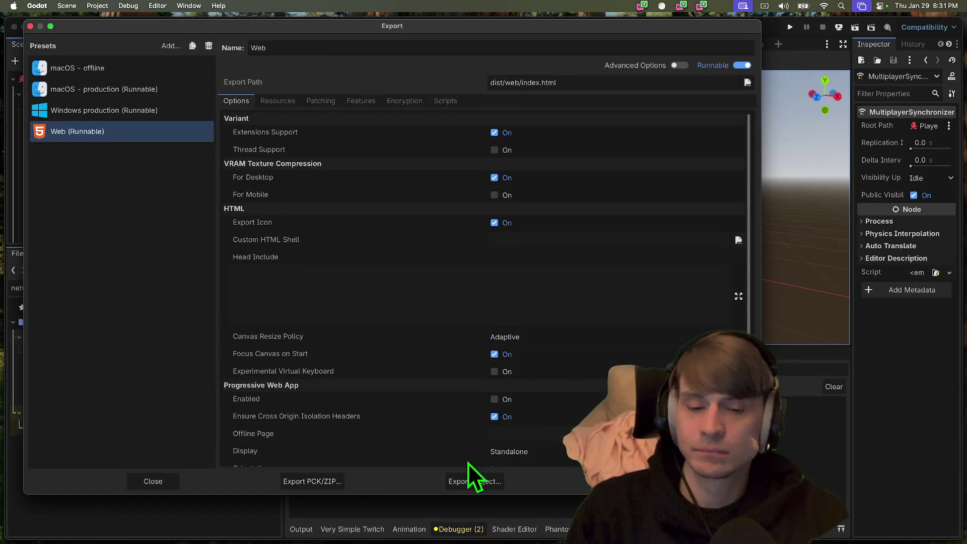
pyautogui.click(469, 482)
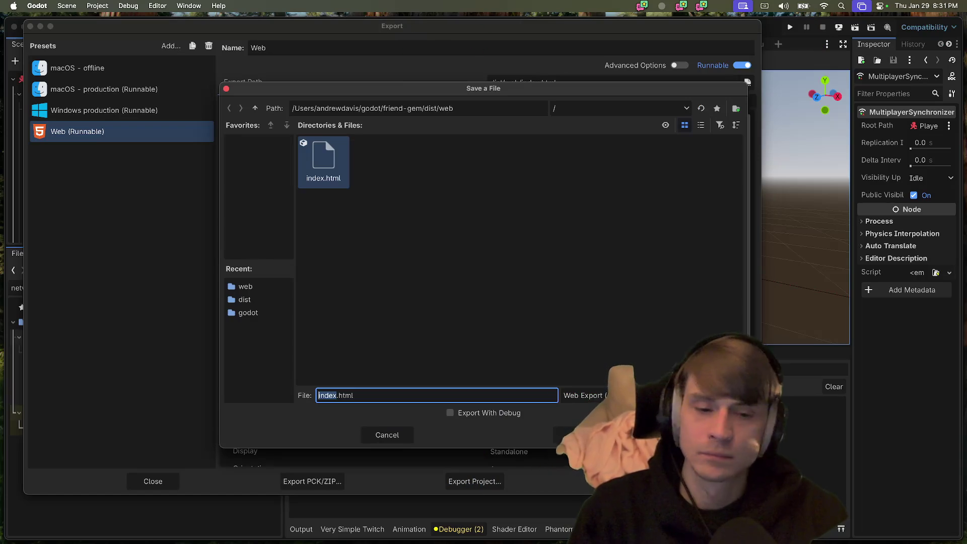
pyautogui.press('Return')
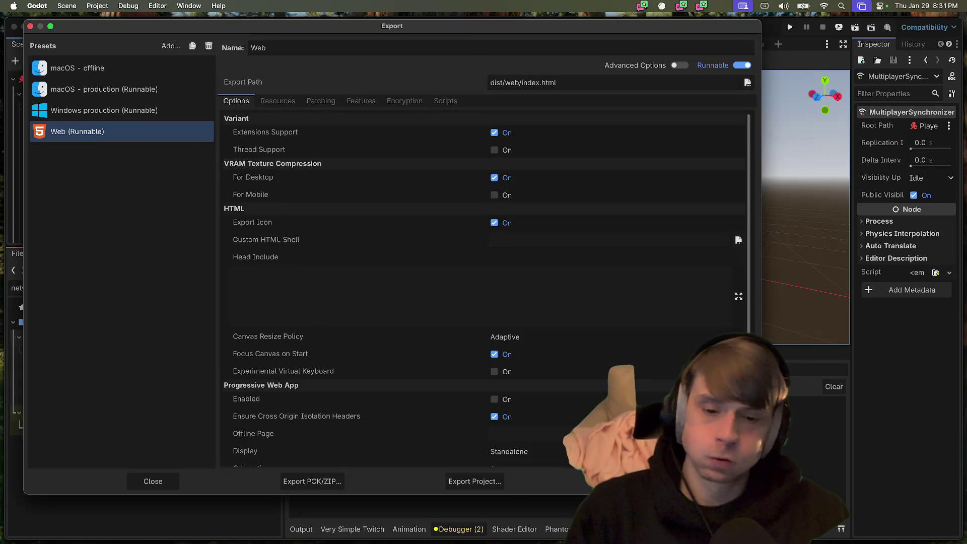
pyautogui.click(474, 482)
pyautogui.click(333, 179)
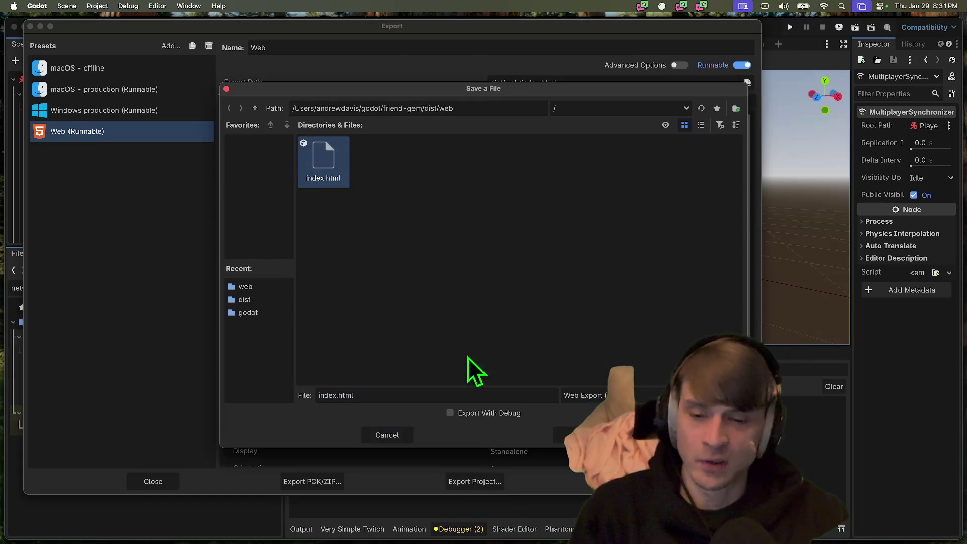
pyautogui.click(579, 435)
pyautogui.press('Escape')
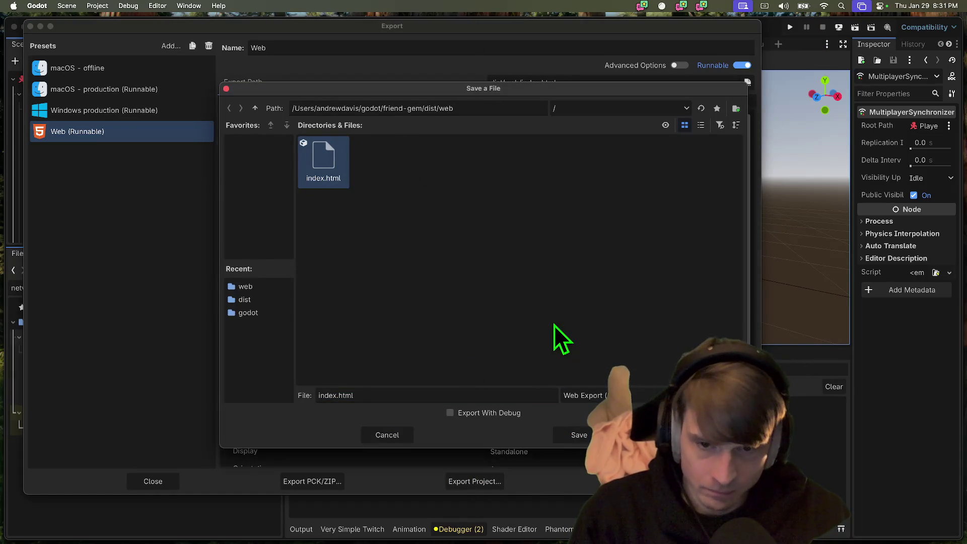
pyautogui.click(579, 434)
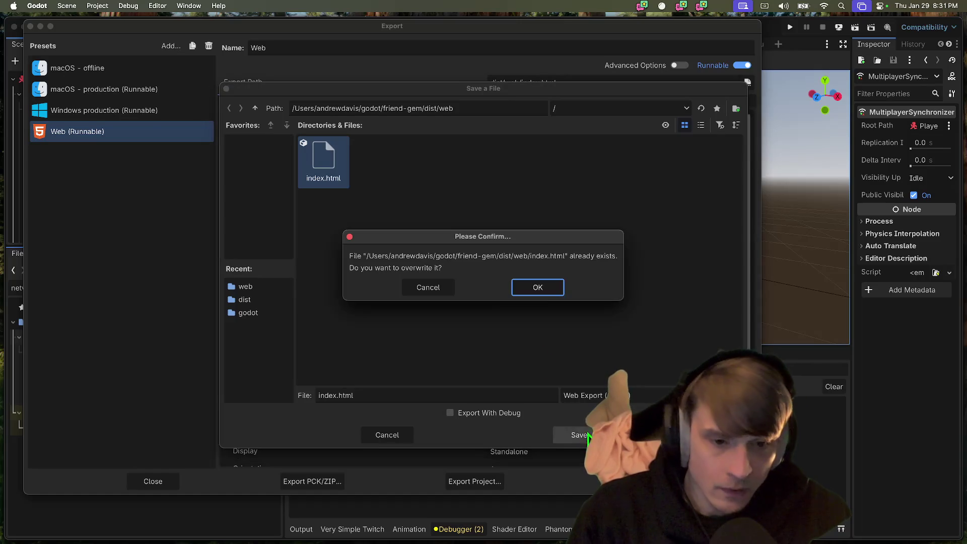
pyautogui.click(516, 294)
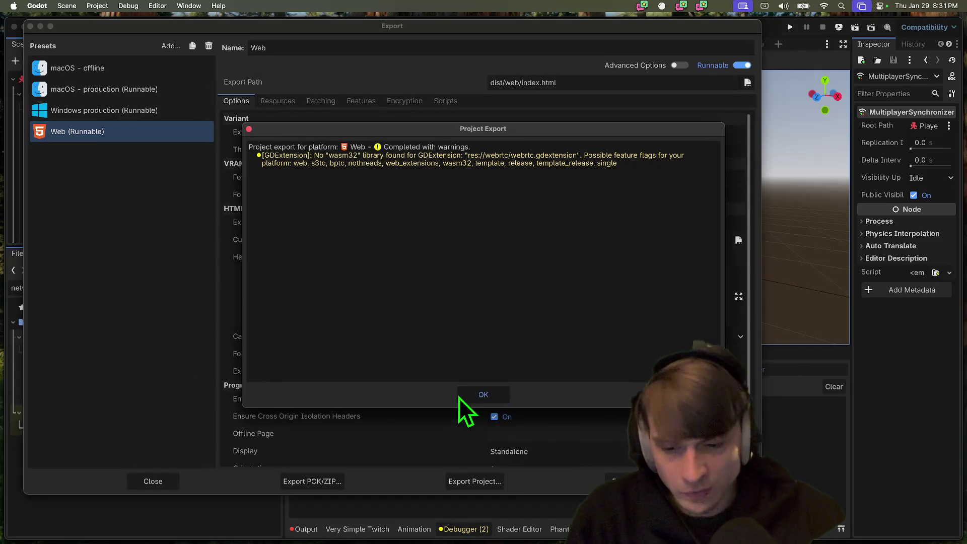
pyautogui.click(461, 394)
pyautogui.press('Escape')
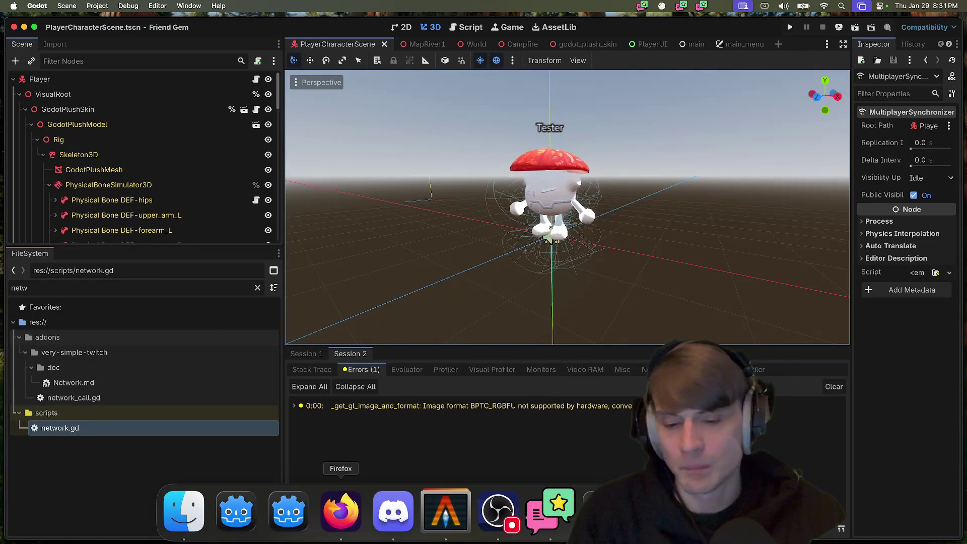
# Check git status in Alacritty and stage all changed files
pyautogui.click(443, 509)
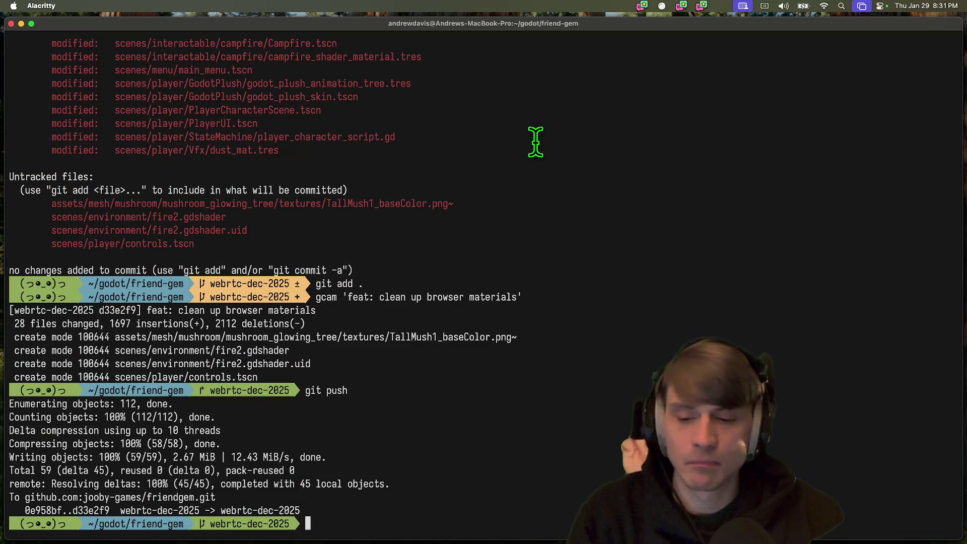
pyautogui.write('gst')
pyautogui.press('Return')
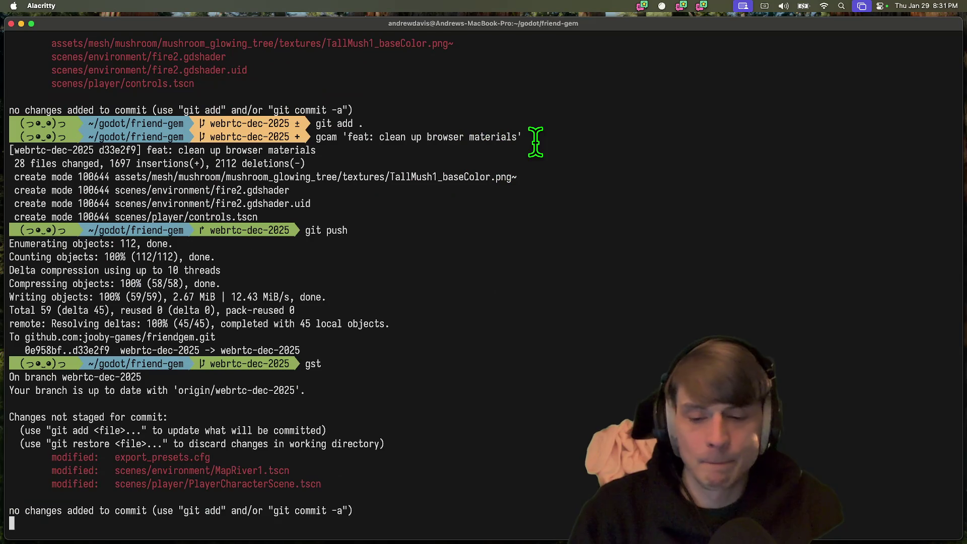
pyautogui.write('git add.')
pyautogui.press('Return')
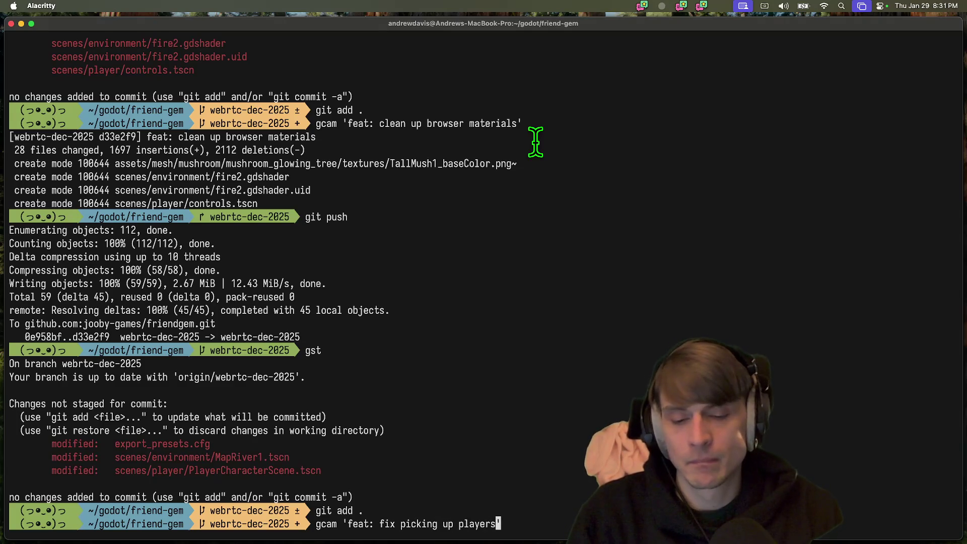
# Commit as 'feat: fix picking up players' and push to webrtc-dec-2025
pyautogui.press('Return')
pyautogui.write('git push')
pyautogui.press('Return')
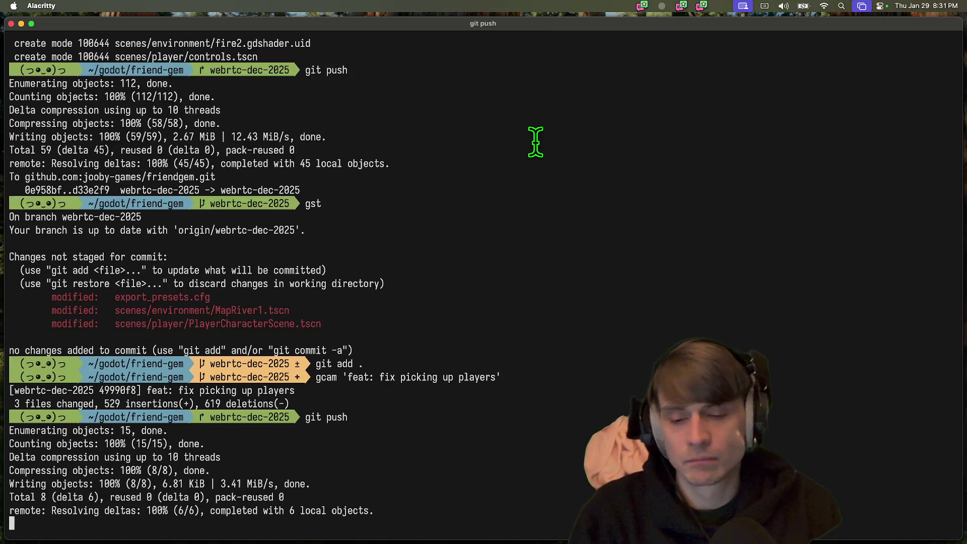
pyautogui.write('a')
pyautogui.press('BackSpace')
pyautogui.write('butler')
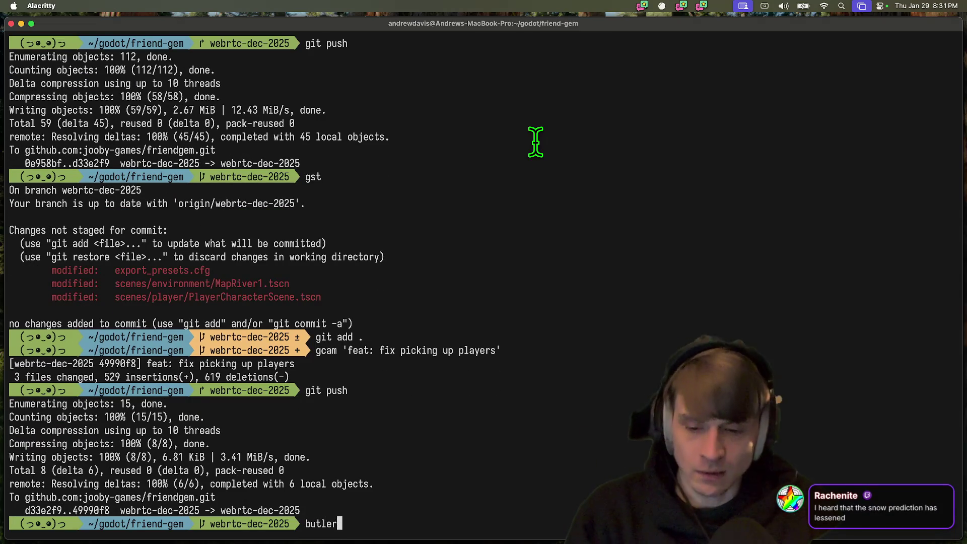
# Upload dist/web with butler to the friendgem:html5 channel on itch.io
pyautogui.press('Right')
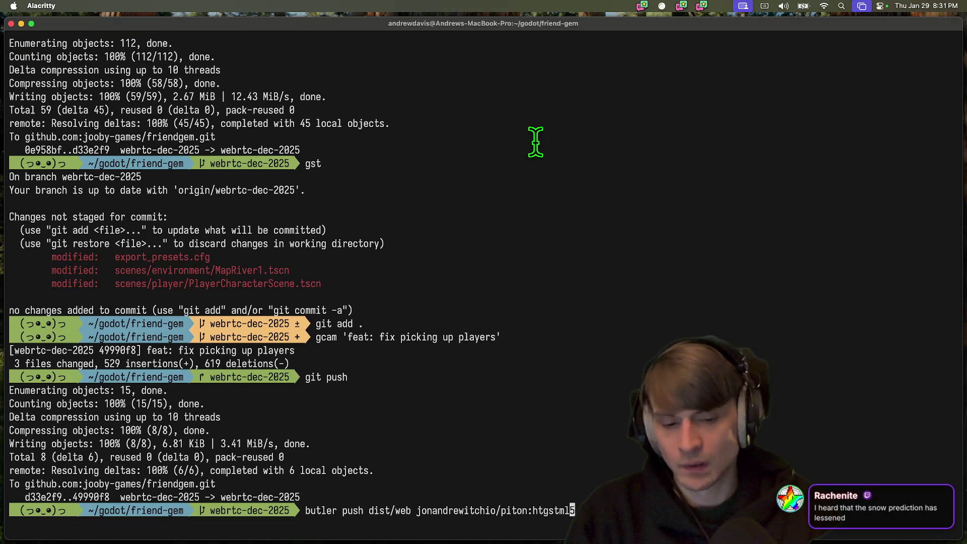
pyautogui.press('Left')
pyautogui.press('Left')
pyautogui.press('Left')
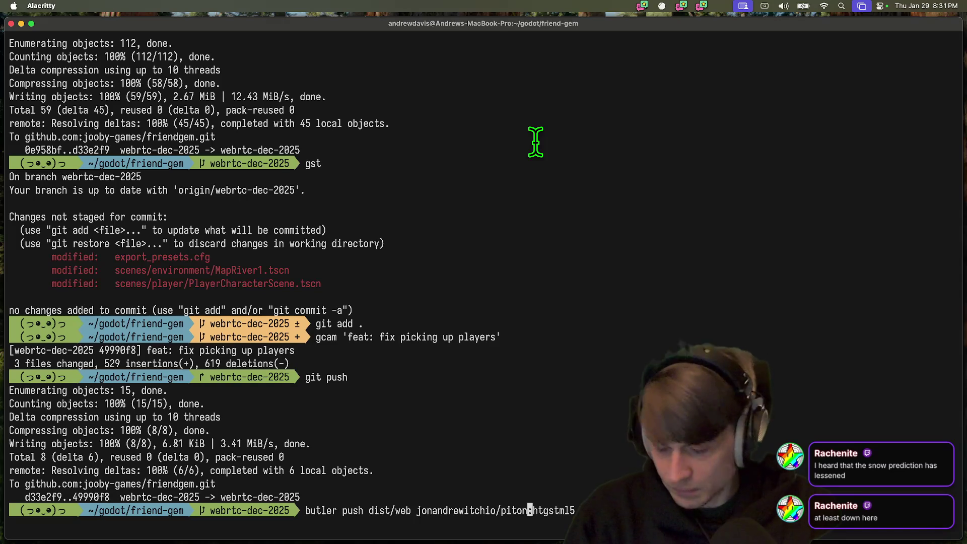
pyautogui.press('Return')
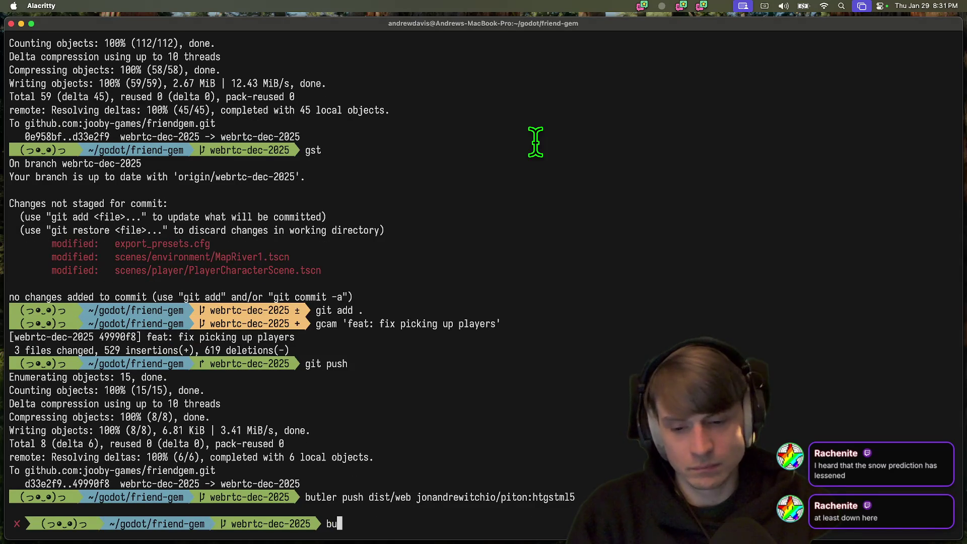
pyautogui.press('Right')
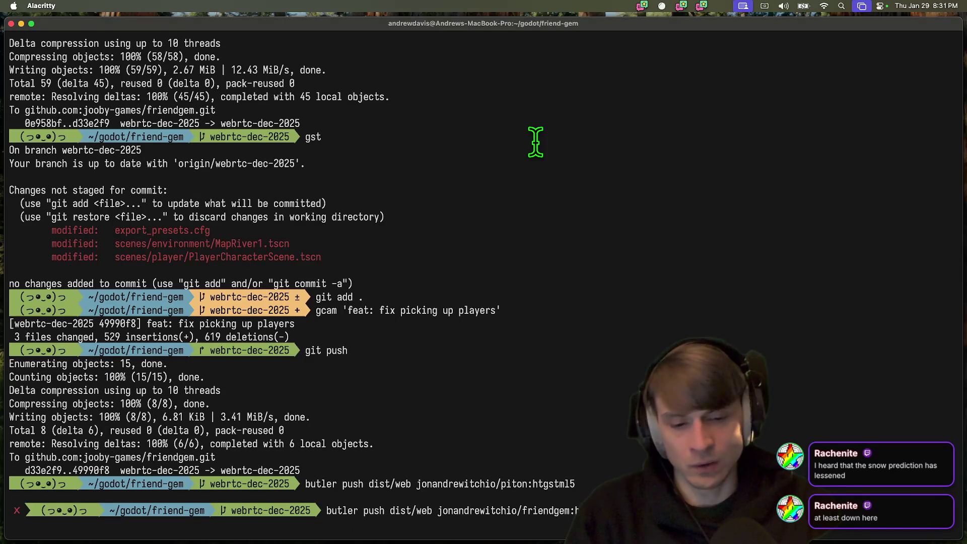
pyautogui.press('Return')
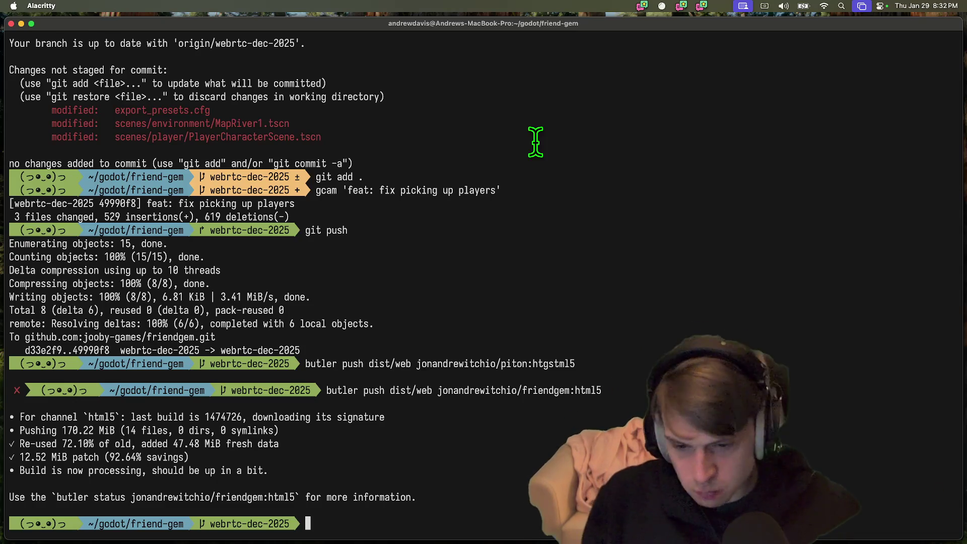
# Run git push and gst to confirm the repository is clean
pyautogui.write('git push')
pyautogui.press('Return')
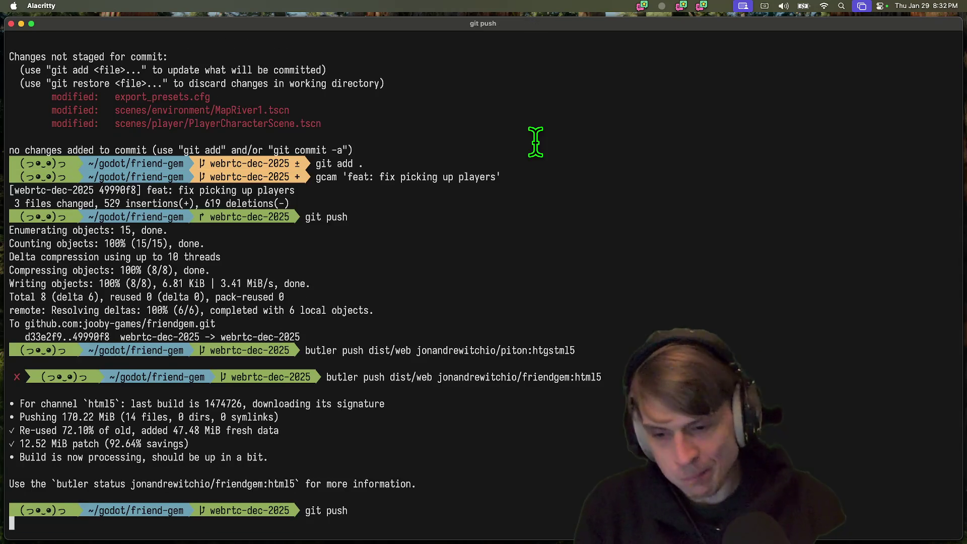
pyautogui.write('gst')
pyautogui.press('Return')
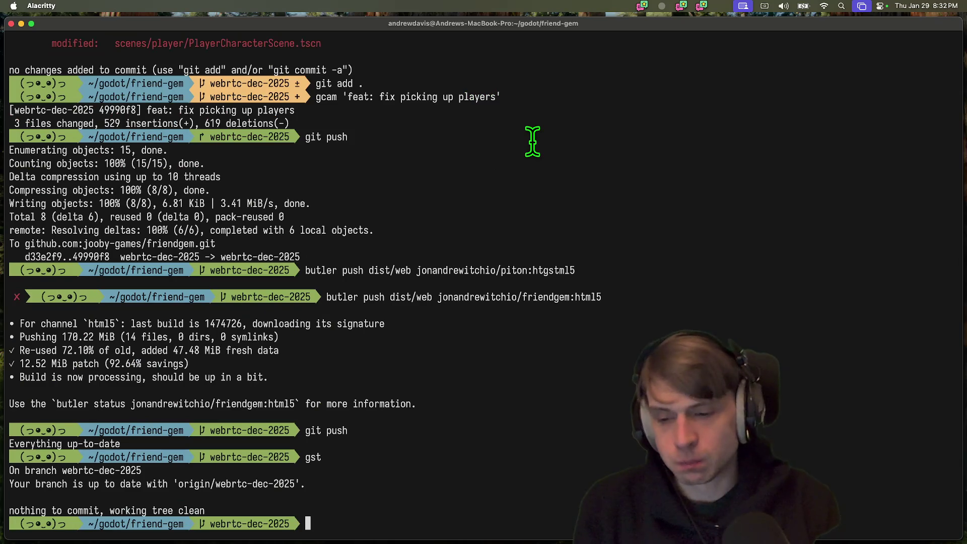
# Switch back to the Godot Engine editor
pyautogui.press('super+Tab')
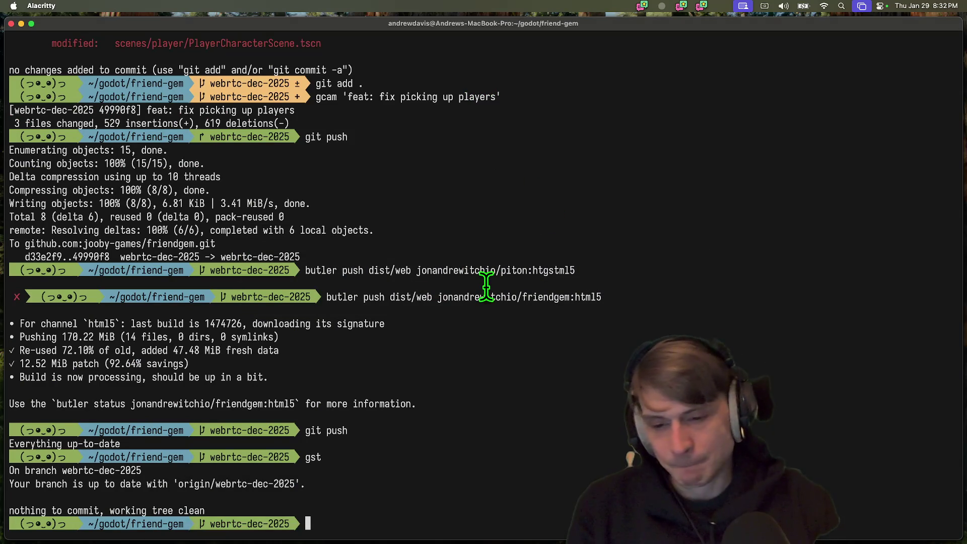
pyautogui.press('super+Tab')
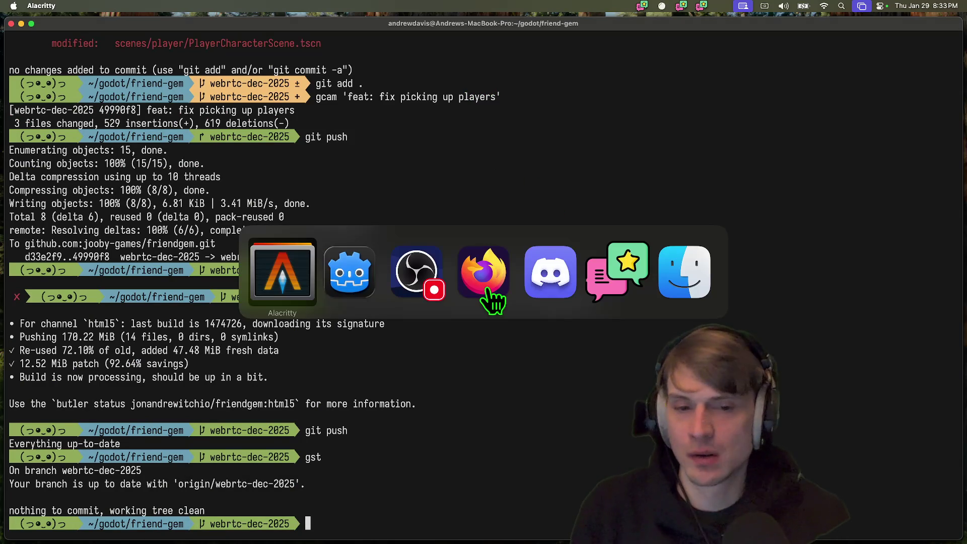
pyautogui.press('super+Tab')
pyautogui.press('super+Tab')
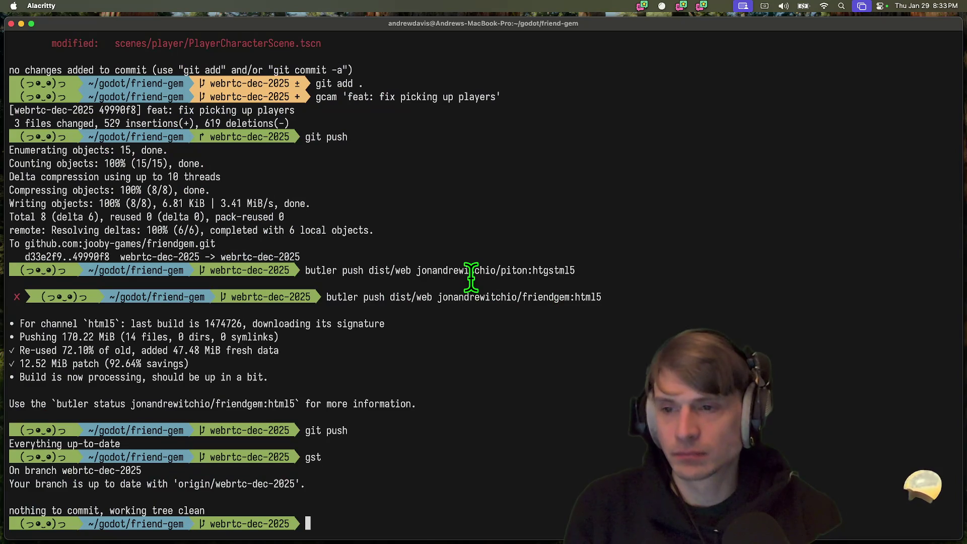
pyautogui.press('super+Tab')
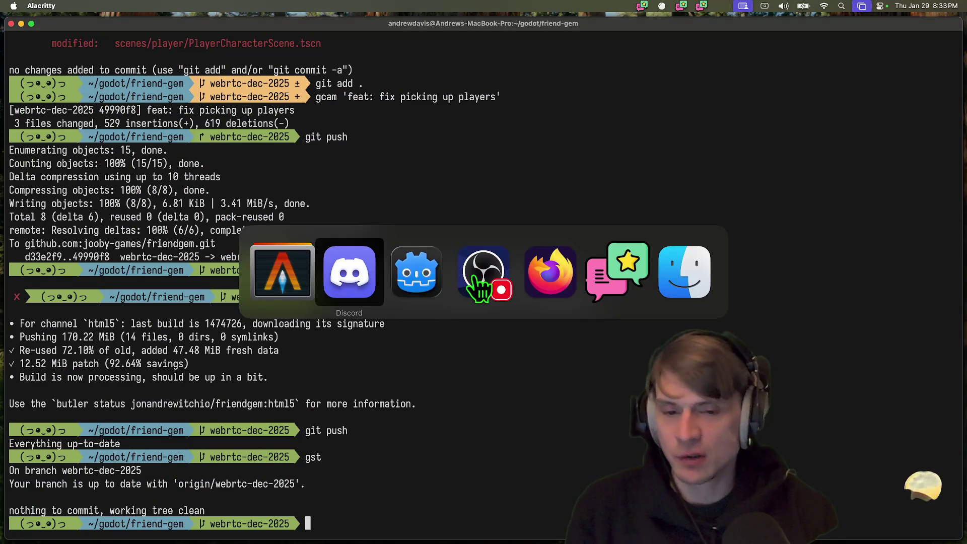
pyautogui.press('super+shift+Tab')
pyautogui.press('super+shift+Tab')
pyautogui.press('super+Tab')
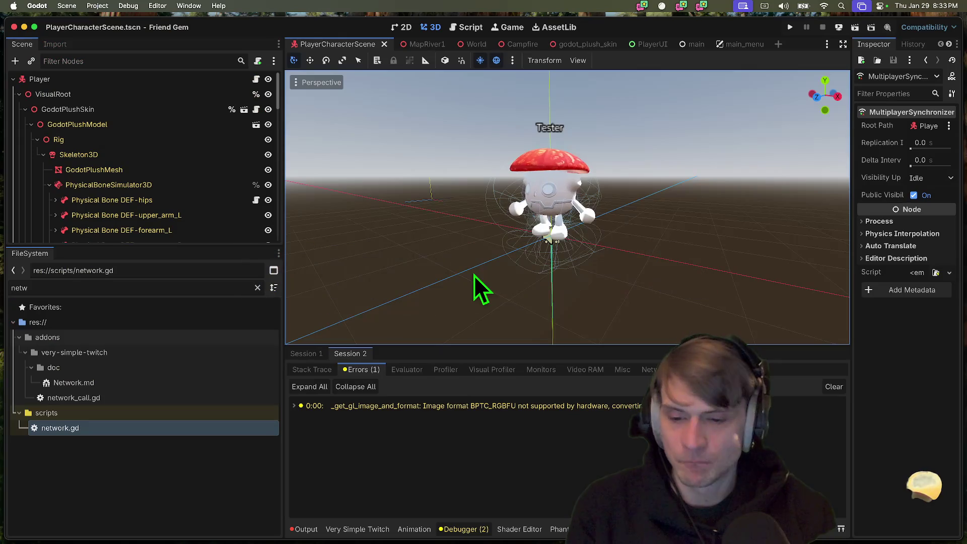
# Run Friend Gem, connect both debug windows, create a lobby in one and join from the other
pyautogui.press('super+b')
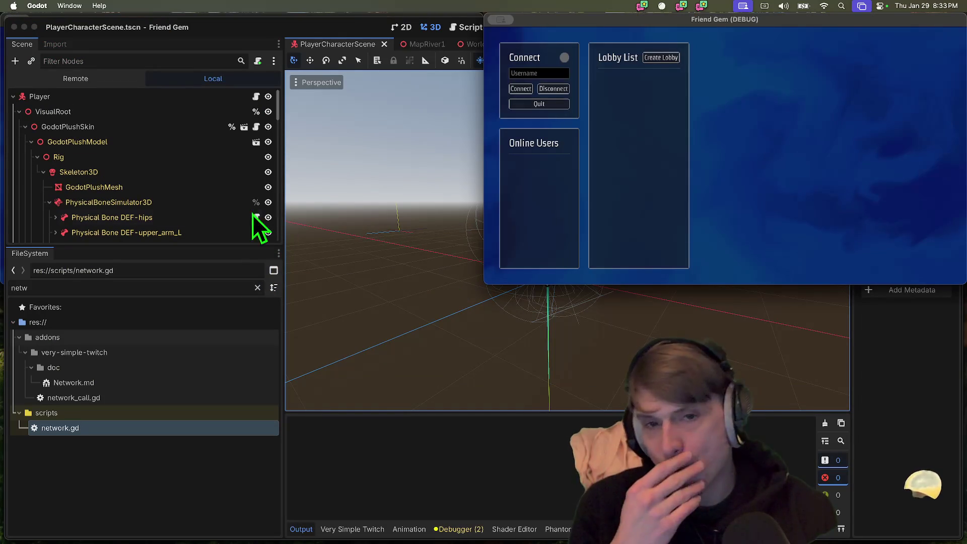
pyautogui.click(521, 89)
pyautogui.click(37, 88)
pyautogui.click(184, 58)
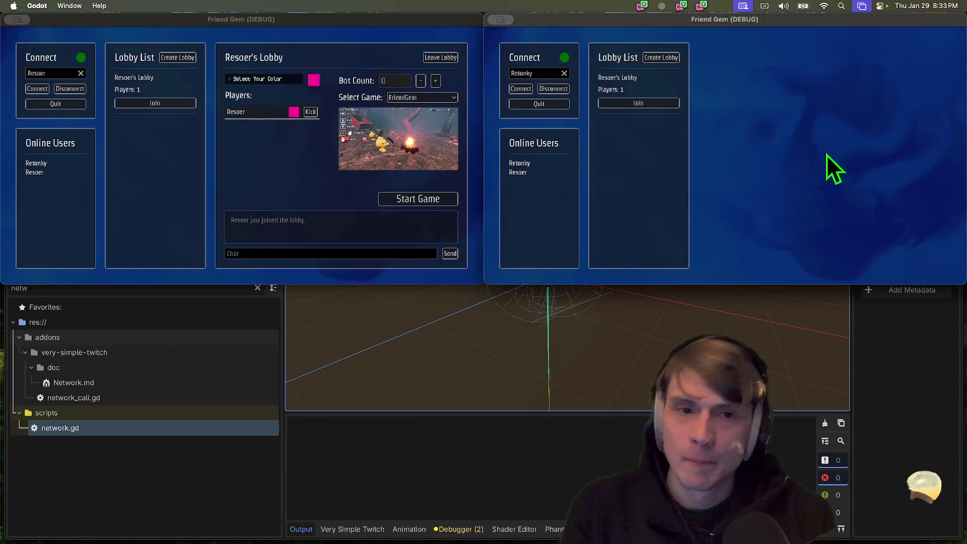
pyautogui.click(657, 103)
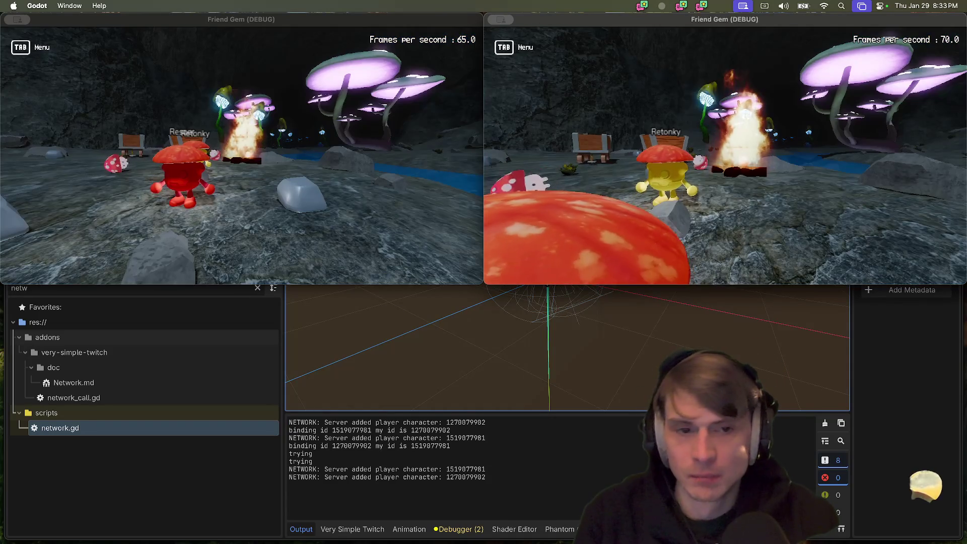
# Walk the red Resoer character toward the river and the blue crystals
pyautogui.press('w')
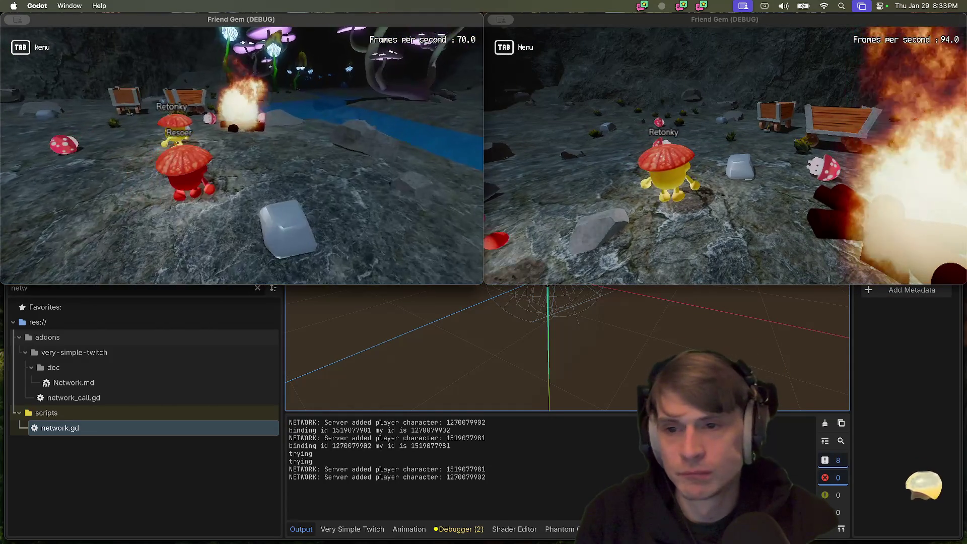
pyautogui.press('w')
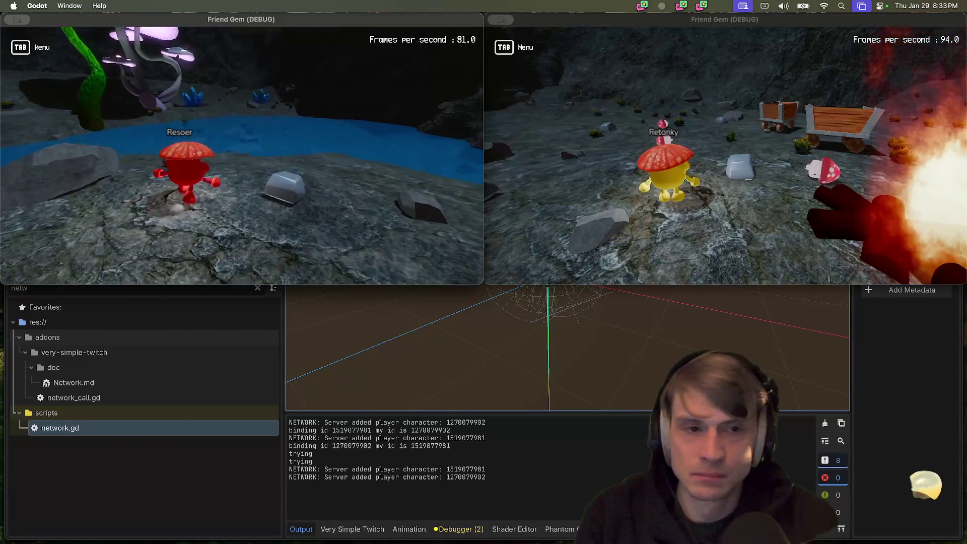
pyautogui.press('a')
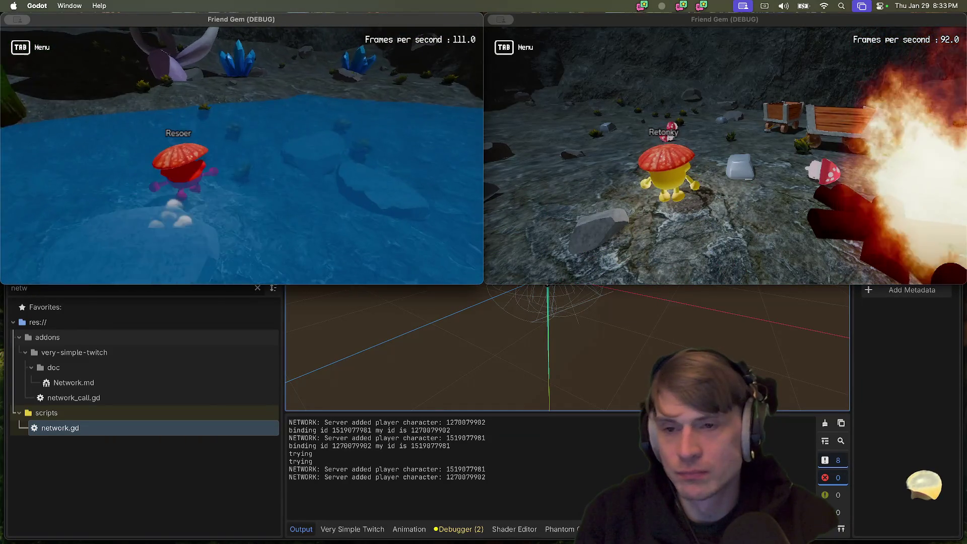
pyautogui.press('a')
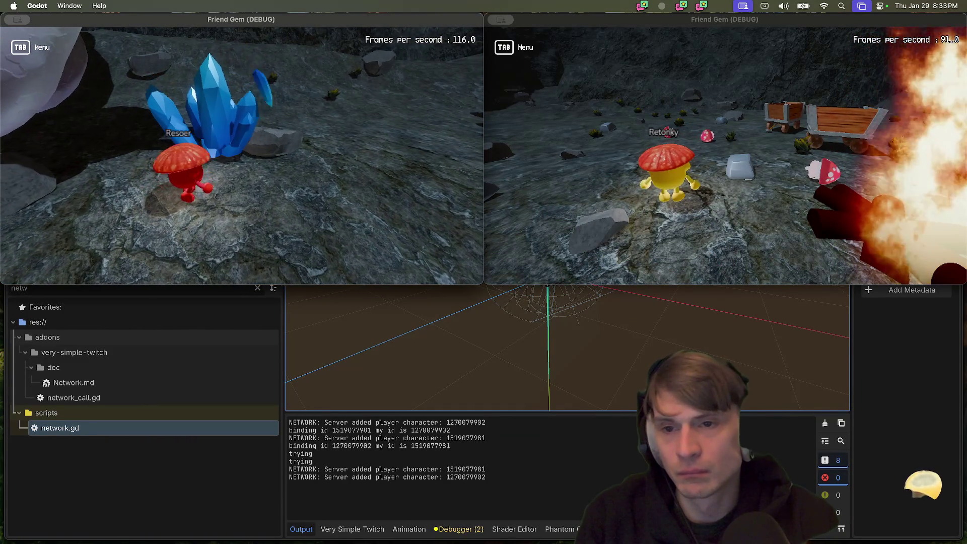
pyautogui.press('a')
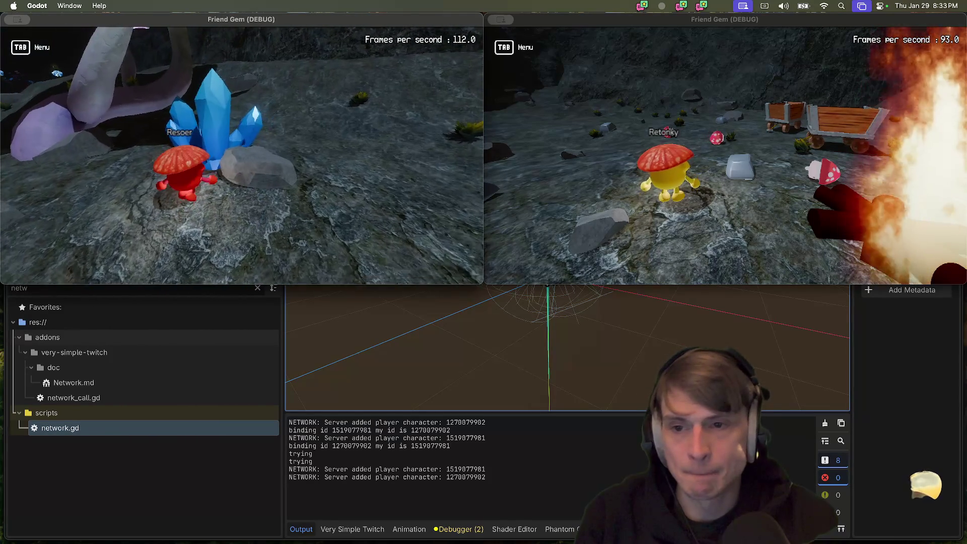
# In the second window, walk yellow Retonky through the river and drop a crystal beside Resoer
pyautogui.press('super+Tab')
pyautogui.press('d')
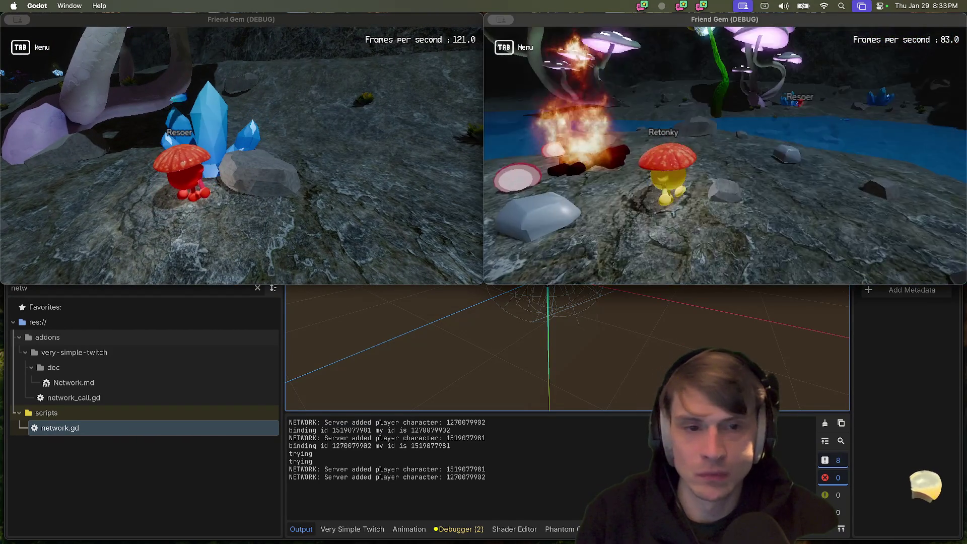
pyautogui.press('d')
pyautogui.press('w')
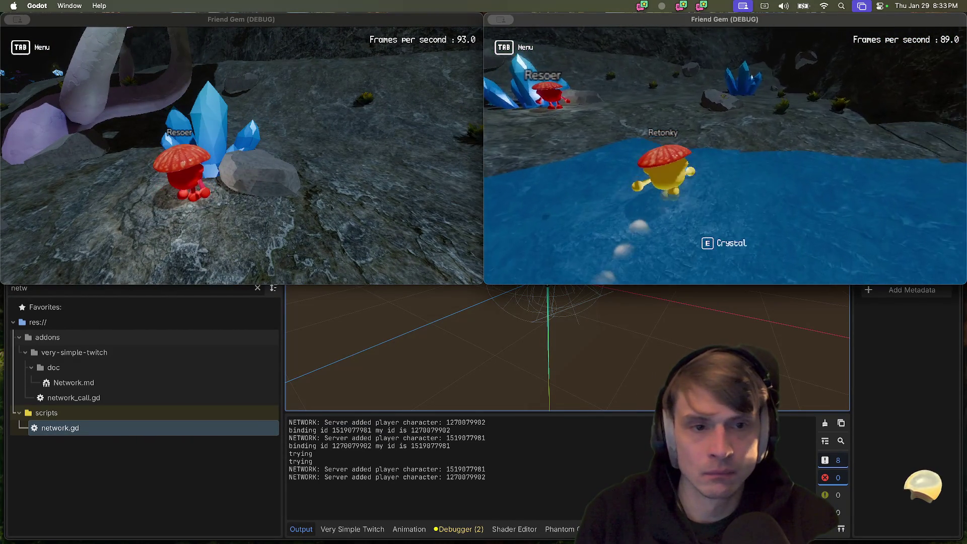
pyautogui.press('w')
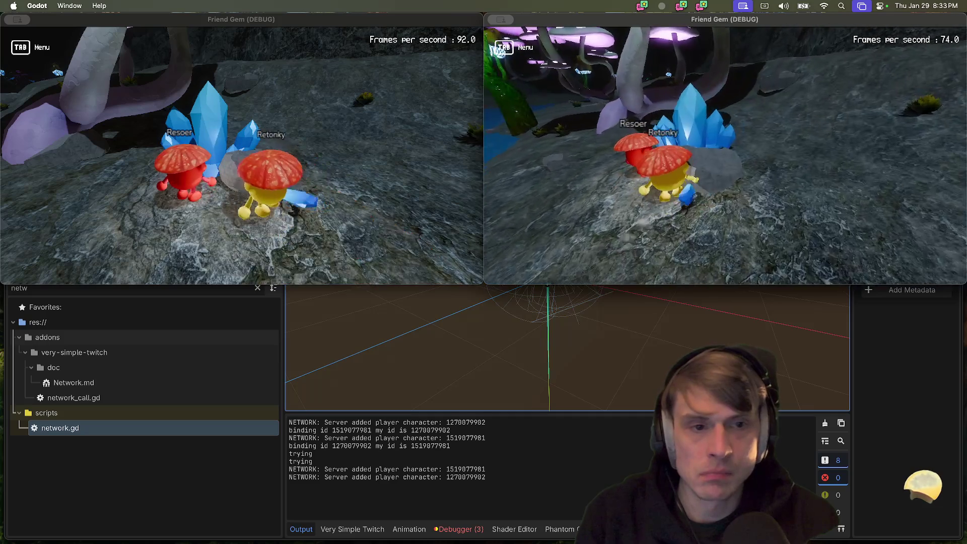
pyautogui.press('e')
# Walk Retonky around the crystals and back beside Resoer
pyautogui.press('w')
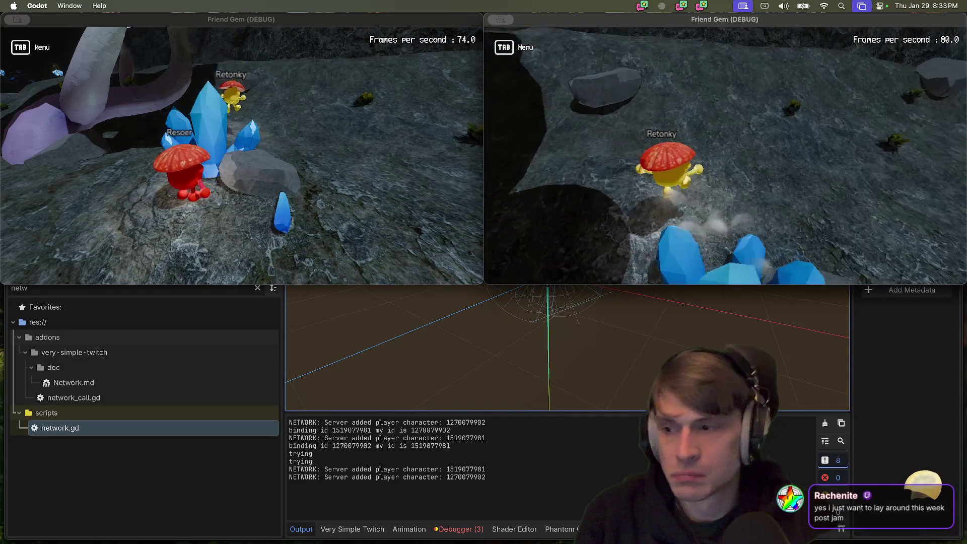
pyautogui.press('w')
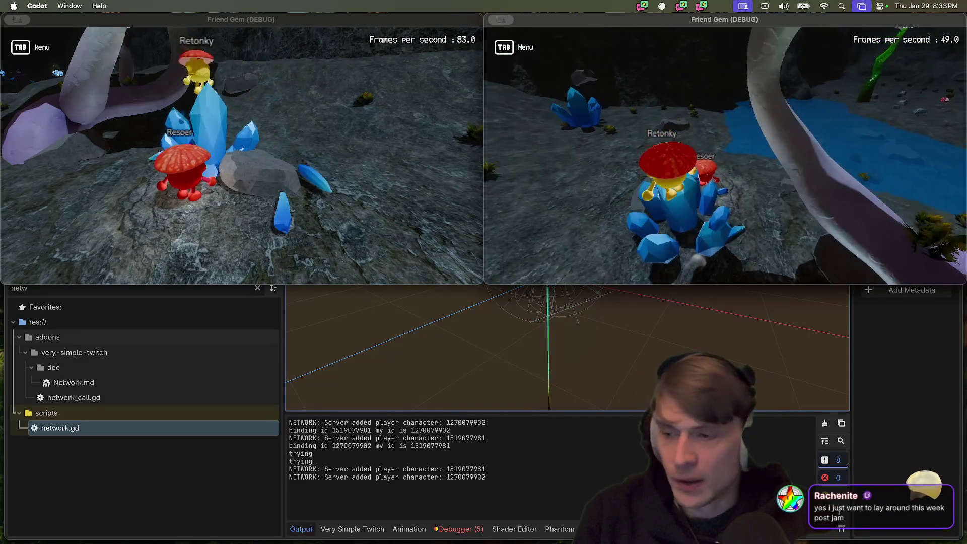
pyautogui.press('w')
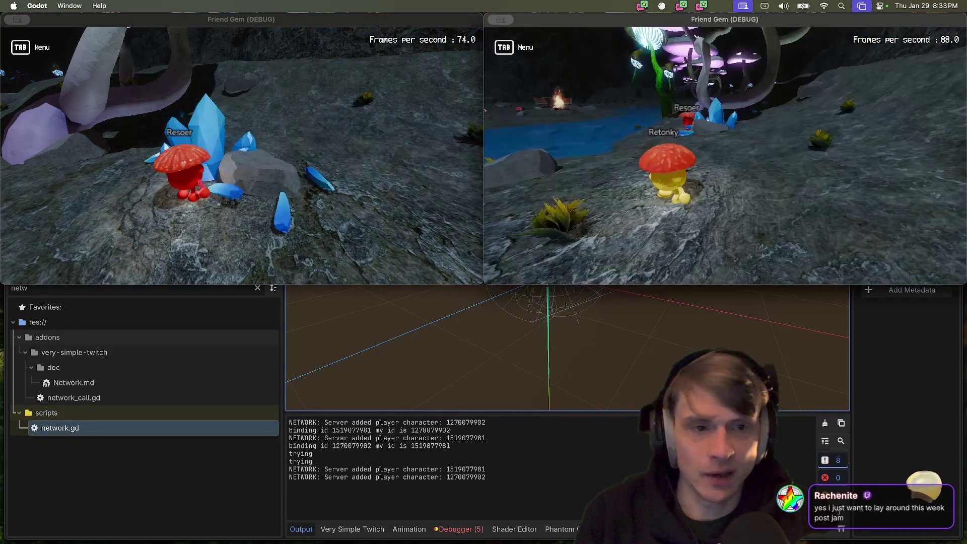
pyautogui.press('w')
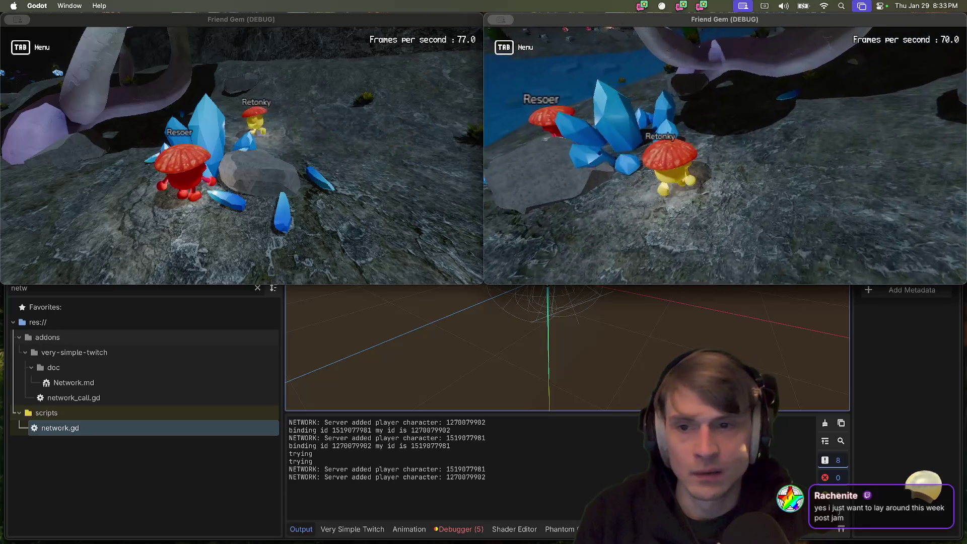
pyautogui.press('w')
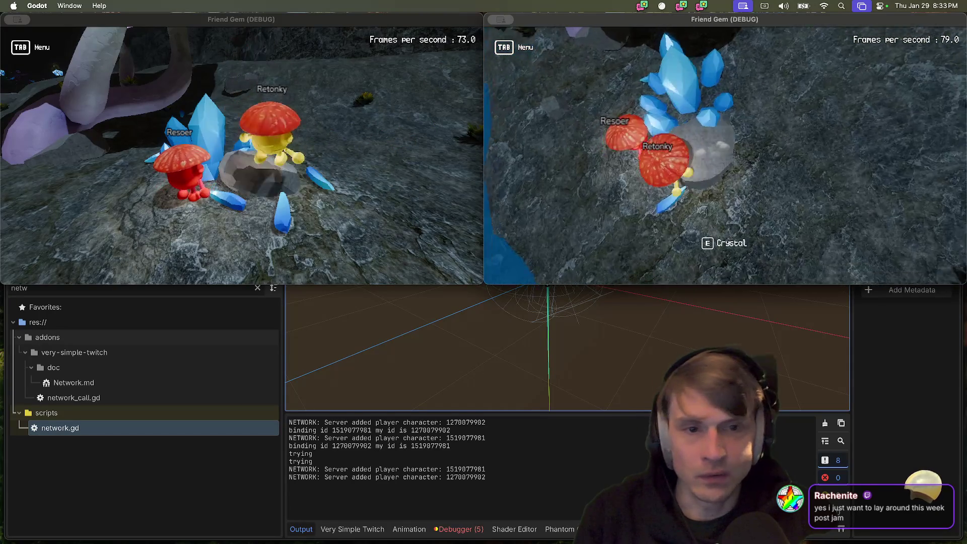
pyautogui.press('w')
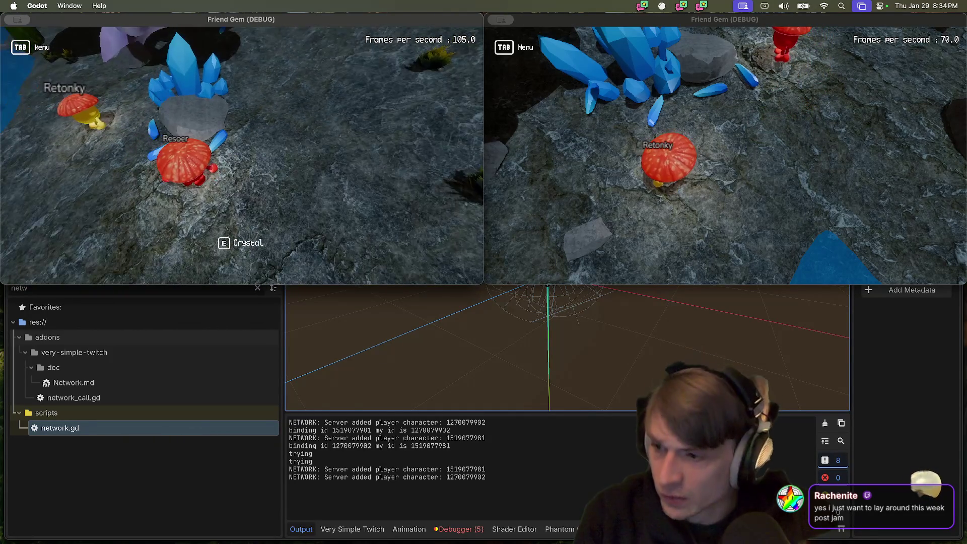
# Pick up and drop a crystal with Resoer, then with Retonky, scattering the cluster
pyautogui.press('e')
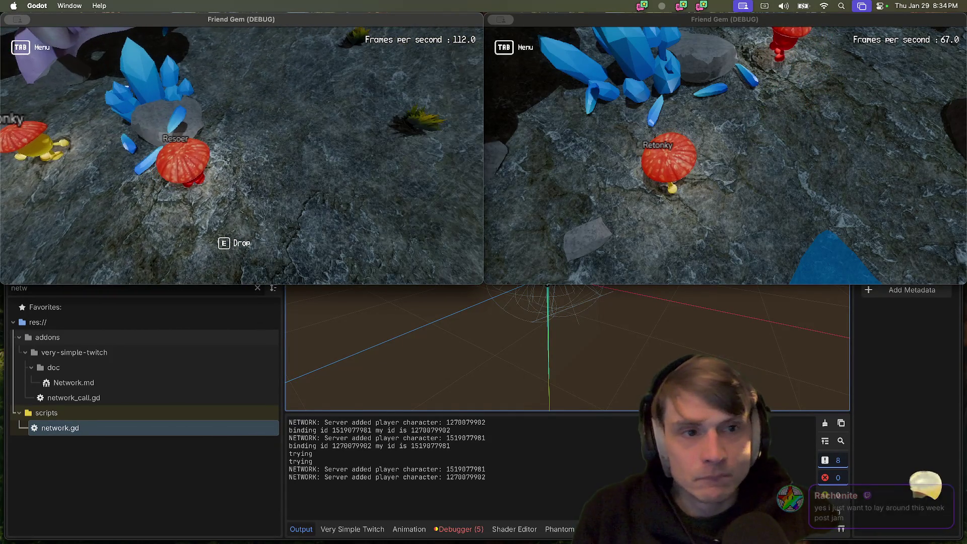
pyautogui.press('e')
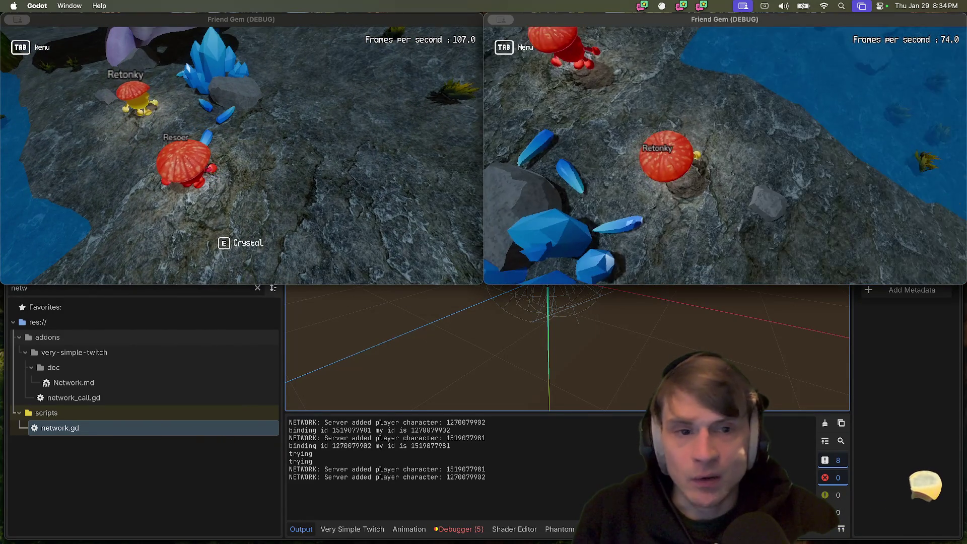
pyautogui.press('e')
pyautogui.press('w')
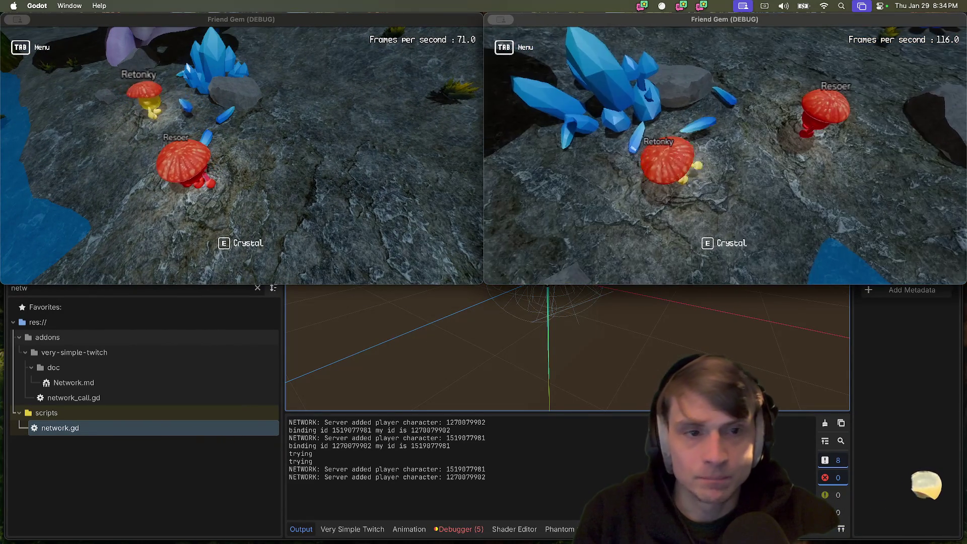
pyautogui.press('e')
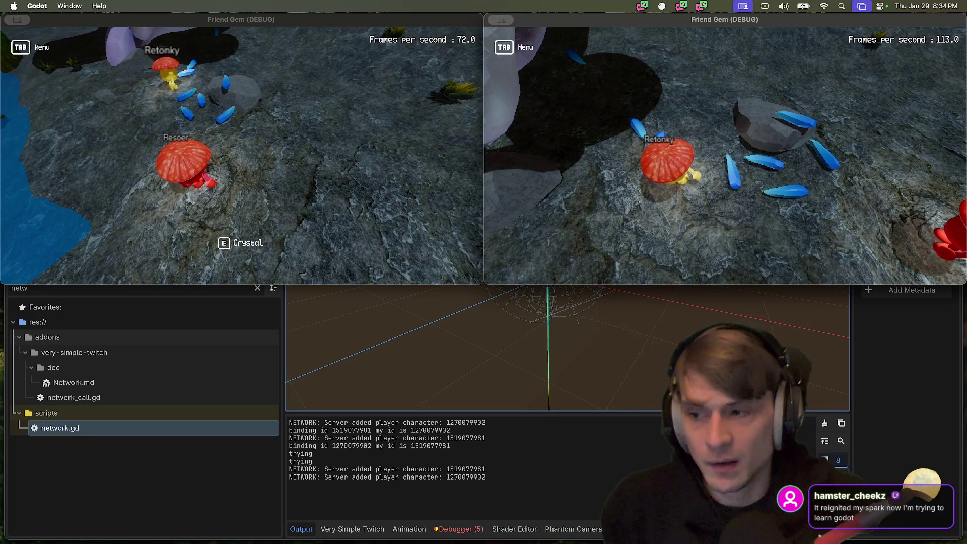
# Walk both players back to the crystals and have Resoer pick up and drop crystals
pyautogui.press('s')
pyautogui.press('s')
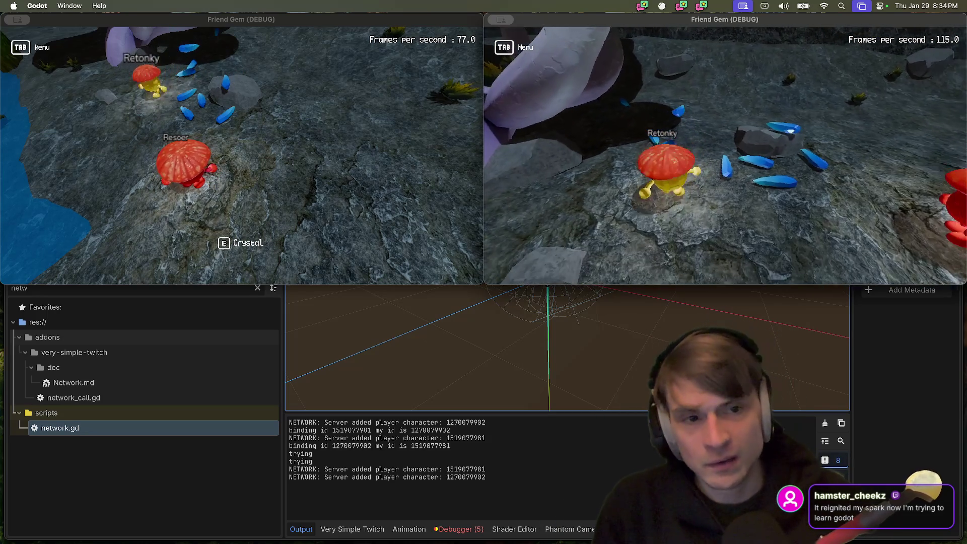
pyautogui.press('w')
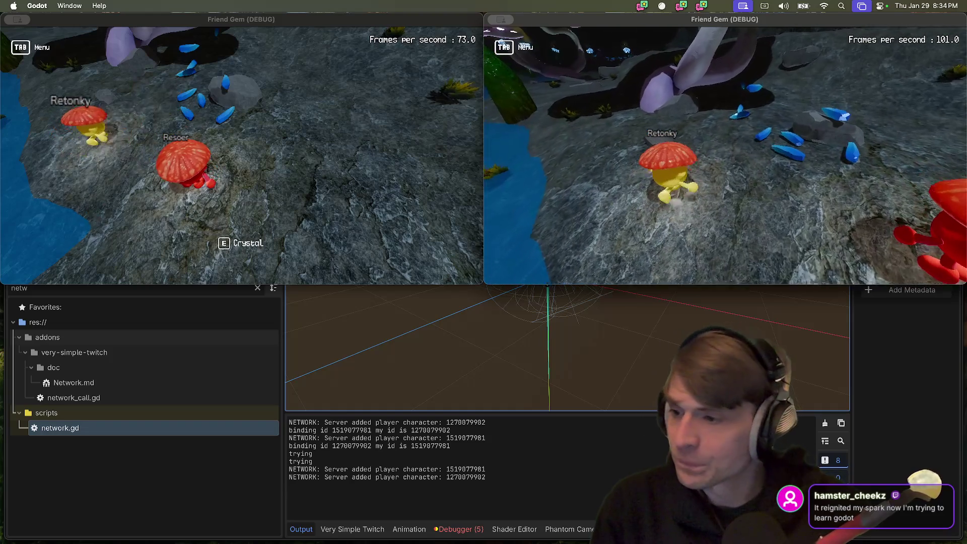
pyautogui.press('w')
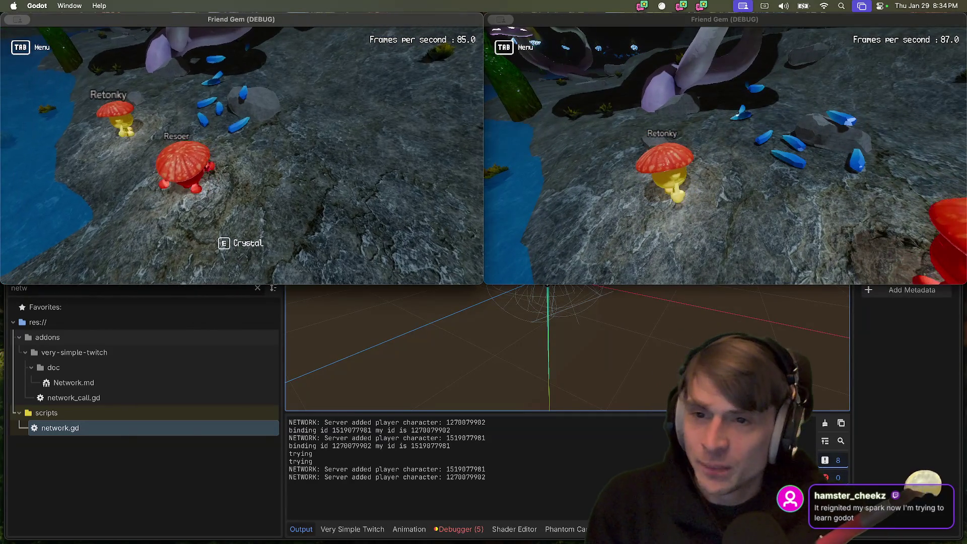
pyautogui.press('e')
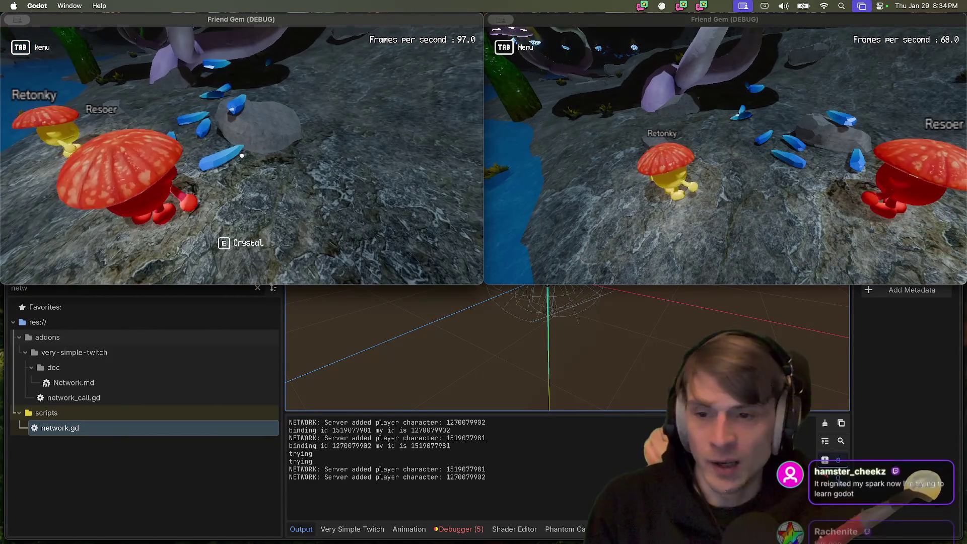
pyautogui.press('s')
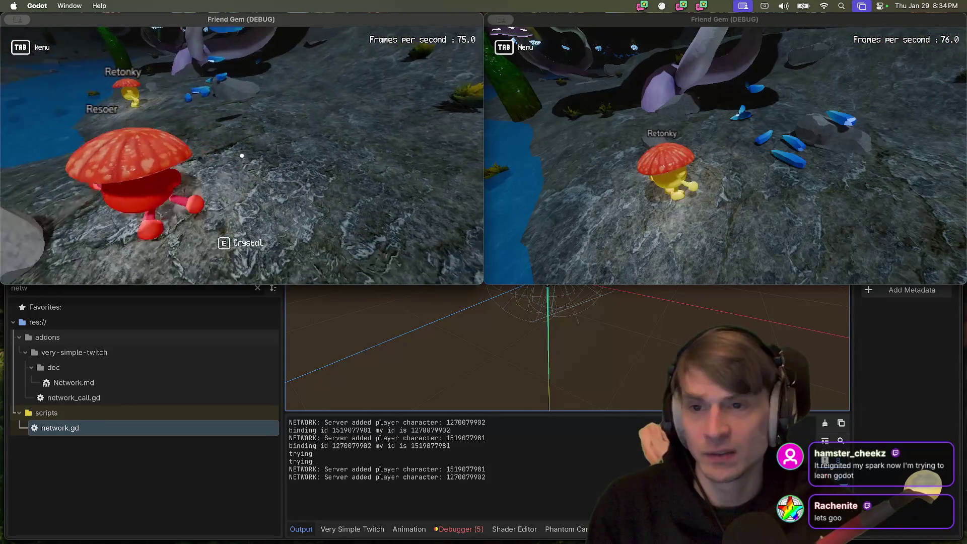
pyautogui.press('w')
pyautogui.press('w')
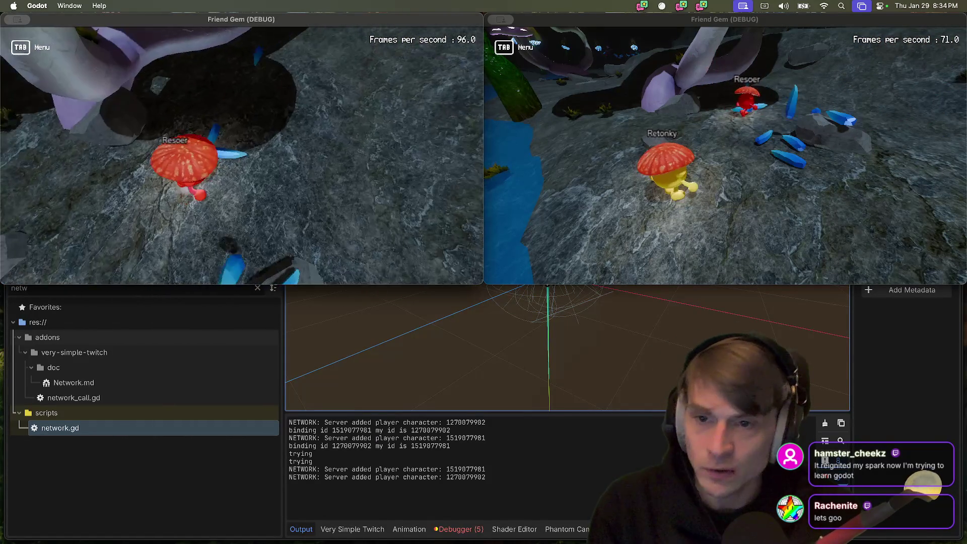
pyautogui.press('e')
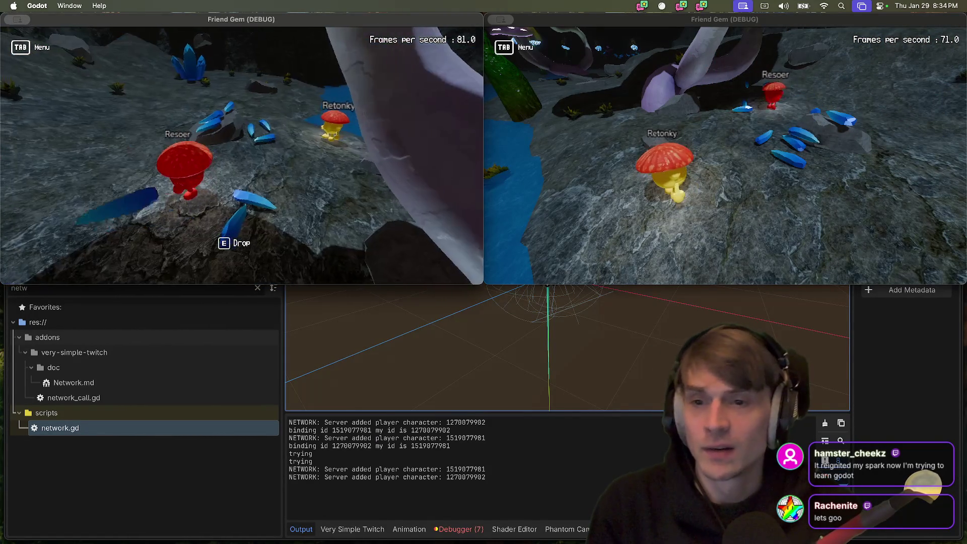
pyautogui.press('e')
# Cross the river with both players, drop the carried item by the campfire, and return to the editor
pyautogui.press('Tab')
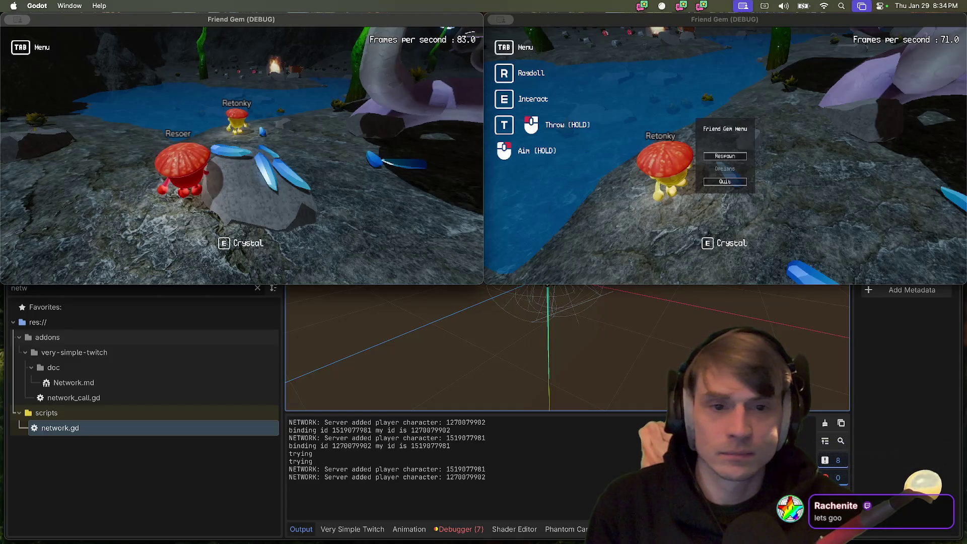
pyautogui.press('Tab')
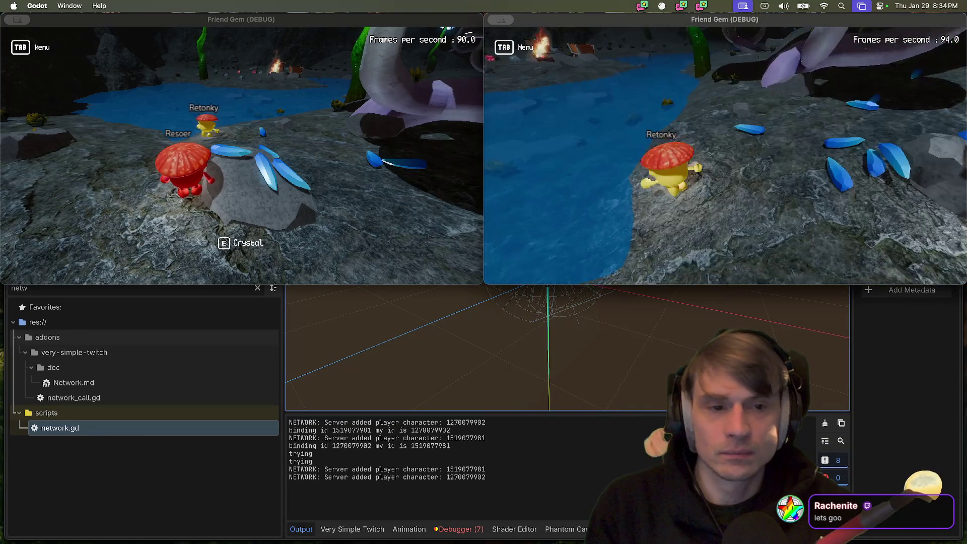
pyautogui.press('w')
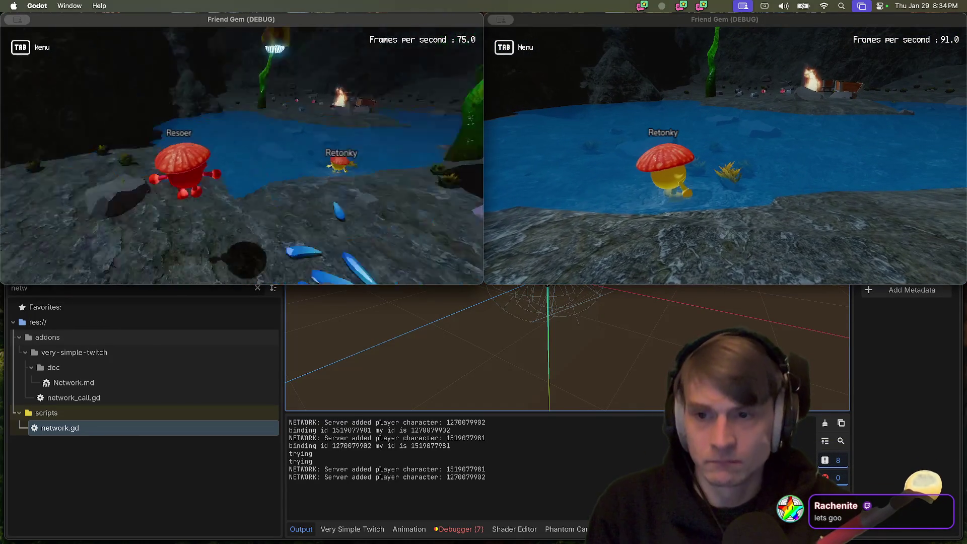
pyautogui.press('w')
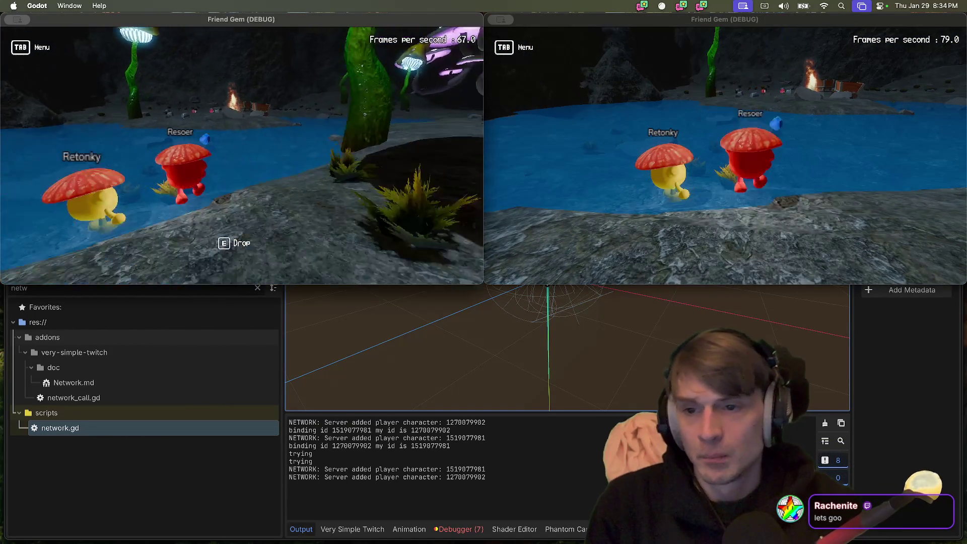
pyautogui.press('w')
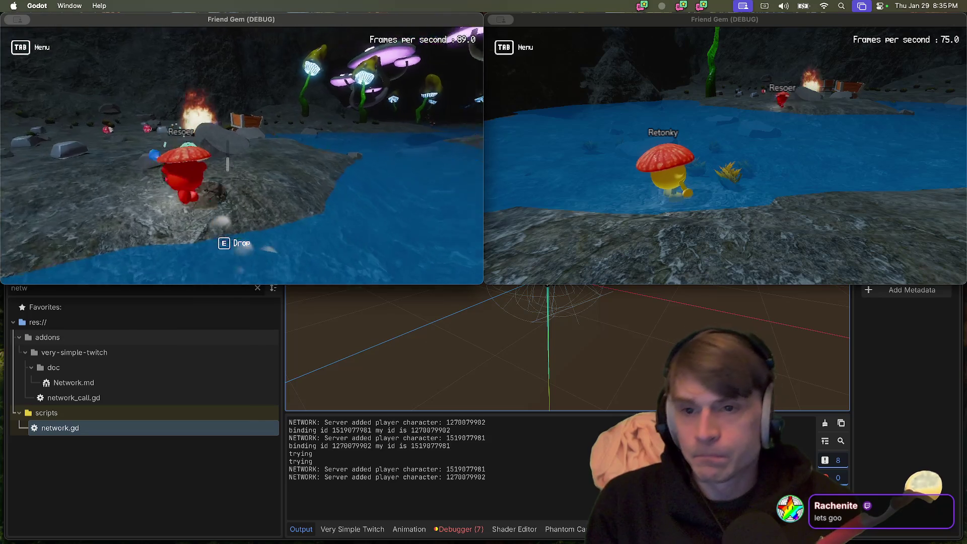
pyautogui.press('e')
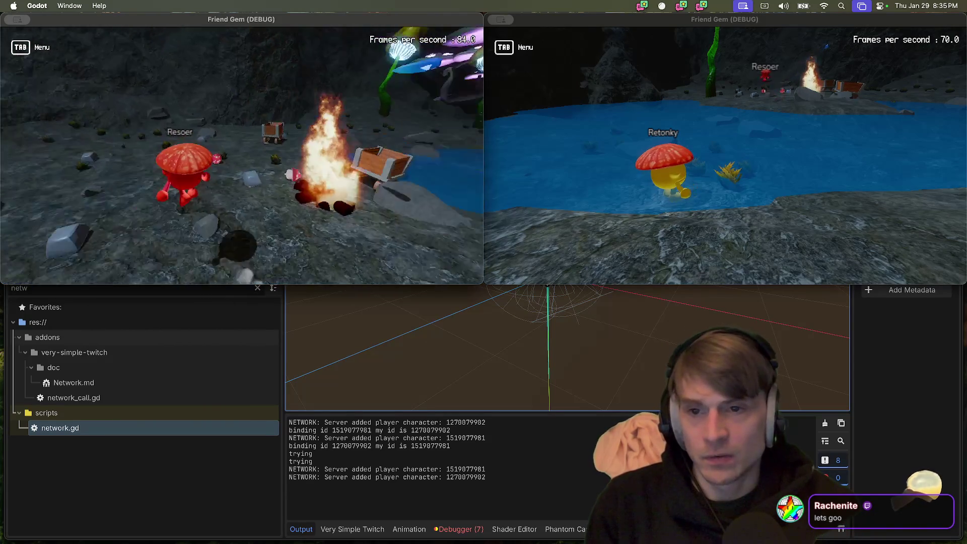
pyautogui.press('w')
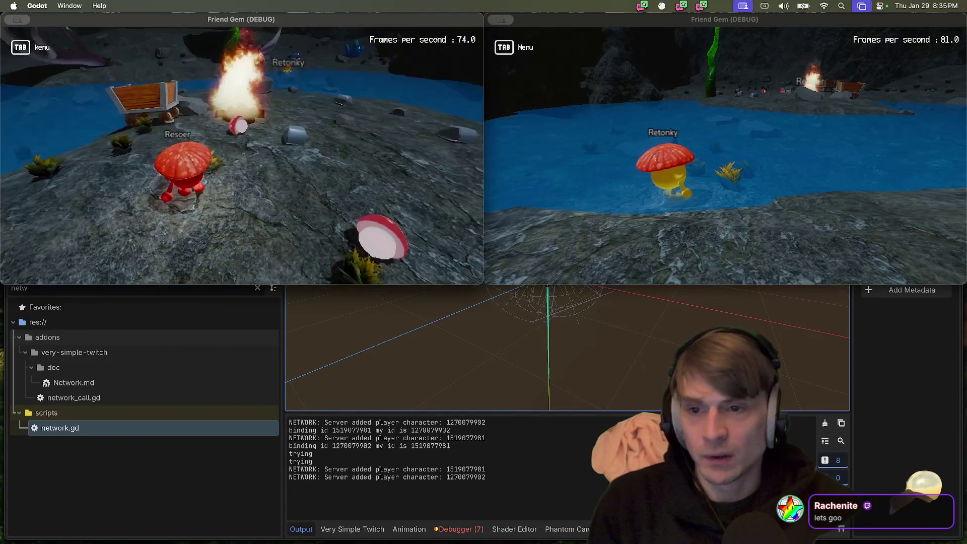
pyautogui.press('super+Tab')
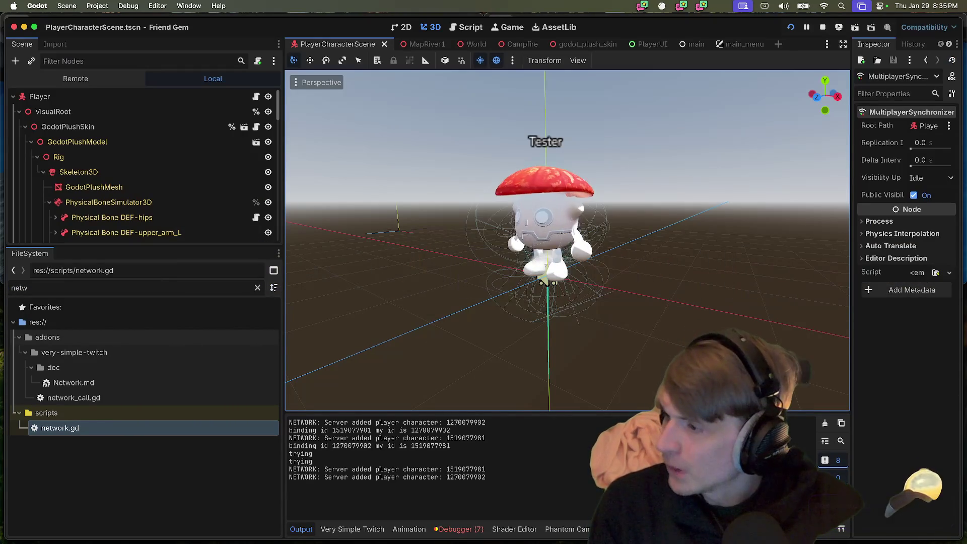
# Return to the debug windows and walk Retonky with the carried item to Resoer's campfire
pyautogui.press('super+Tab')
pyautogui.press('super+Tab')
pyautogui.press('super+Tab')
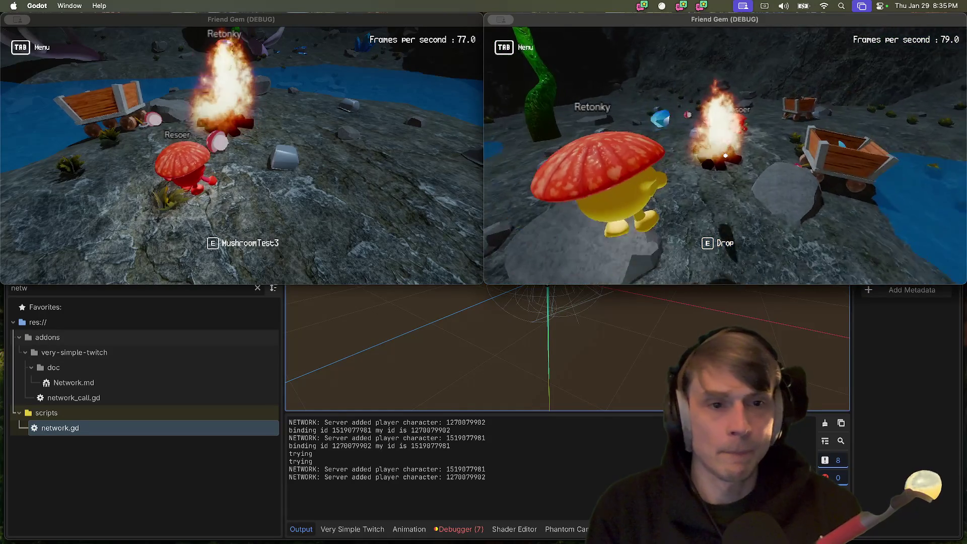
pyautogui.press('w')
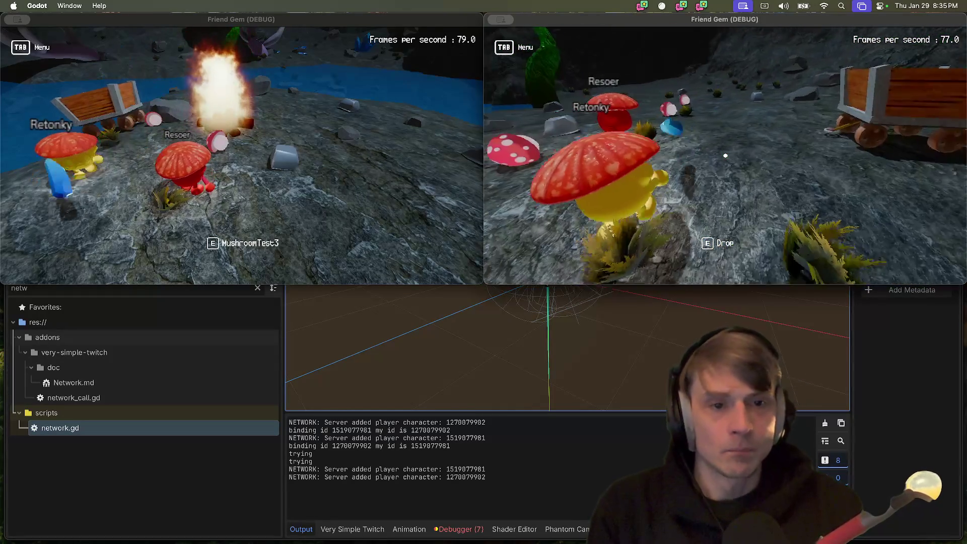
pyautogui.press('w')
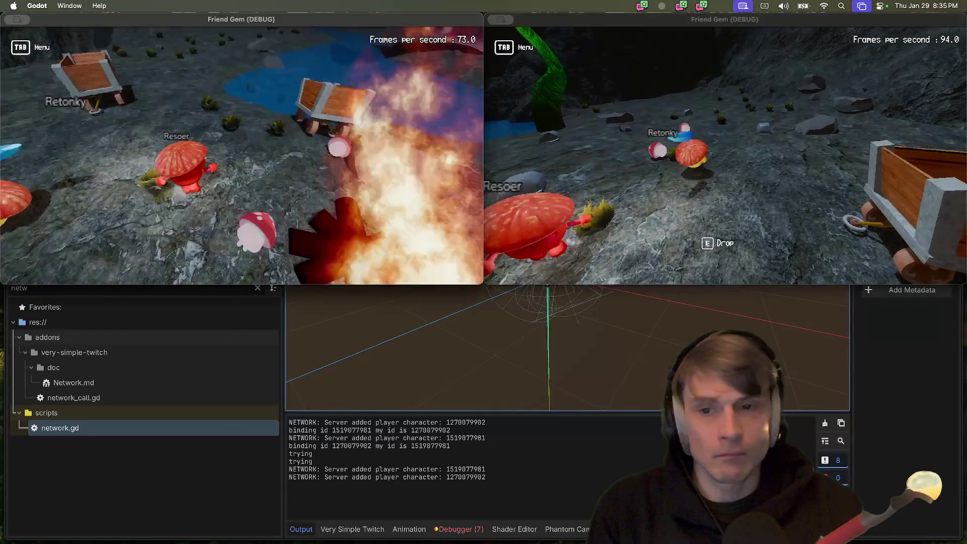
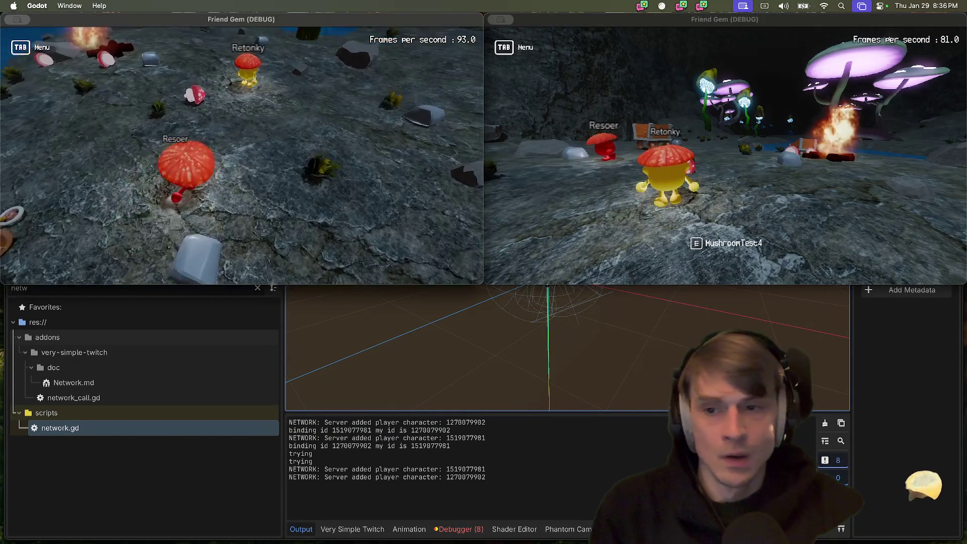
# Walk both characters to the mine cart and have Resoer grab and release it
pyautogui.press('w')
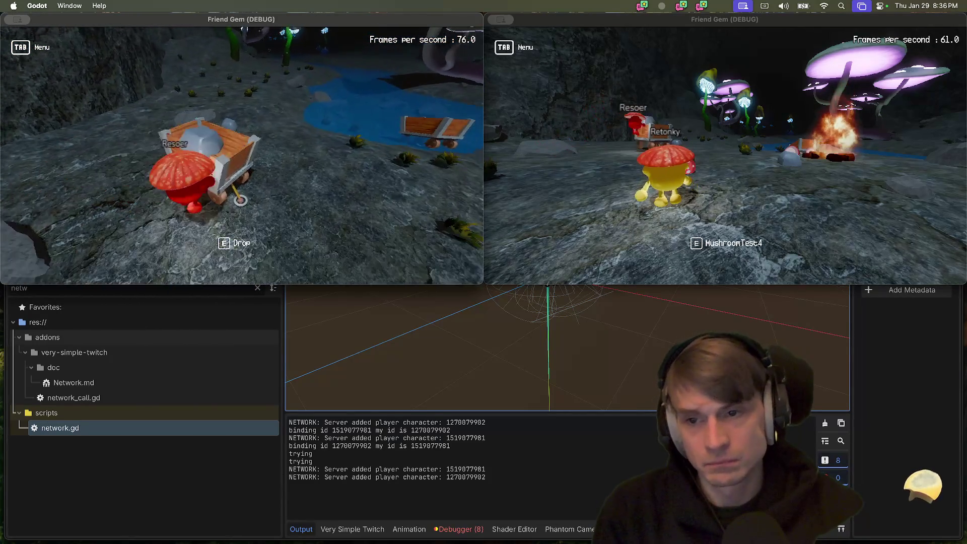
pyautogui.press('super+grave')
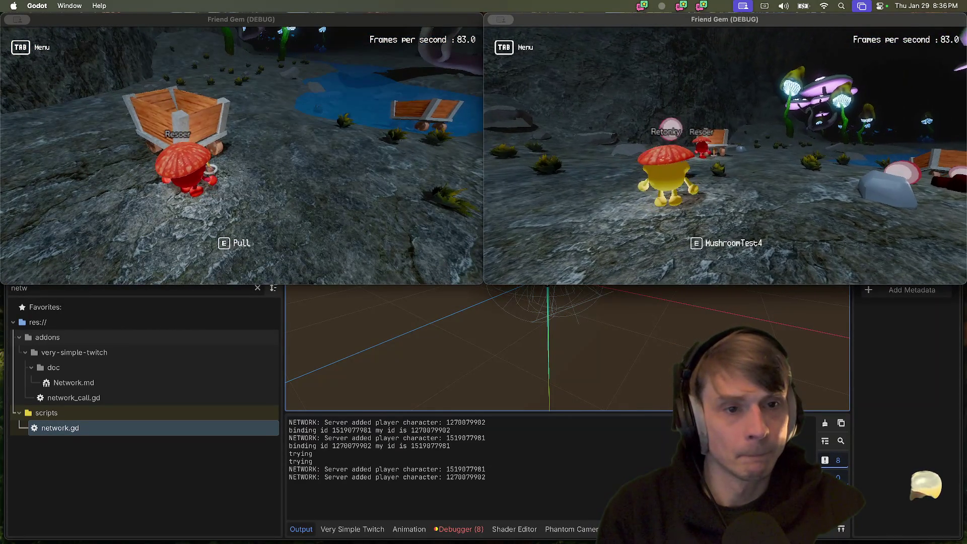
pyautogui.press('super+grave')
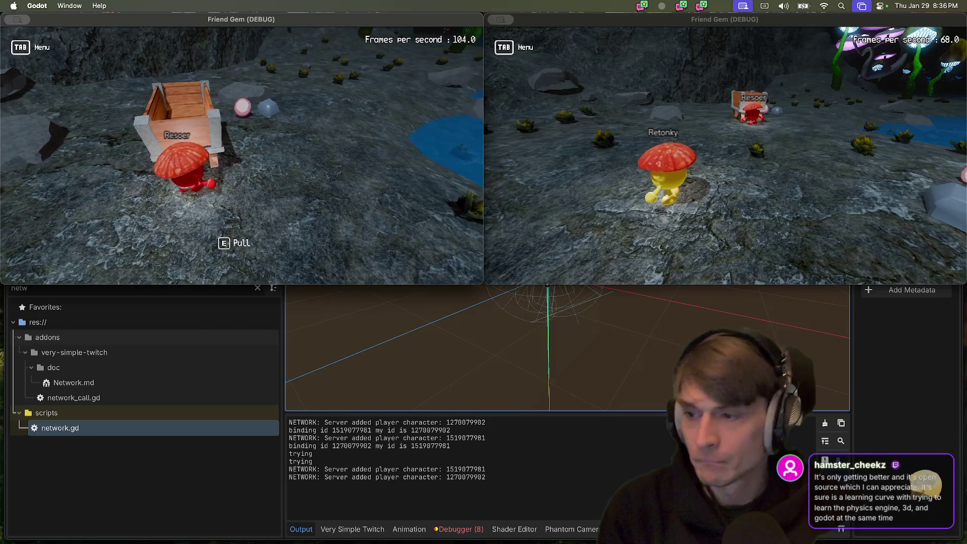
pyautogui.press('super+grave')
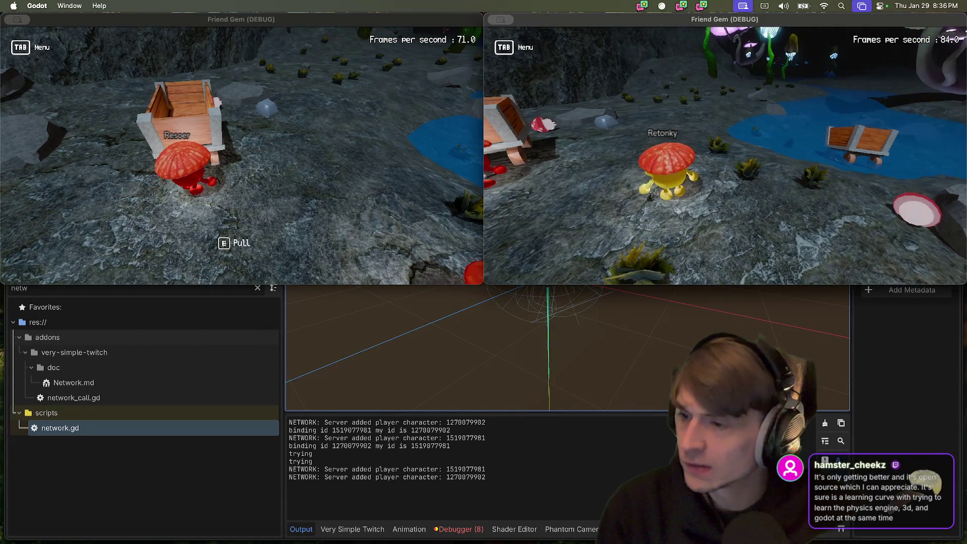
pyautogui.press('a')
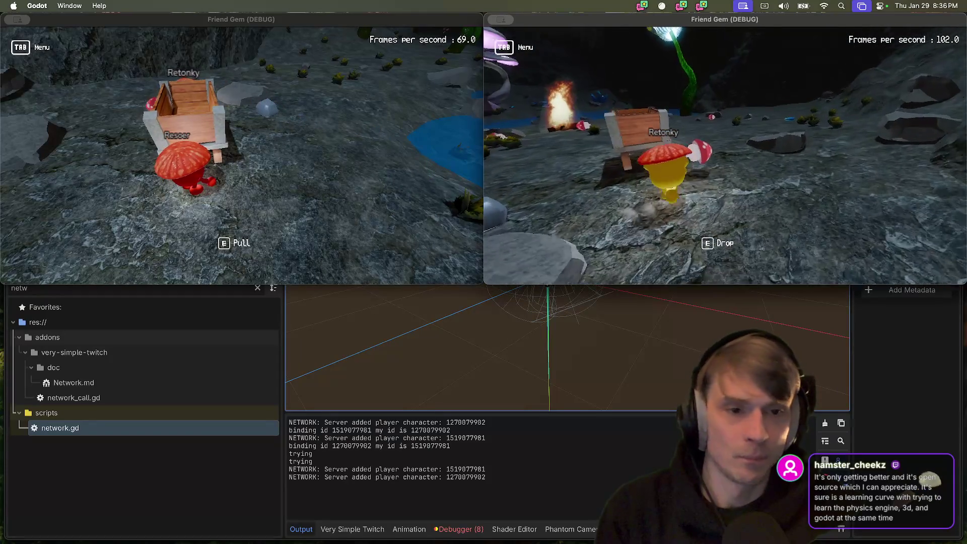
pyautogui.press('w')
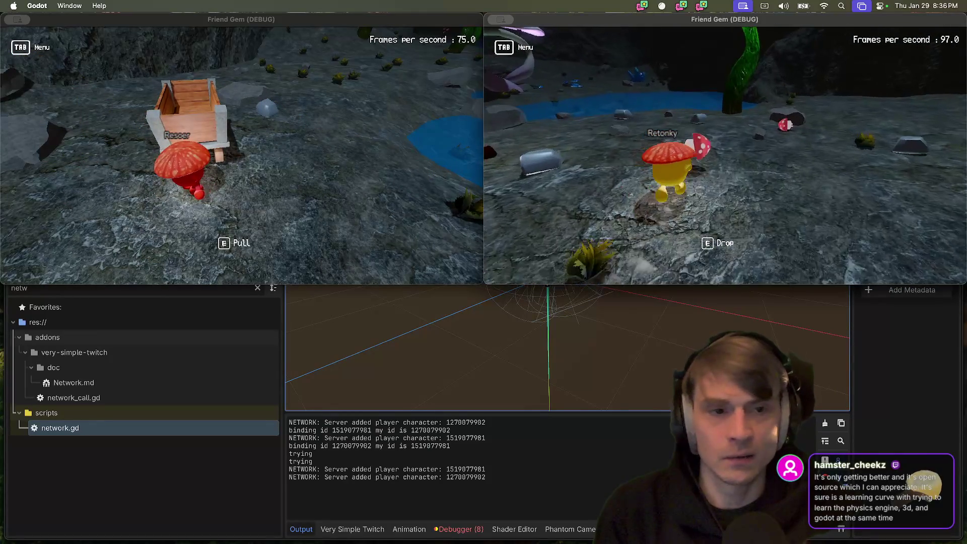
pyautogui.press('d')
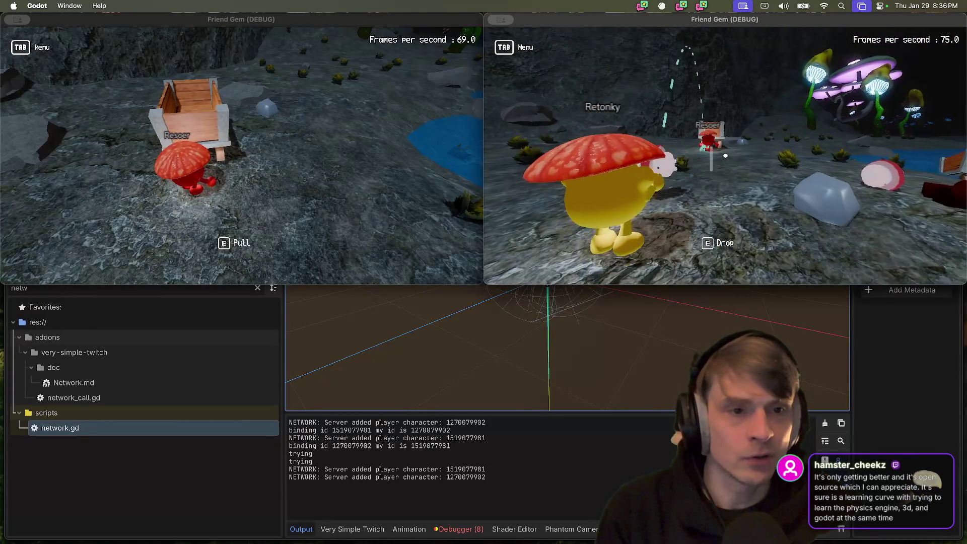
pyautogui.press('e')
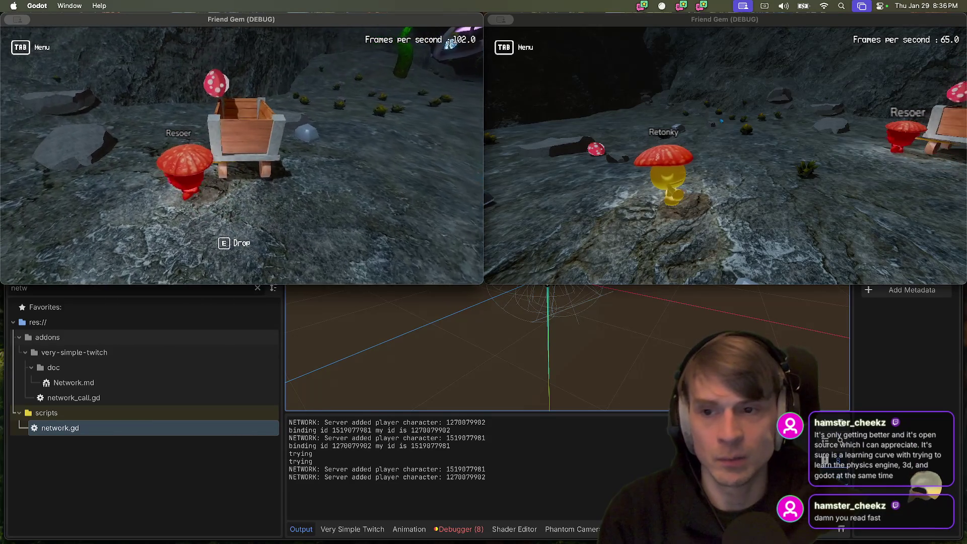
pyautogui.press('e')
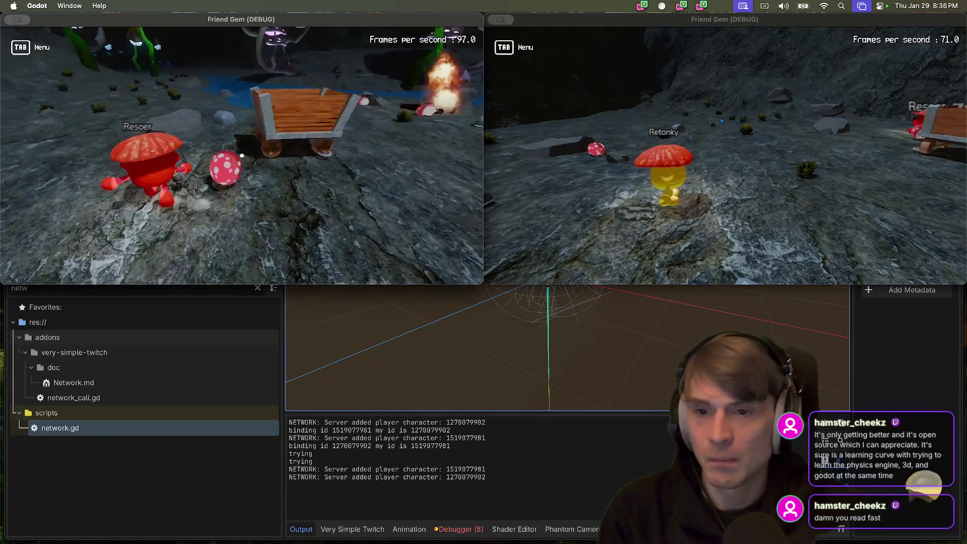
# Pick up and throw the mushroom with Retonky and Resoer in turn
pyautogui.press('e')
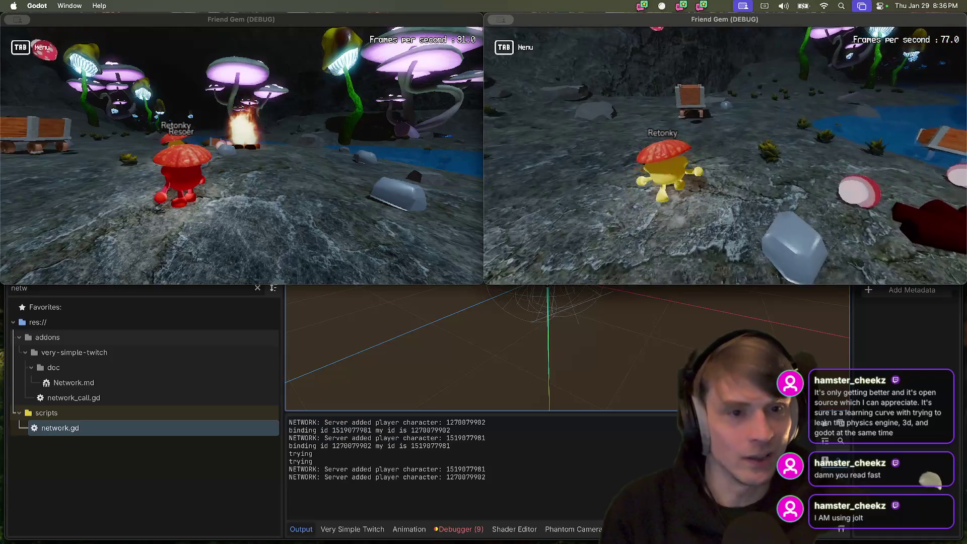
pyautogui.press('e')
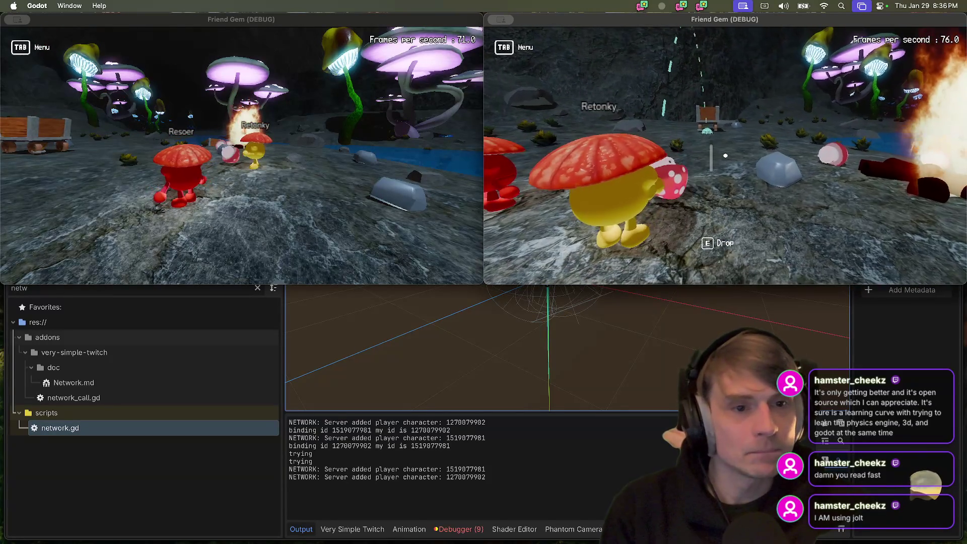
pyautogui.press('e')
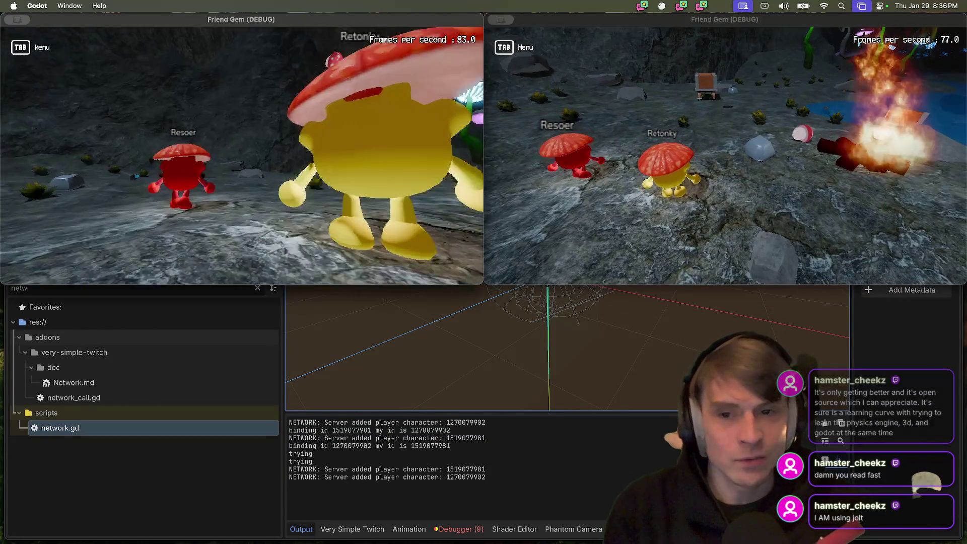
pyautogui.press('w')
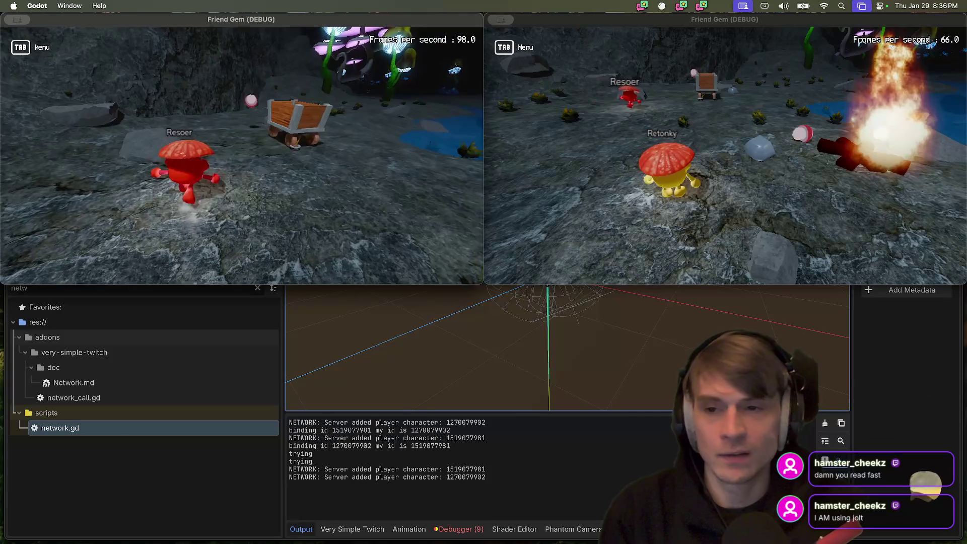
pyautogui.press('e')
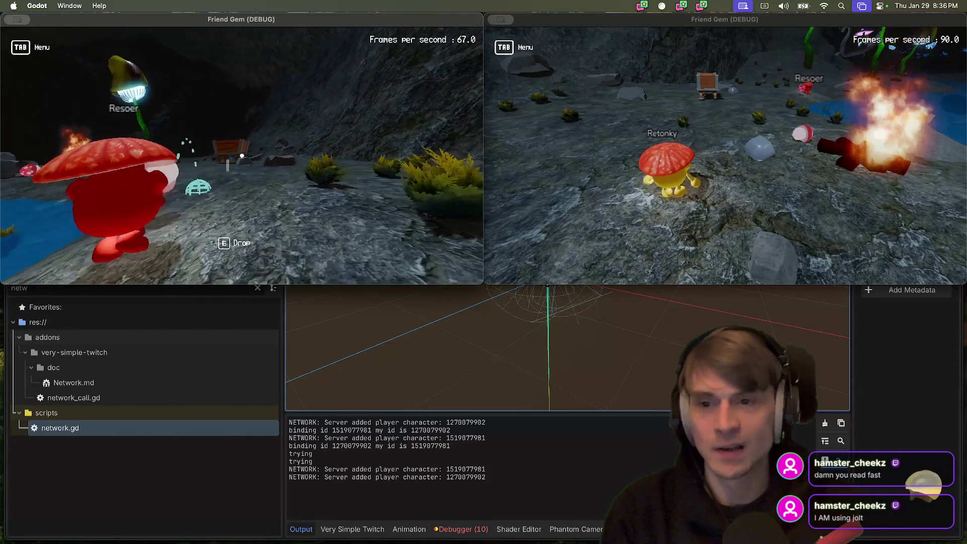
pyautogui.click(242, 156)
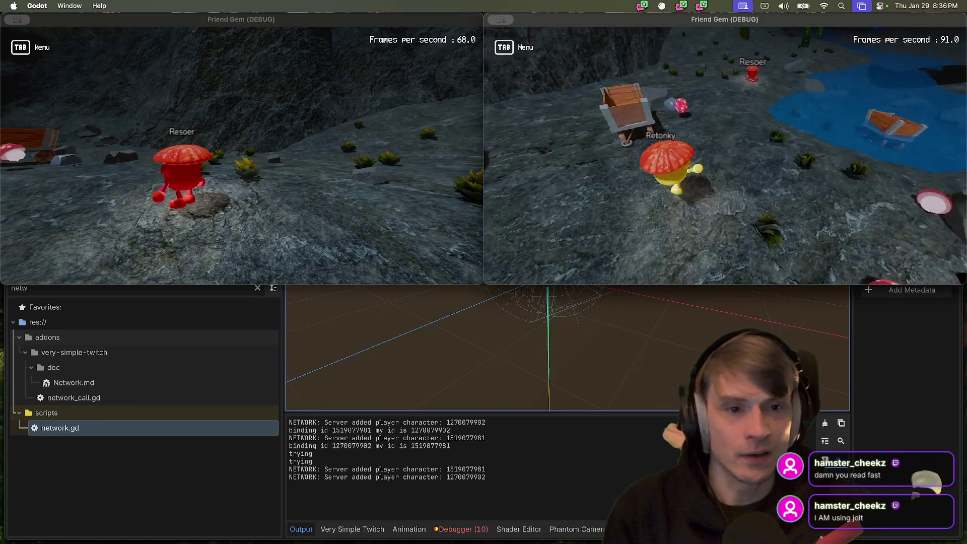
pyautogui.press('e')
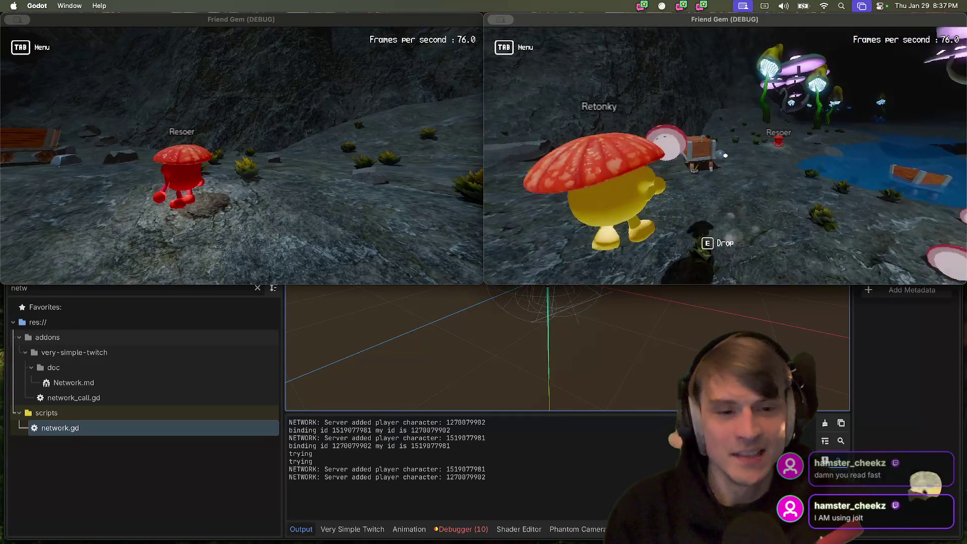
pyautogui.click(242, 151)
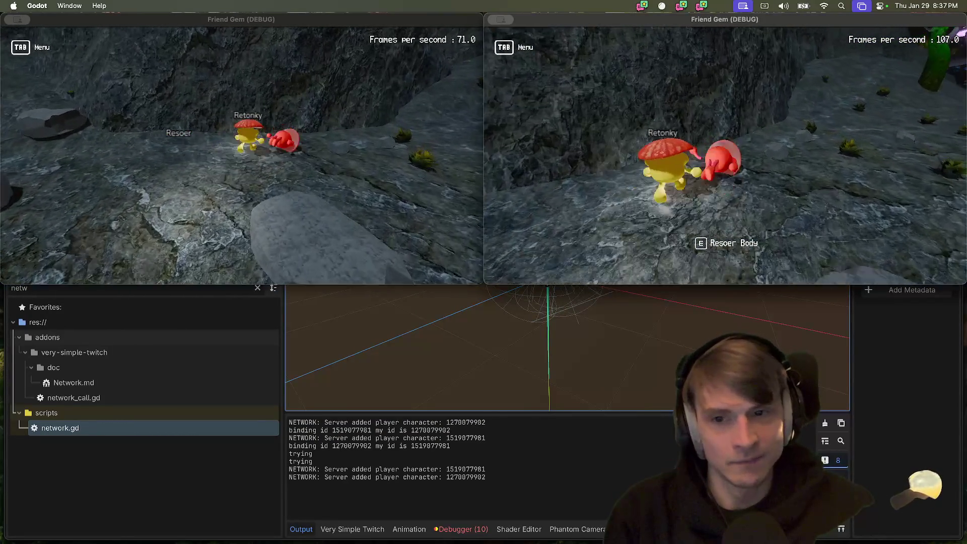
# Carry Resoer's red body, drop it into the pond, and close the second Friend Gem window
pyautogui.press('e')
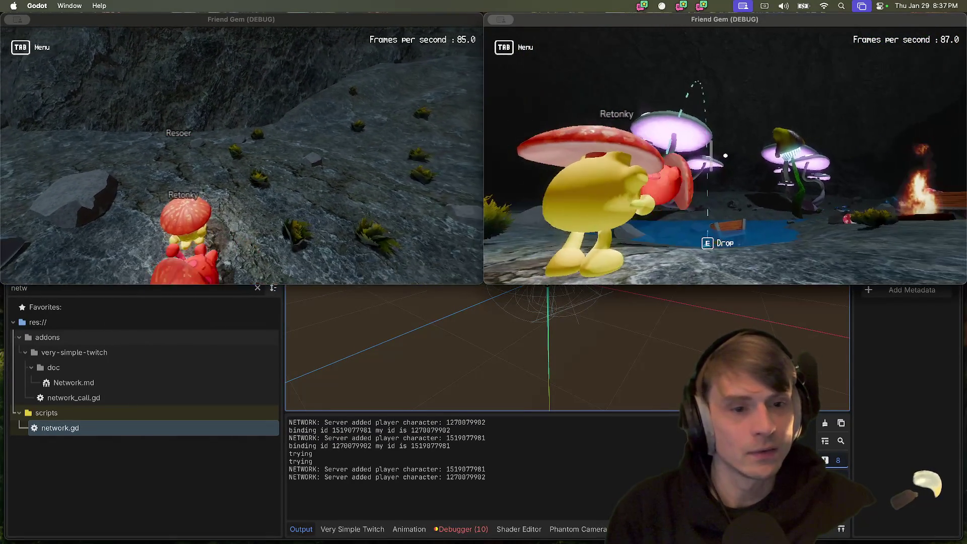
pyautogui.press('e')
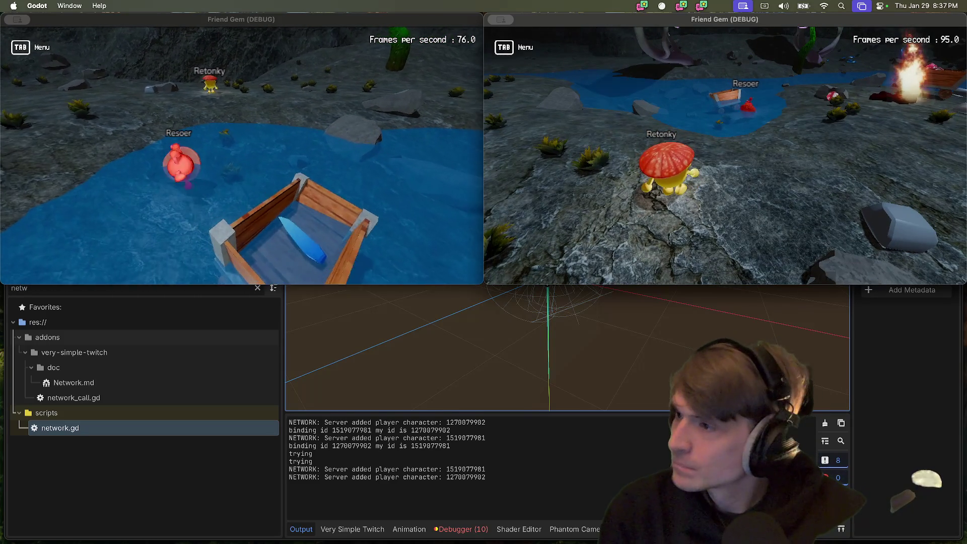
pyautogui.press('super+q')
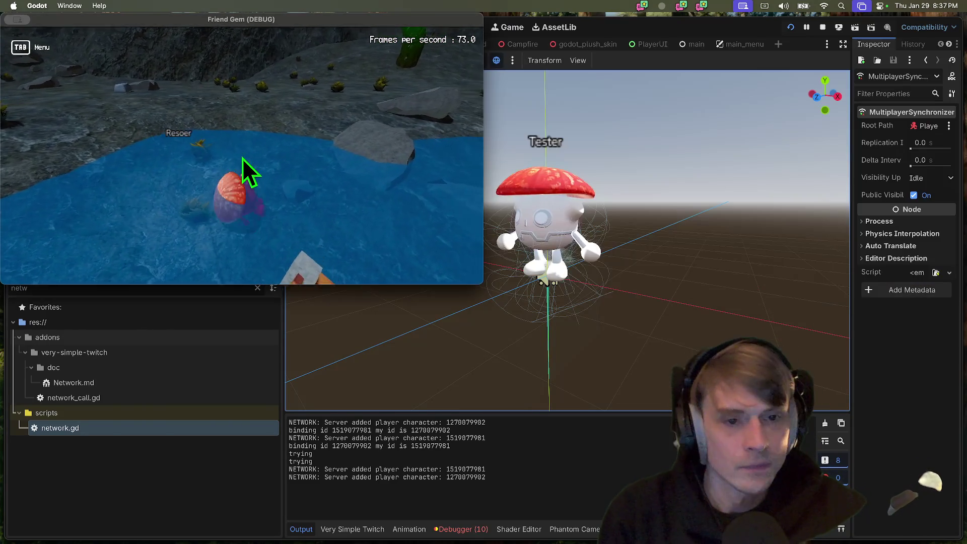
# Stop the game and drag the Scene/FileSystem splitter down to enlarge the scene tree
pyautogui.press('super+q')
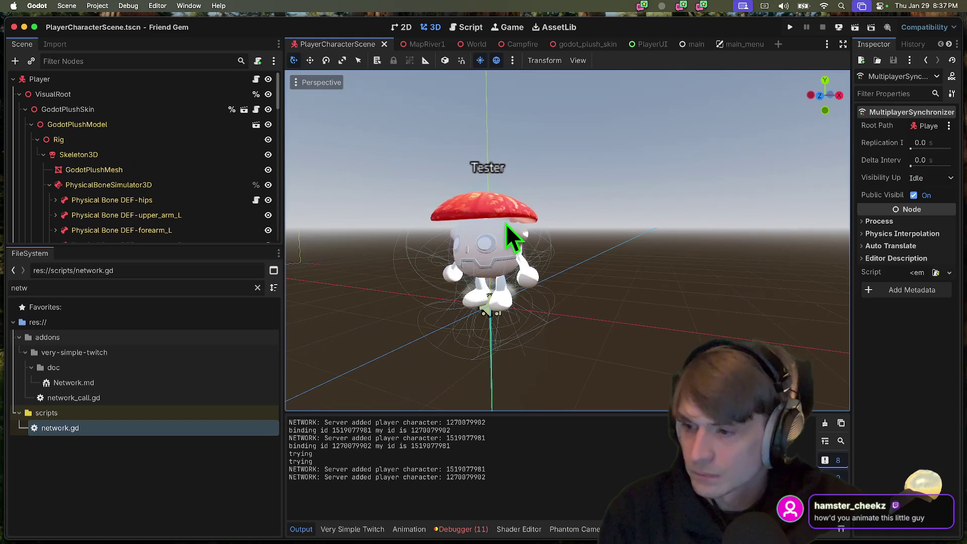
pyautogui.scroll(5, 505, 229)
pyautogui.scroll(-3, 506, 228)
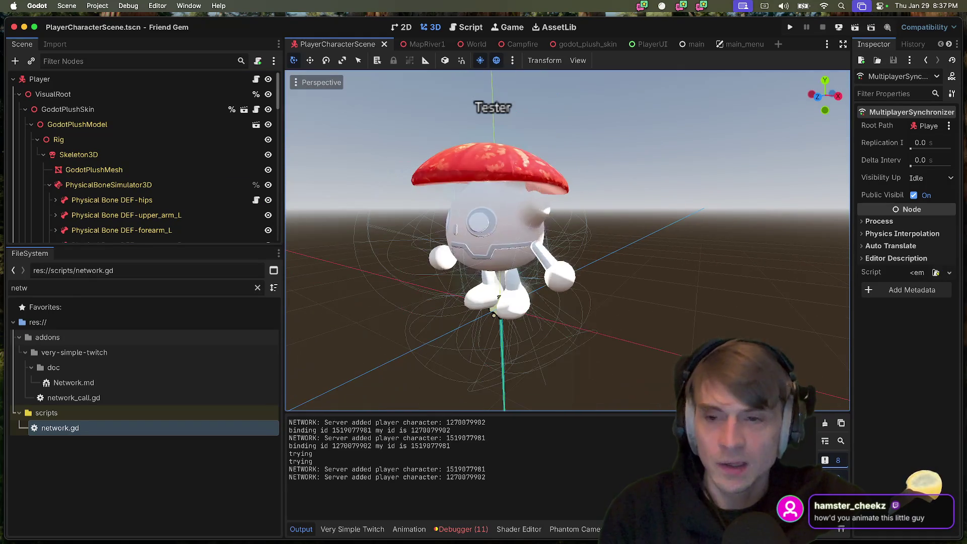
pyautogui.click(87, 7)
pyautogui.press('Escape')
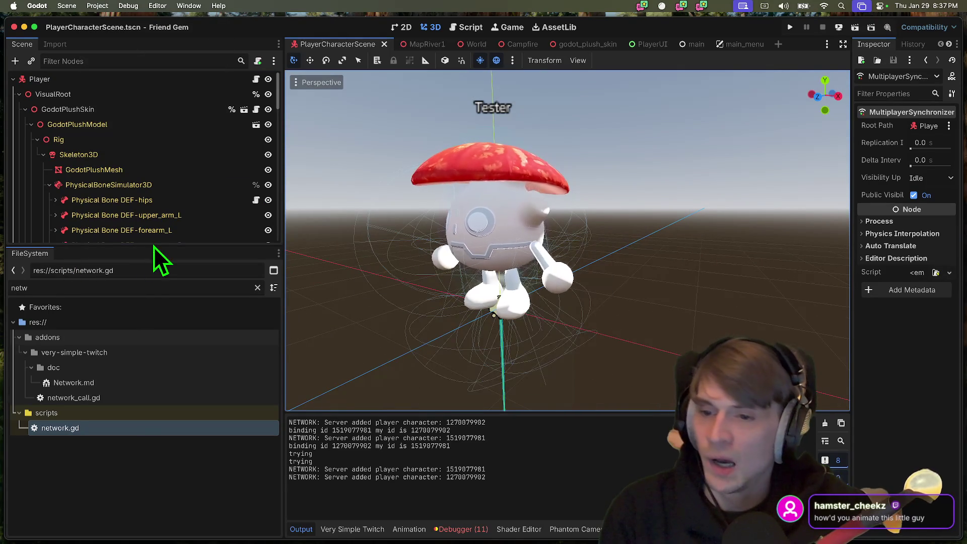
pyautogui.moveTo(153, 245); pyautogui.dragTo(101, 464)
# Expand GodotPlushModel > Rig > Skeleton3D, then collapse it and select the AnimationPlayer
pyautogui.click(31, 124)
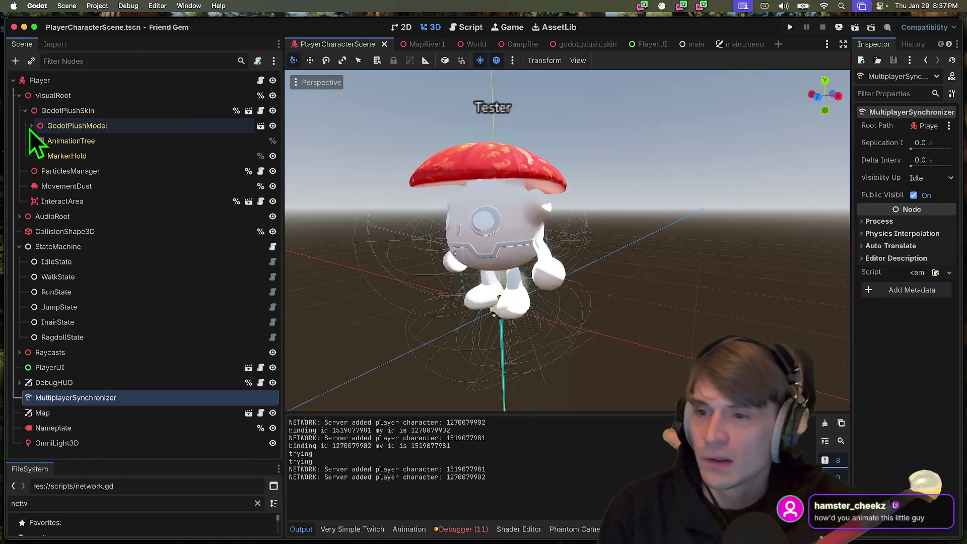
pyautogui.click(32, 126)
pyautogui.click(59, 142)
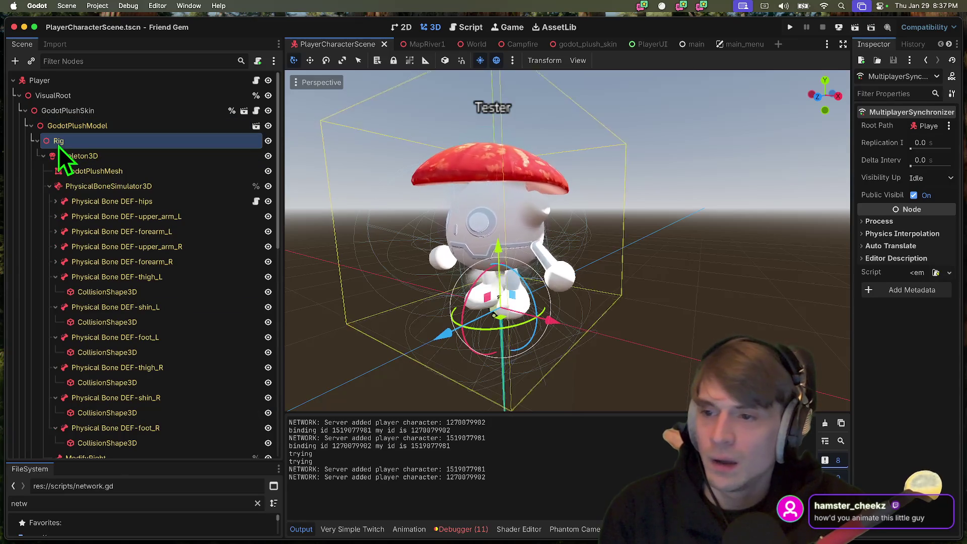
pyautogui.click(79, 157)
pyautogui.click(130, 219)
pyautogui.click(115, 167)
pyautogui.click(117, 158)
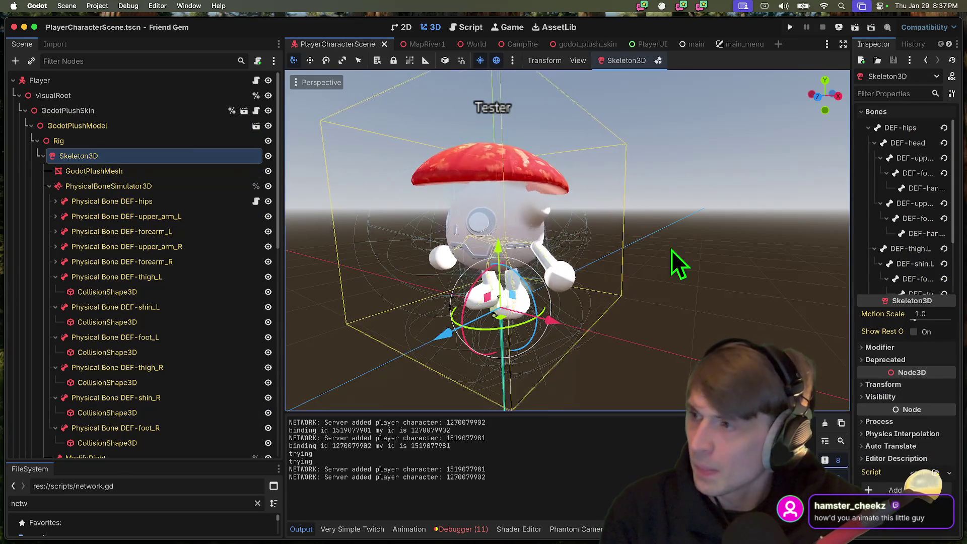
pyautogui.scroll(5, 365, 212)
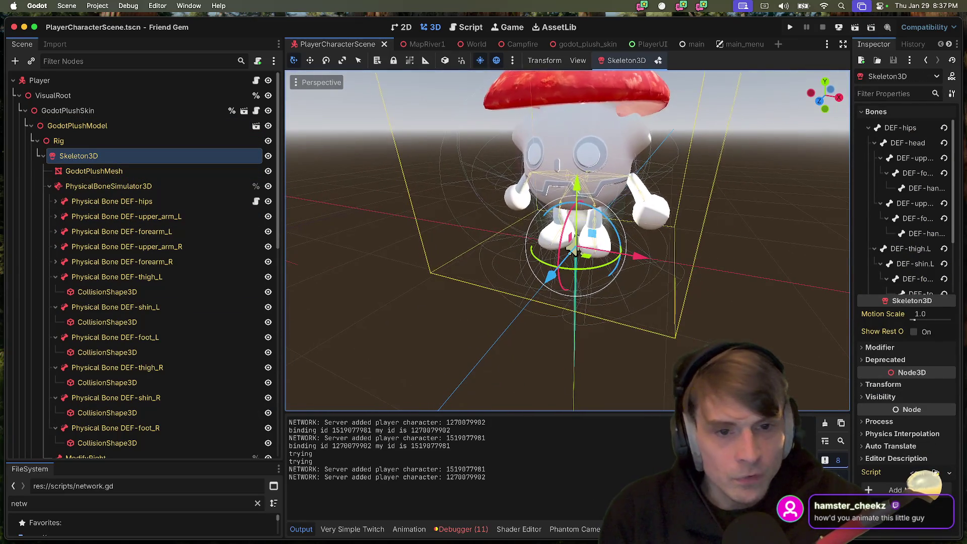
pyautogui.click(45, 161)
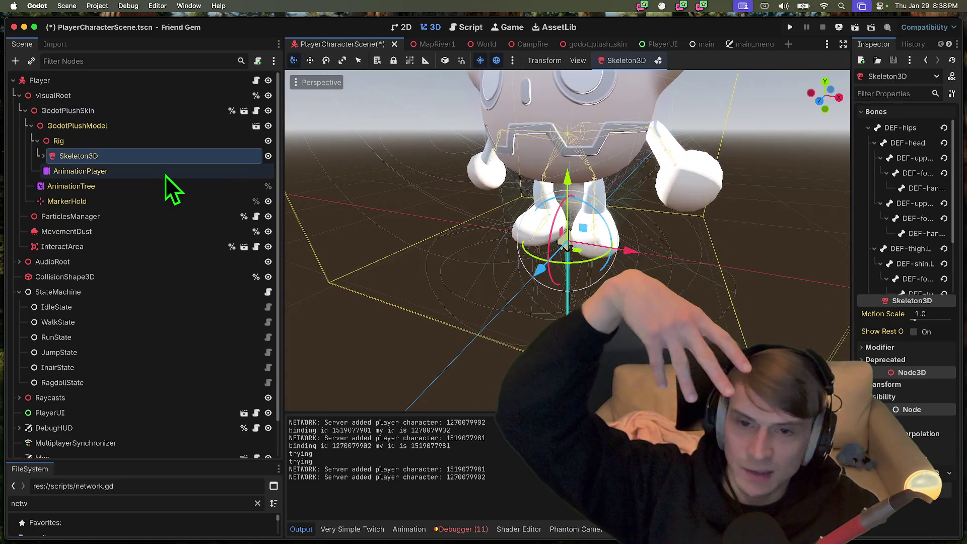
pyautogui.click(163, 172)
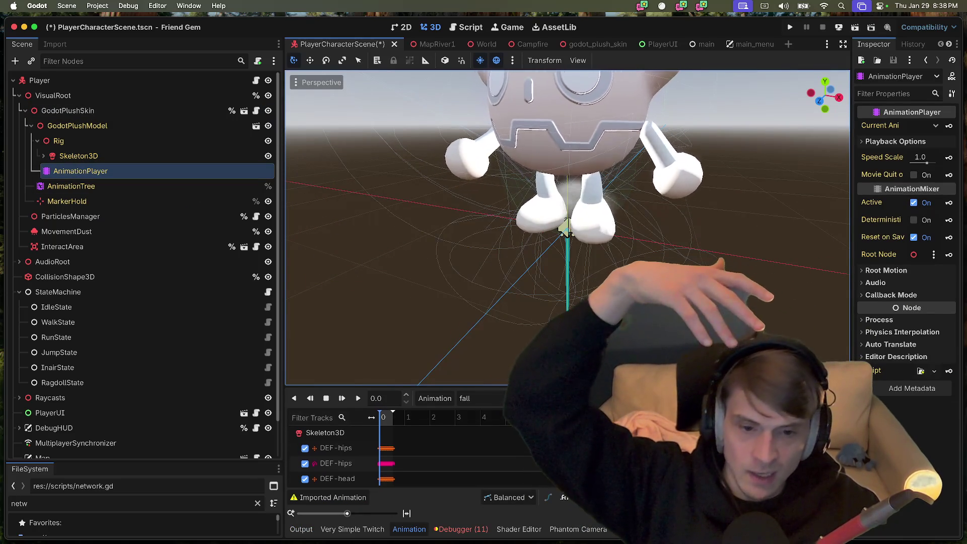
# Enlarge the animation panel, preview the 'run' animation, and save the player scene
pyautogui.moveTo(528, 387); pyautogui.dragTo(528, 321)
pyautogui.click(541, 335)
pyautogui.click(474, 375)
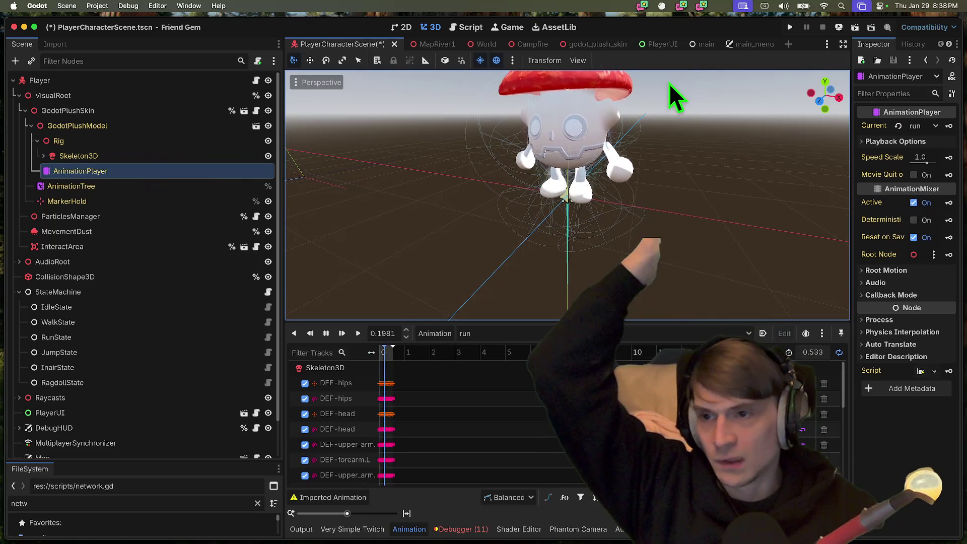
pyautogui.press('super+s')
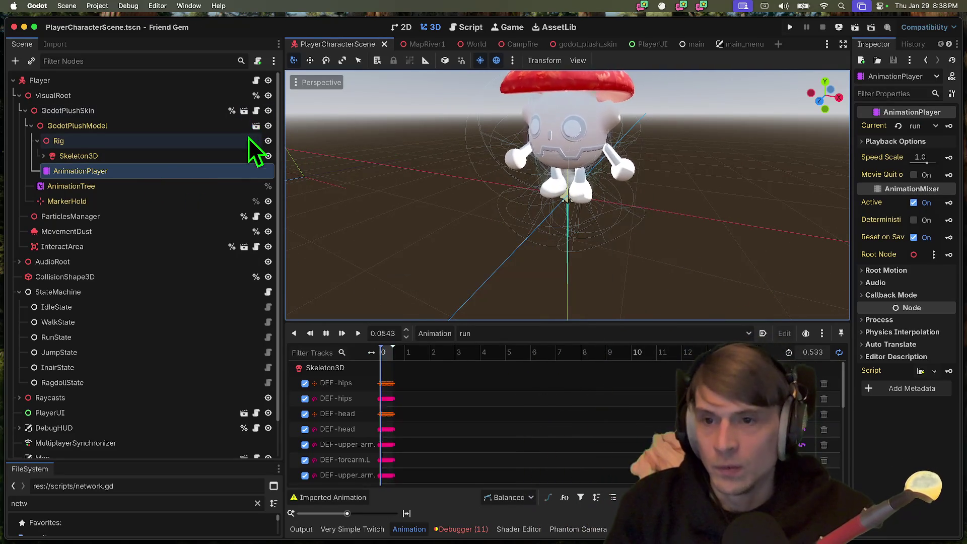
# Turn off Editable Children on GodotPlushSkin and open godot_plush_skin in its own tab
pyautogui.rightClick(235, 112)
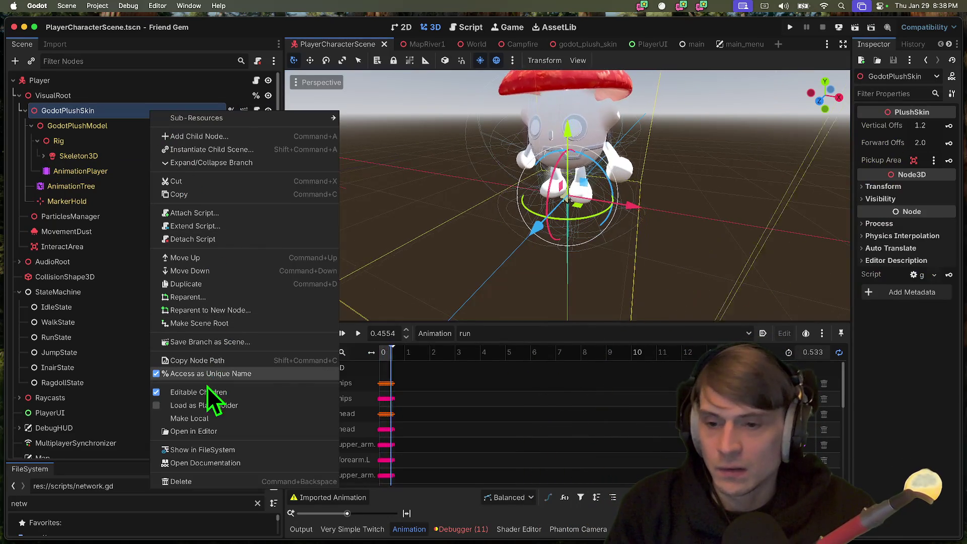
pyautogui.click(199, 392)
pyautogui.click(560, 281)
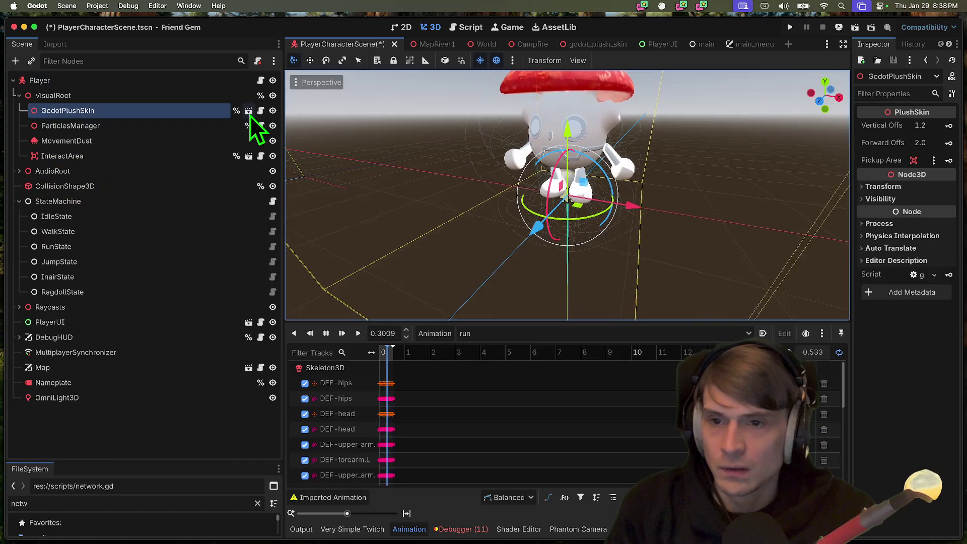
pyautogui.click(244, 111)
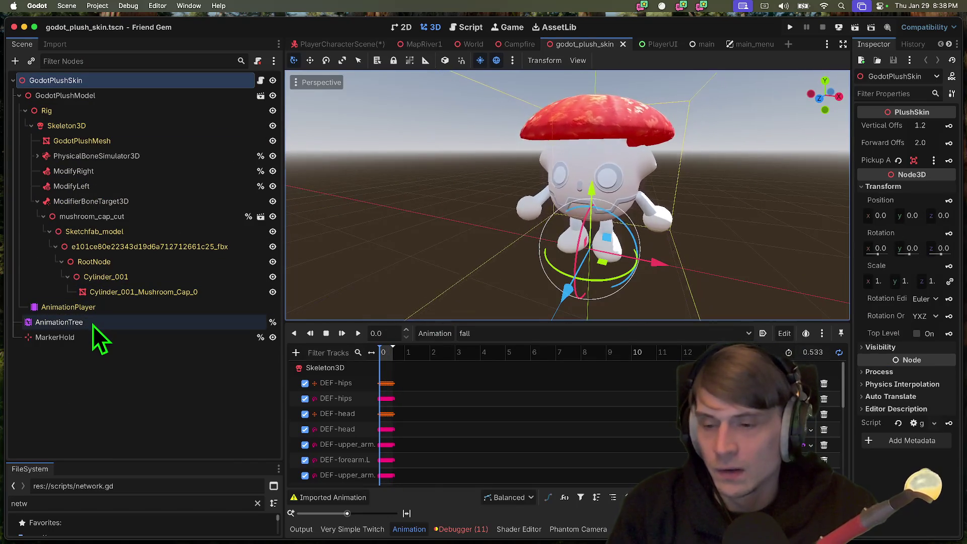
# Select the plush skin's AnimationTree and set the wave OneShot request to Fire
pyautogui.click(93, 324)
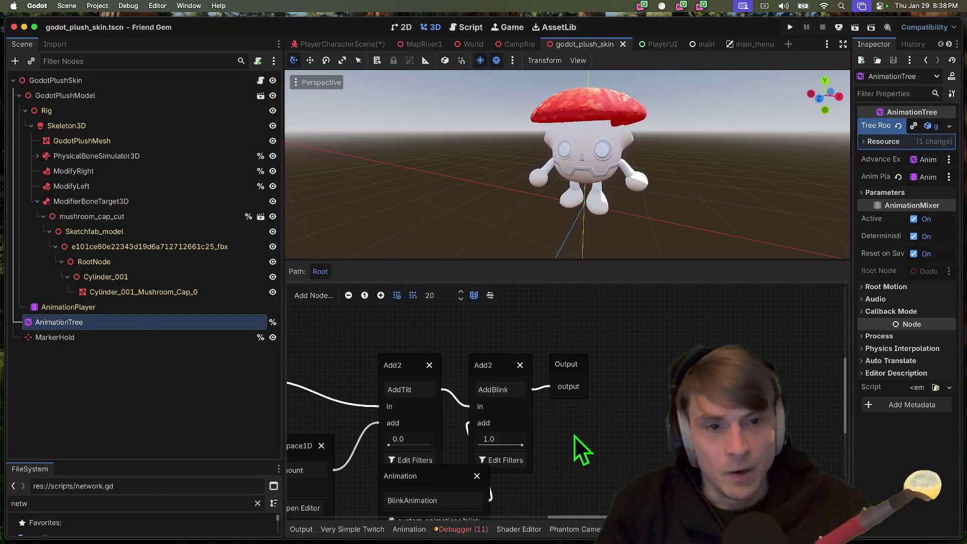
pyautogui.scroll(-5, 574, 436)
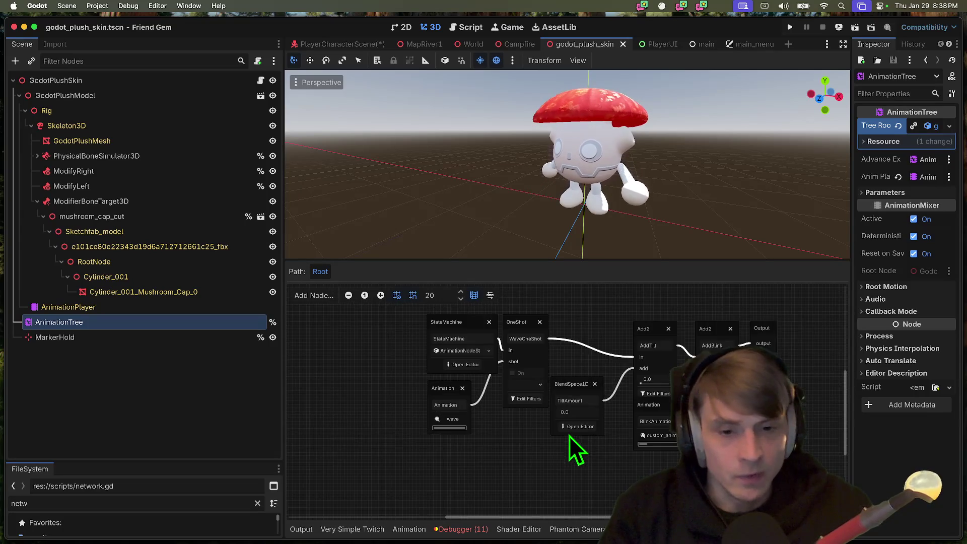
pyautogui.scroll(2, 528, 450)
pyautogui.hscroll(3, 504, 461)
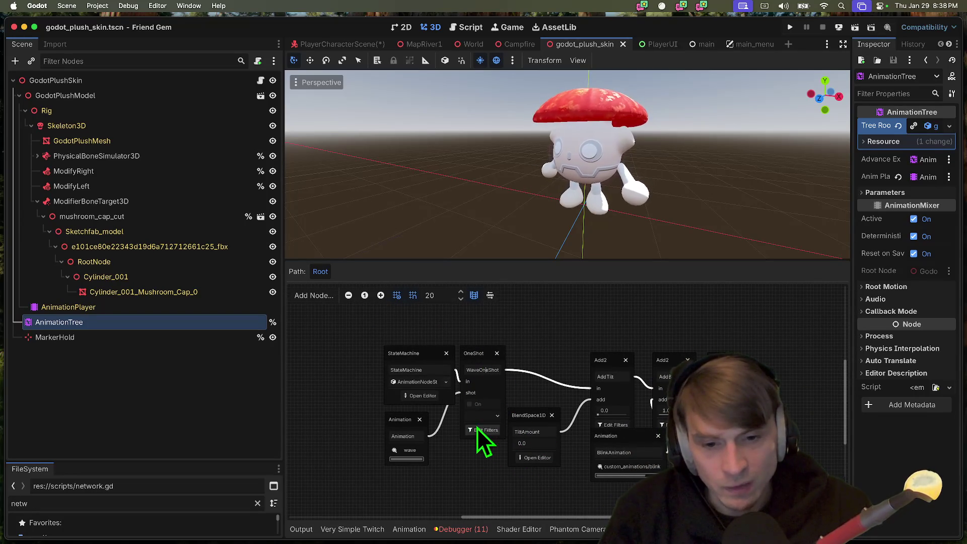
pyautogui.click(485, 416)
pyautogui.click(492, 456)
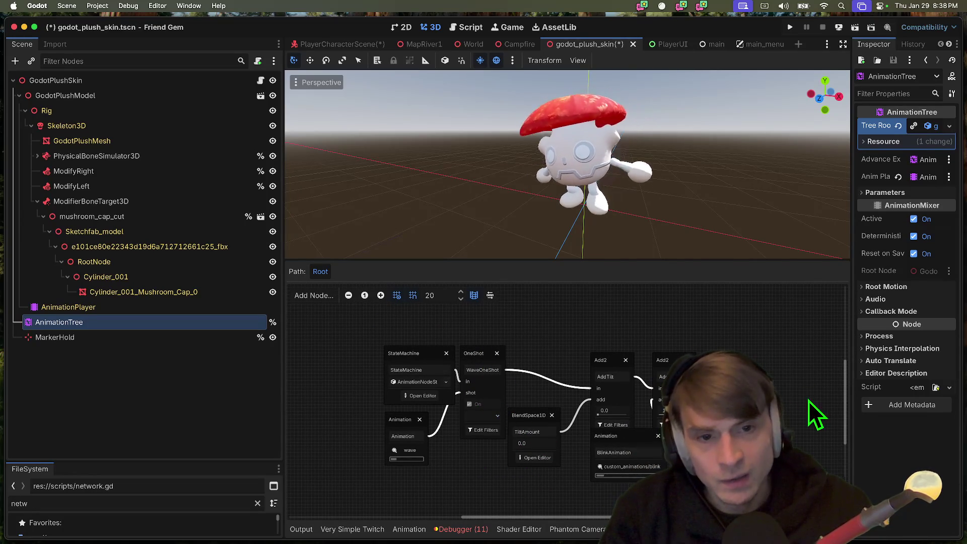
# Review the AnimationPlayer's animations, then hide GodotPlushSkin in the PlayerCharacterScene tab
pyautogui.click(171, 307)
pyautogui.click(540, 334)
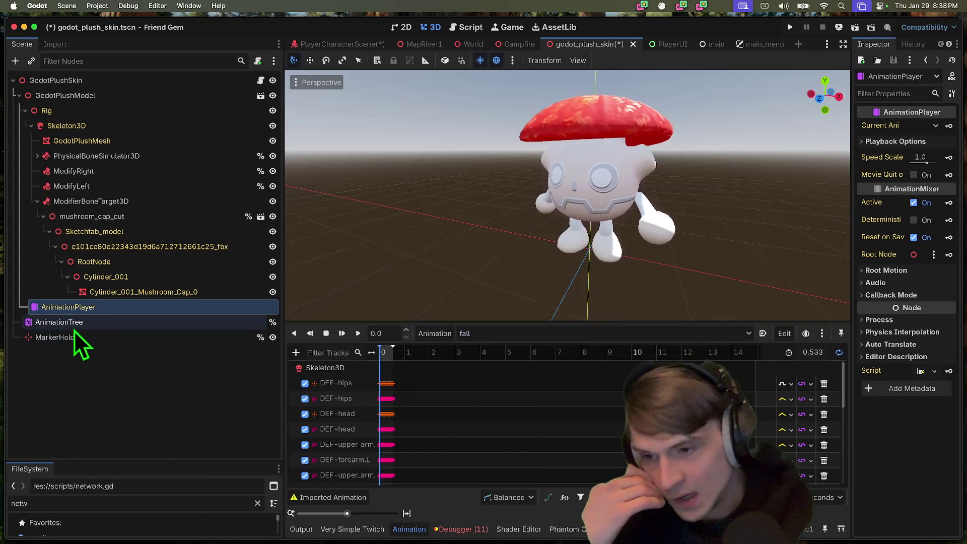
pyautogui.click(74, 323)
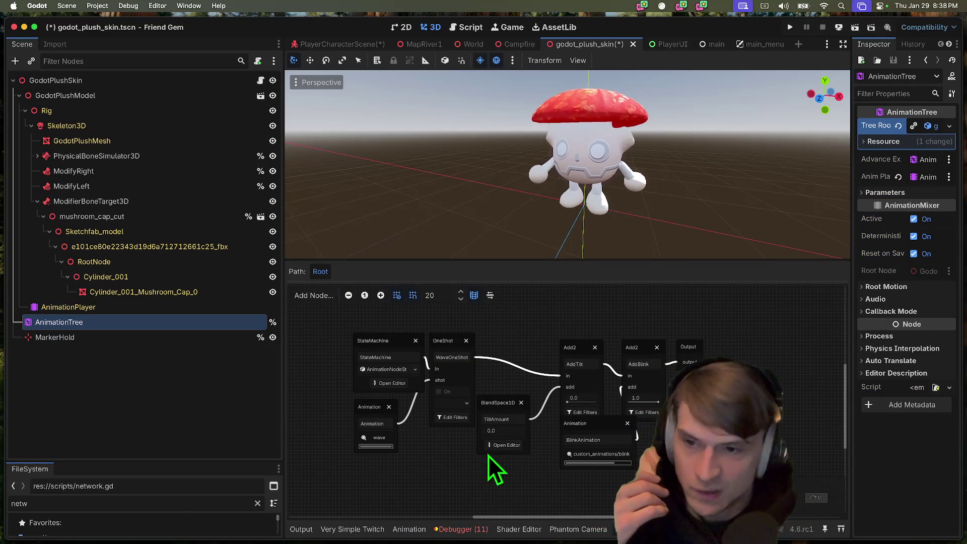
pyautogui.doubleClick(183, 82)
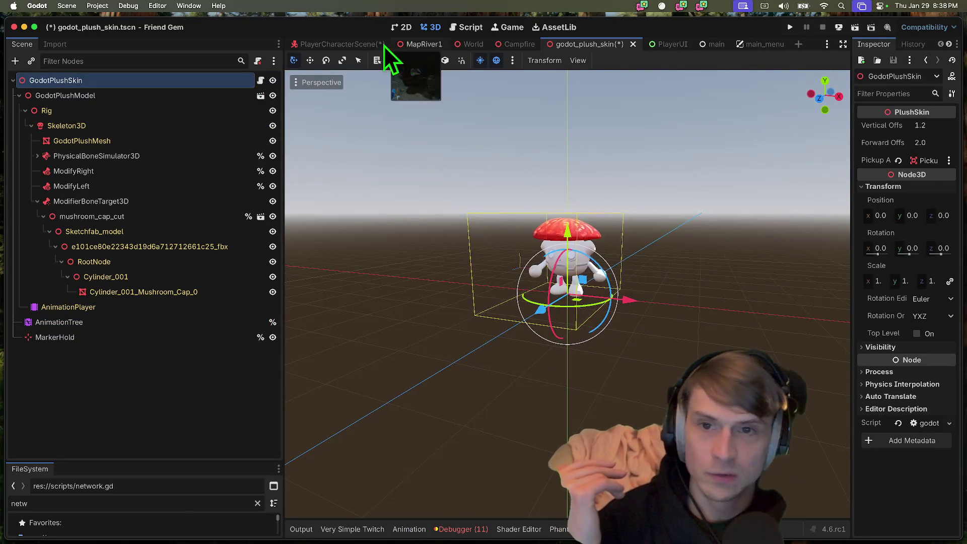
pyautogui.click(333, 44)
pyautogui.click(273, 111)
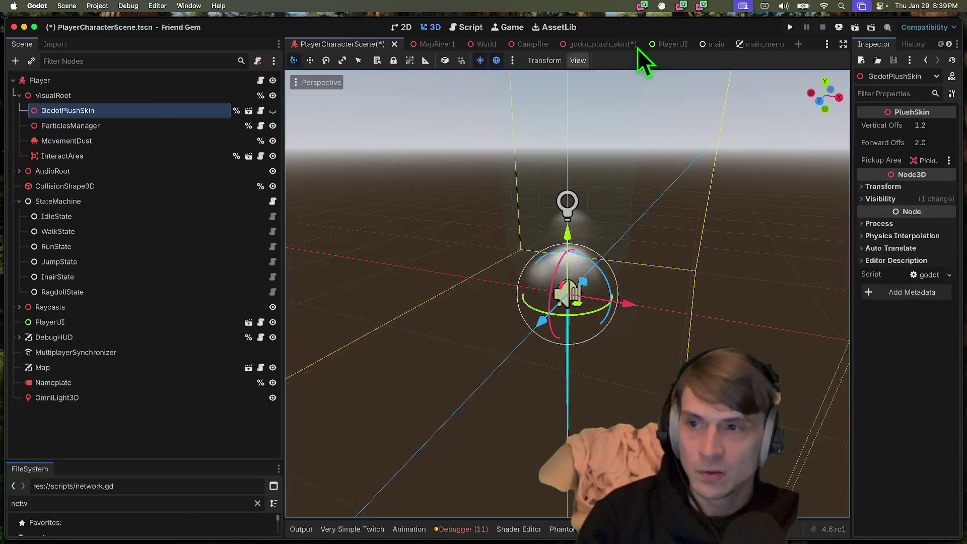
# Set Run Instances to a single instance with the 'offline' feature tag
pyautogui.press('super+b')
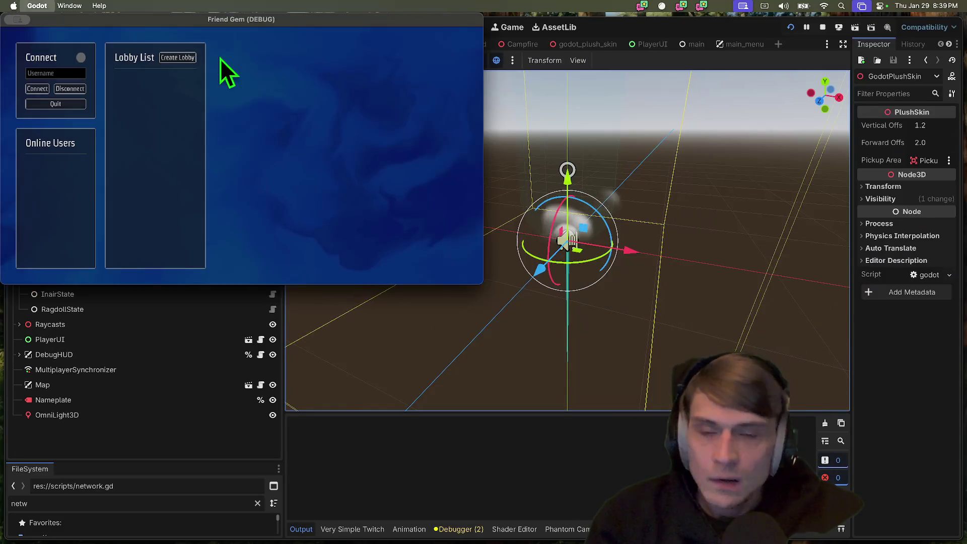
pyautogui.click(121, 6)
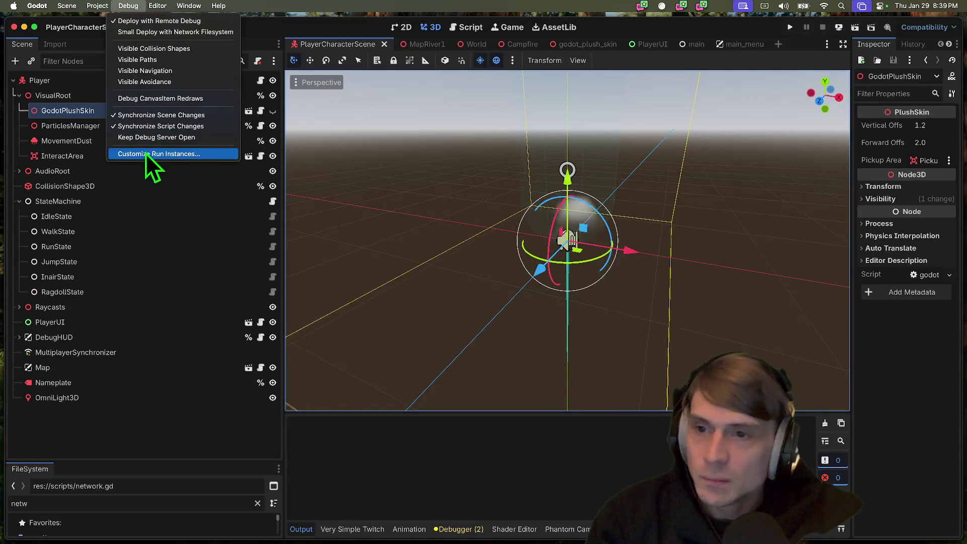
pyautogui.click(146, 153)
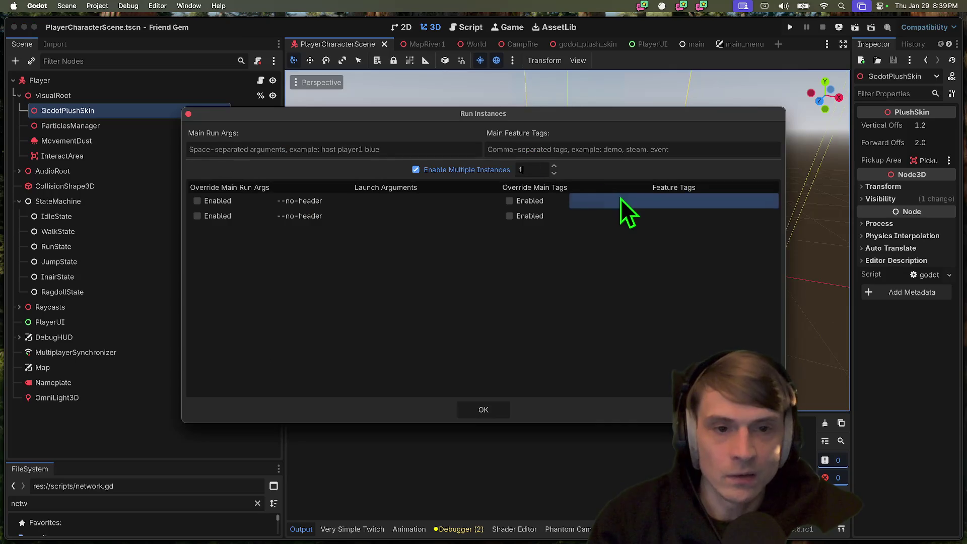
pyautogui.press('Return')
pyautogui.click(604, 197)
pyautogui.click(604, 198)
pyautogui.write('ine')
pyautogui.press('Return')
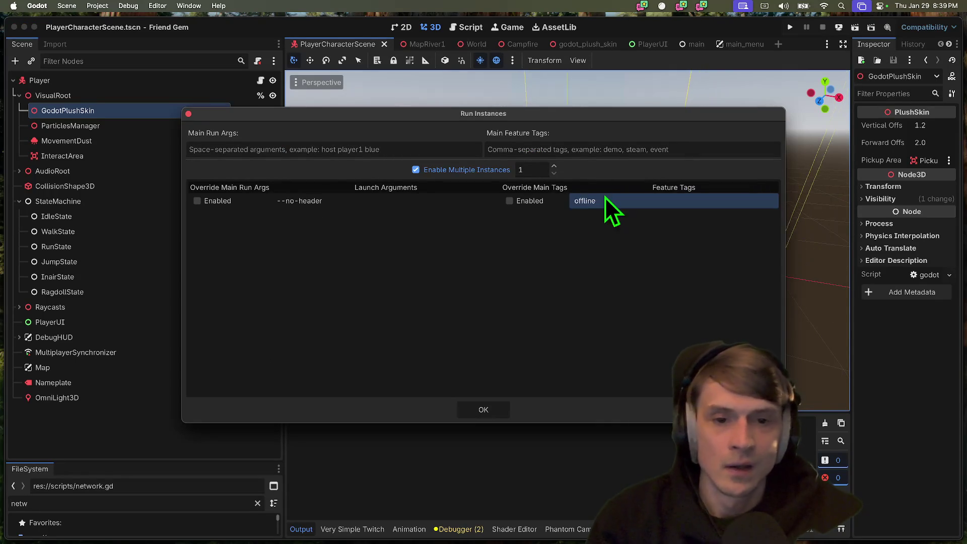
pyautogui.press('Return')
# Run the game offline, then stop it and save the player scene
pyautogui.press('super+b')
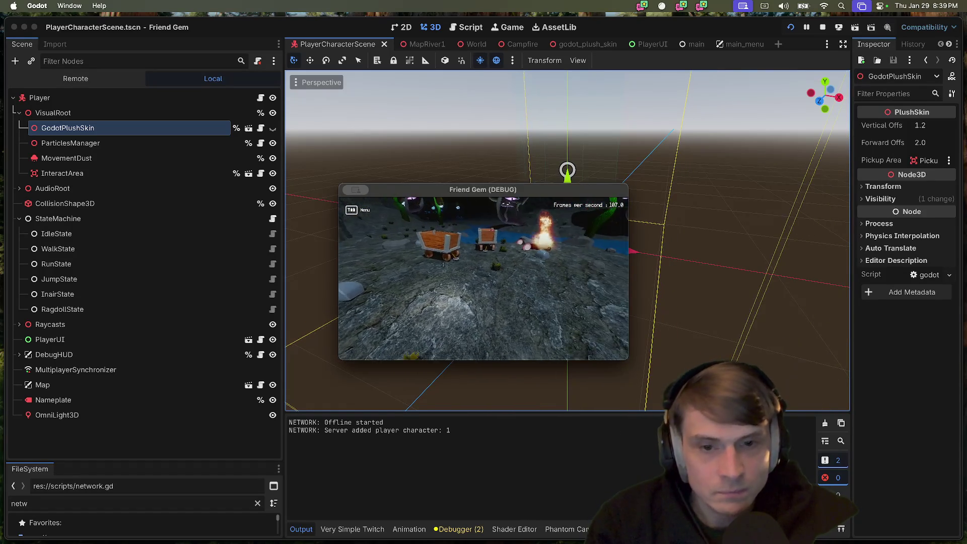
pyautogui.press('super+q')
pyautogui.press('super+s')
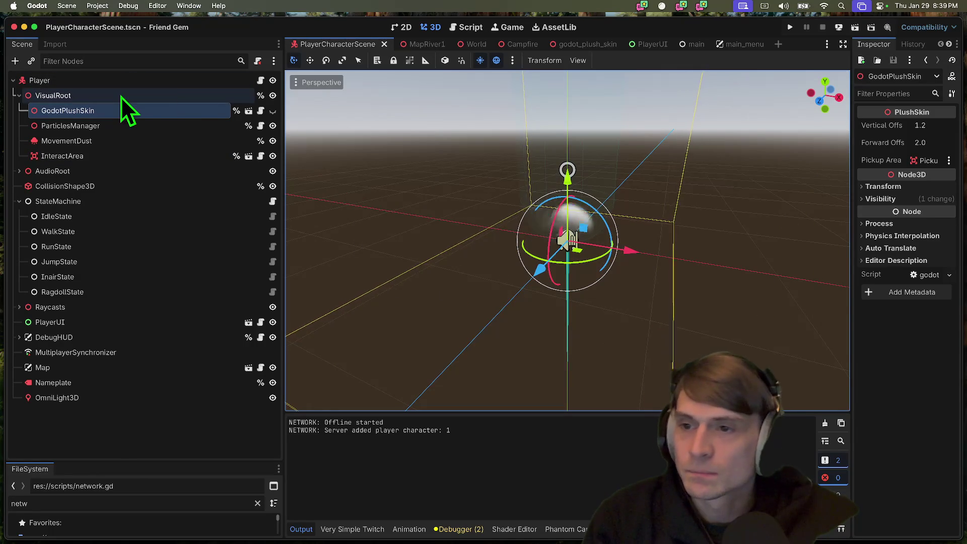
pyautogui.rightClick(120, 97)
# Add a MeshInstance3D under VisualRoot with a new BoxMesh, raised above the player
pyautogui.click(180, 103)
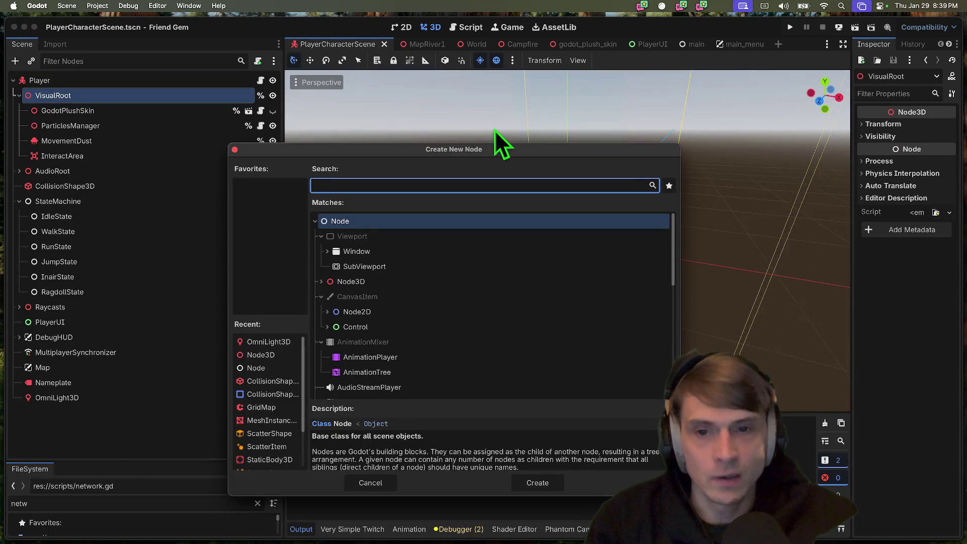
pyautogui.write('mesh')
pyautogui.press('Return')
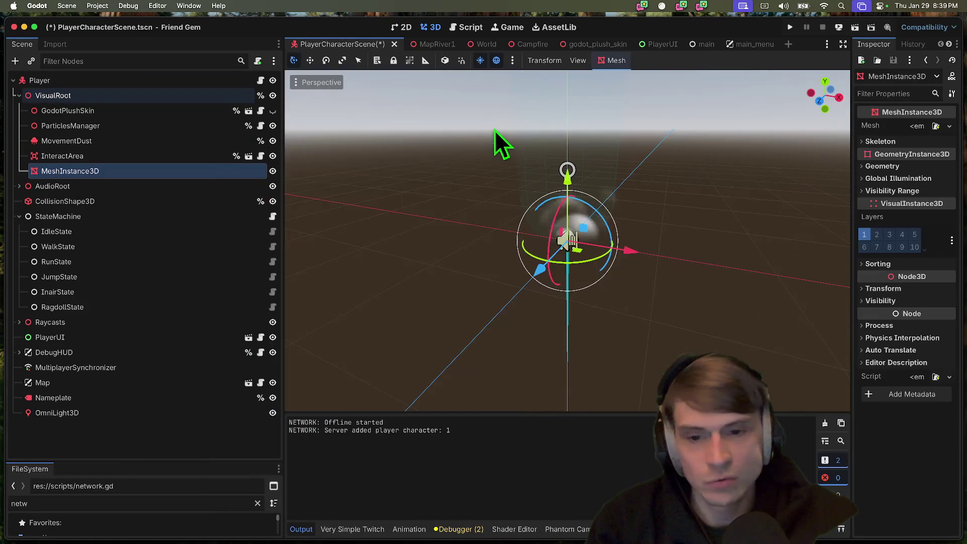
pyautogui.click(926, 127)
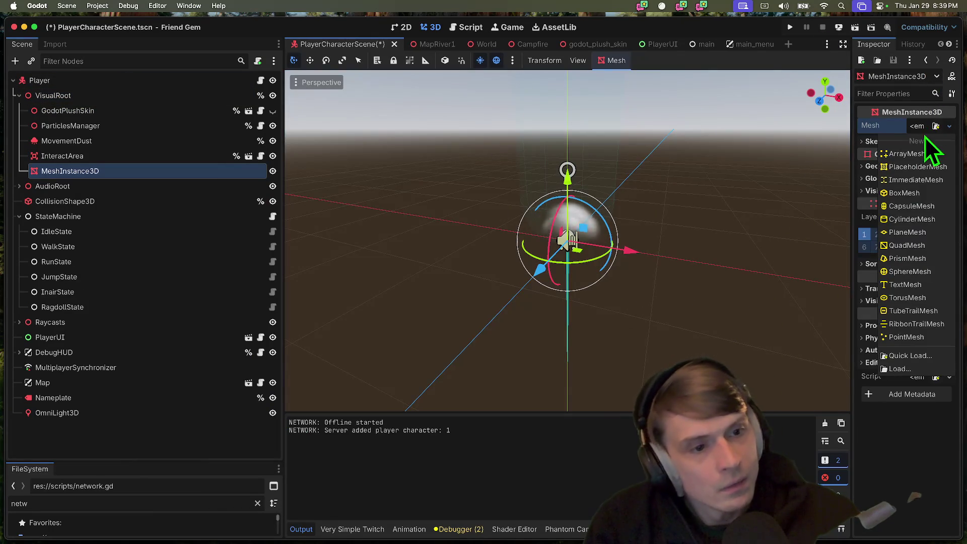
pyautogui.click(904, 193)
pyautogui.moveTo(564, 175); pyautogui.dragTo(574, 112)
# Set the box size to 0.8 × 1.0 × 0.4 and add another MeshInstance3D child
pyautogui.scroll(-5, 640, 144)
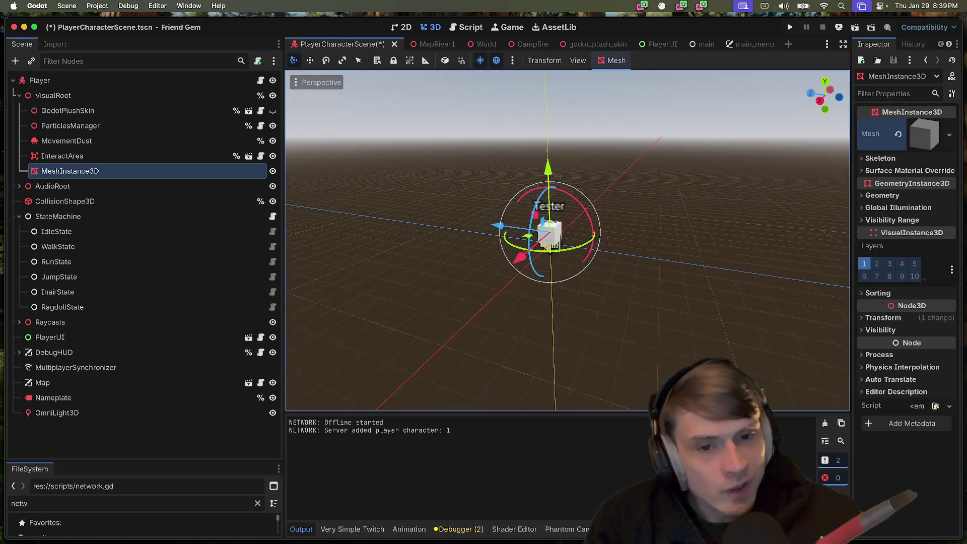
pyautogui.hscroll(-5, 640, 143)
pyautogui.click(921, 134)
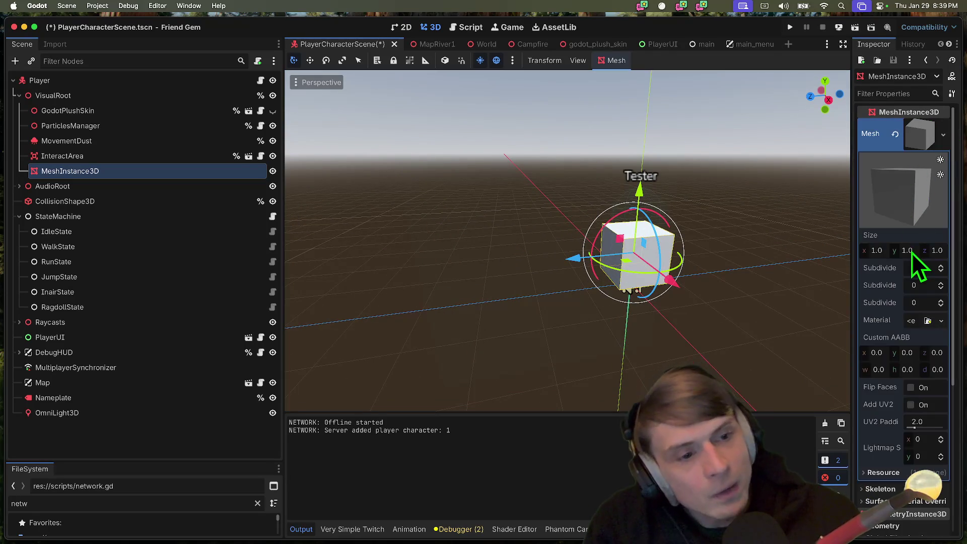
pyautogui.write('.4')
pyautogui.press('Tab')
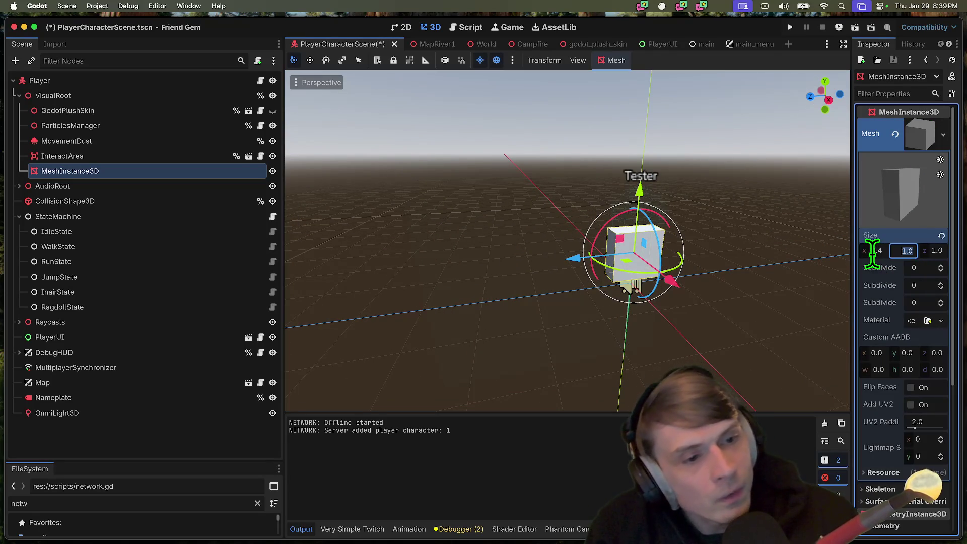
pyautogui.press('Return')
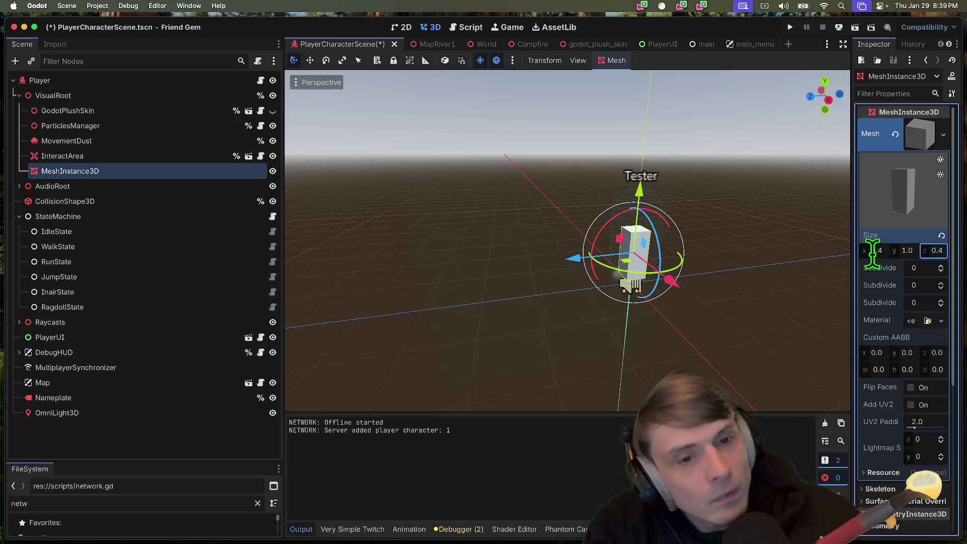
pyautogui.click(935, 265)
pyautogui.hotkey('shift', 'Tab')
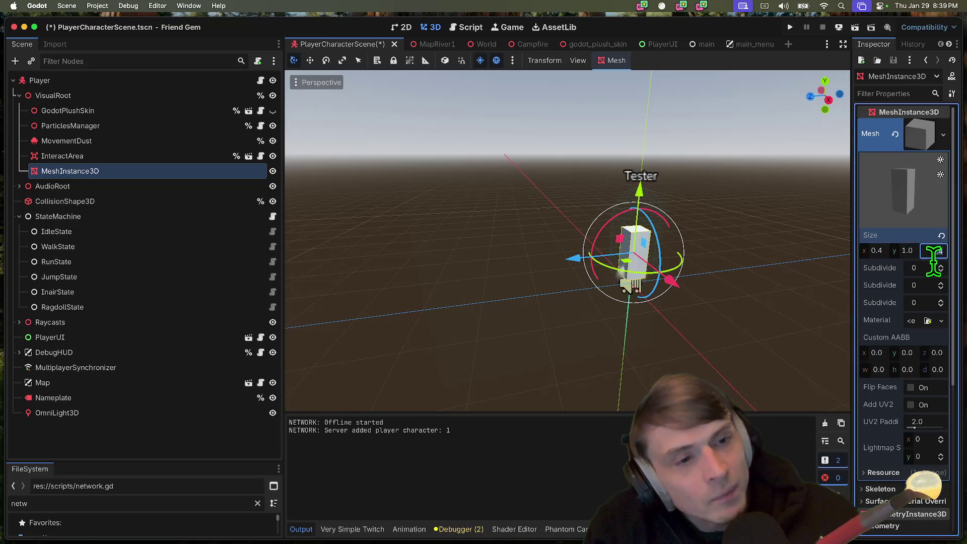
pyautogui.write('0.8')
pyautogui.press('Return')
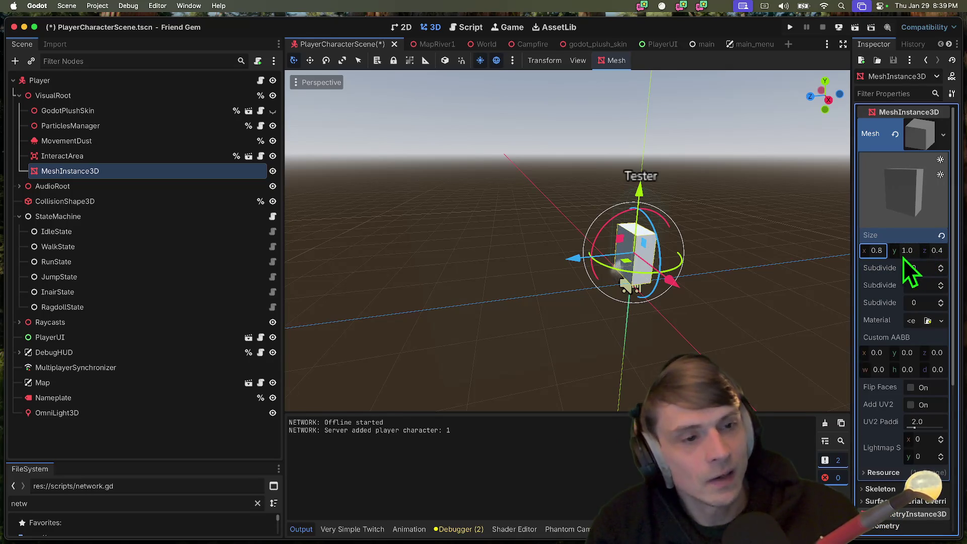
pyautogui.press('super+a')
pyautogui.write('mesh')
pyautogui.press('Return')
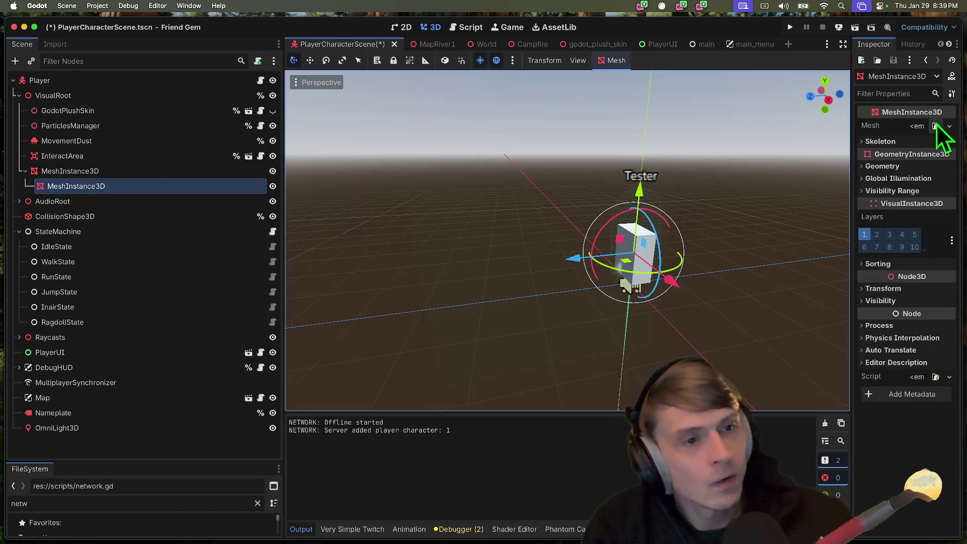
# Give the new child MeshInstance3D a SphereMesh
pyautogui.click(935, 126)
pyautogui.press('Escape')
pyautogui.click(917, 127)
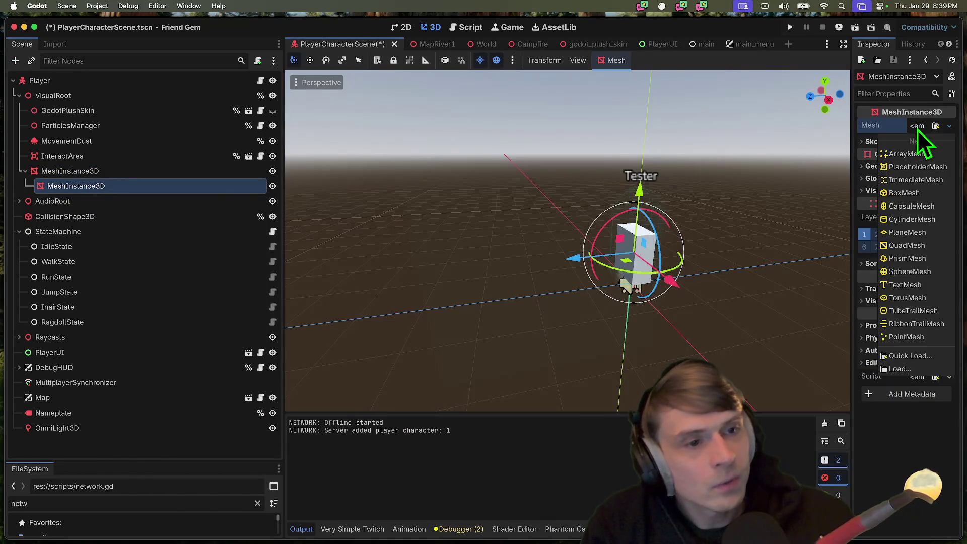
pyautogui.click(918, 129)
pyautogui.click(926, 127)
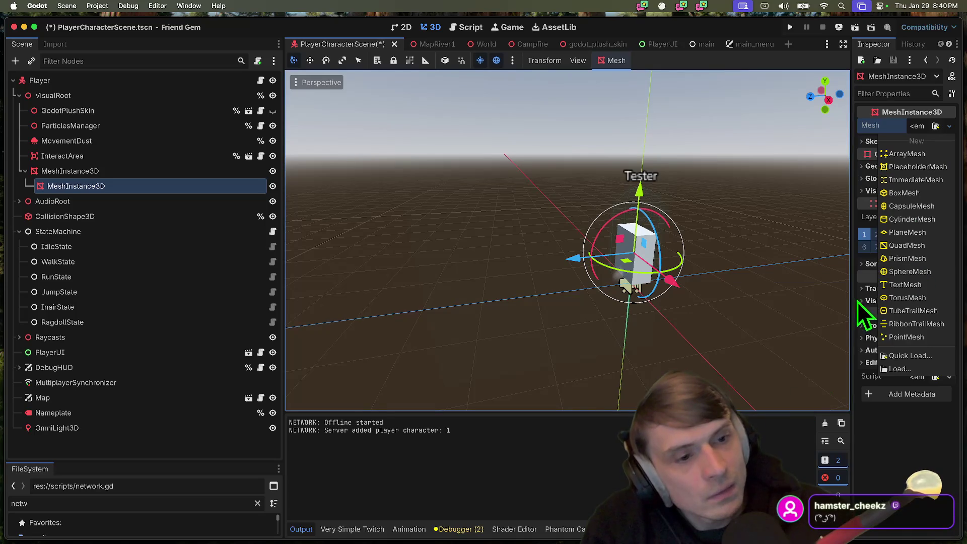
pyautogui.click(894, 272)
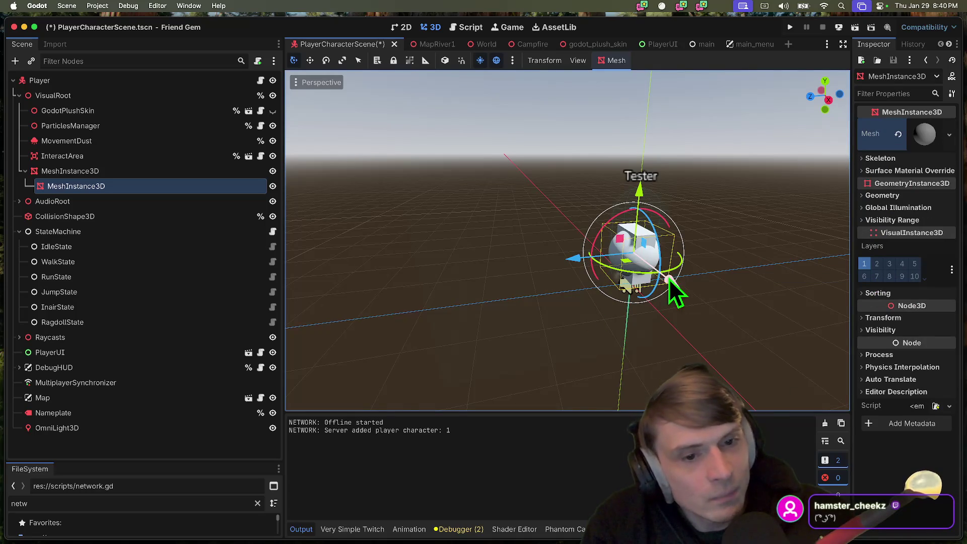
pyautogui.click(899, 133)
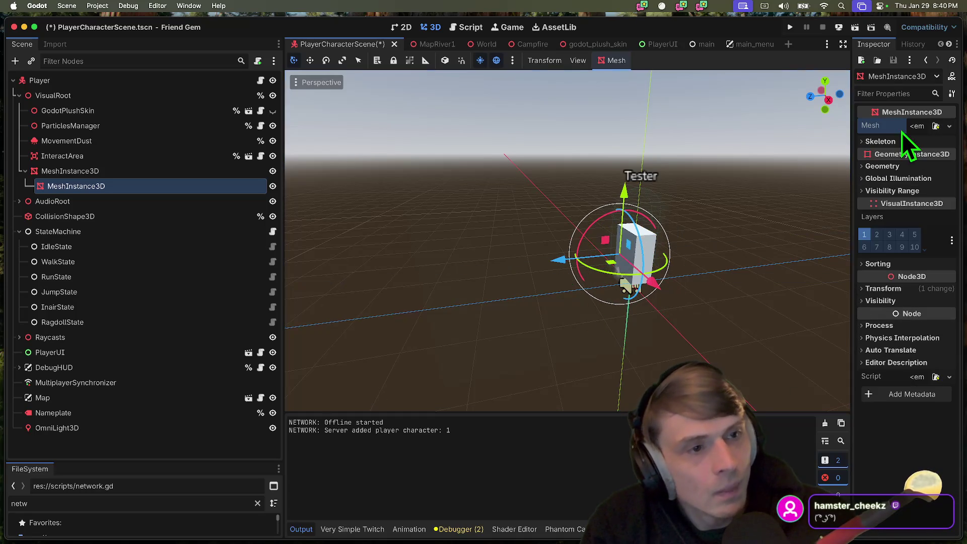
pyautogui.click(931, 129)
pyautogui.click(906, 272)
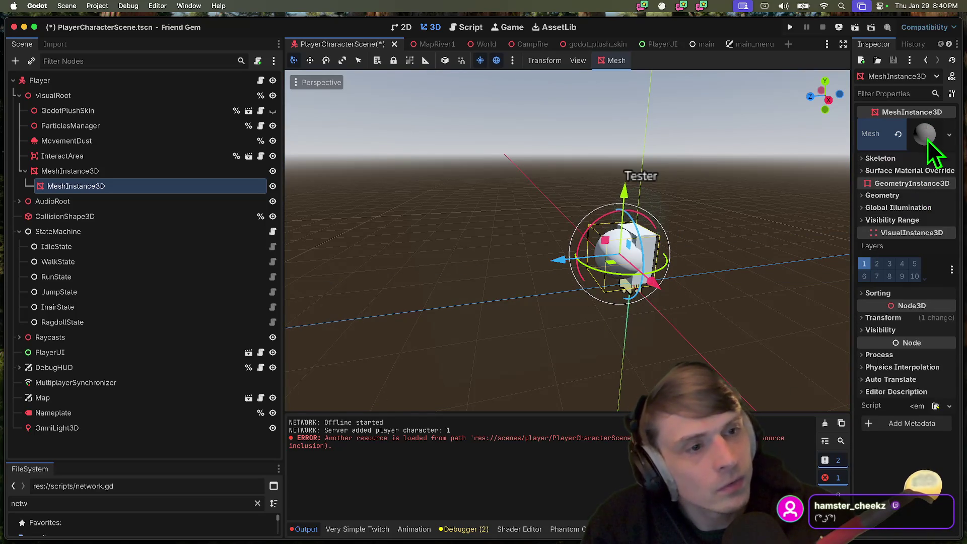
# Flatten the sphere into a disc with radius 0.4 and height 0.2
pyautogui.click(924, 136)
pyautogui.click(925, 236)
pyautogui.write('0.1')
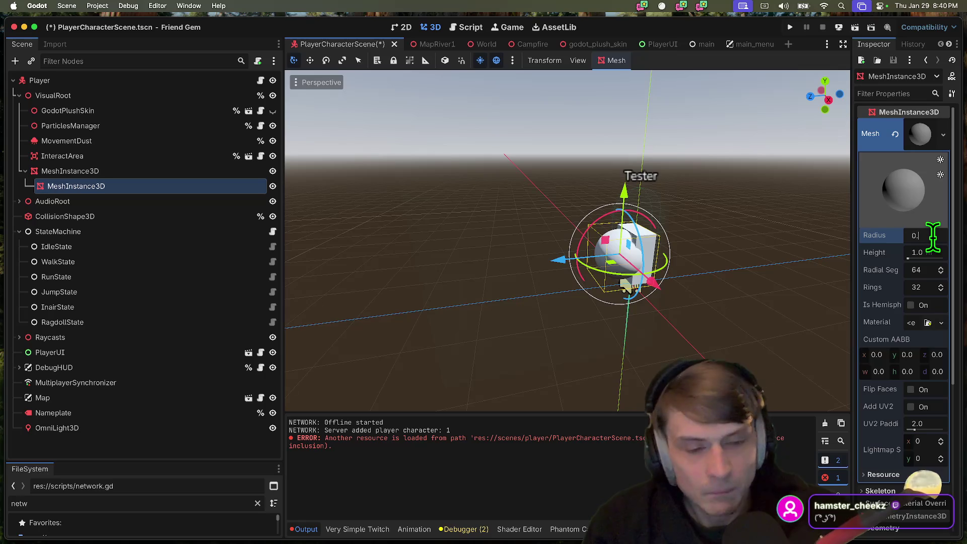
pyautogui.press('Return')
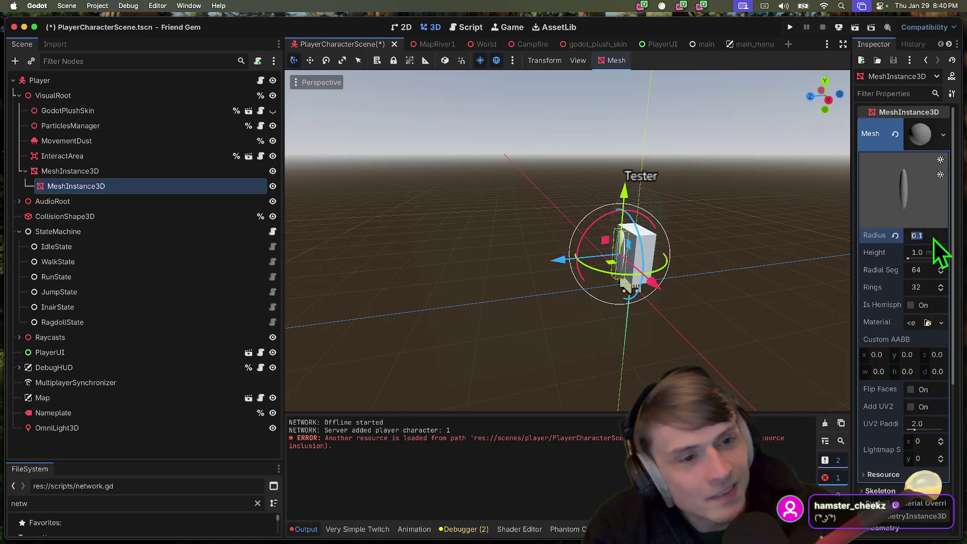
pyautogui.write('0.4')
pyautogui.press('Return')
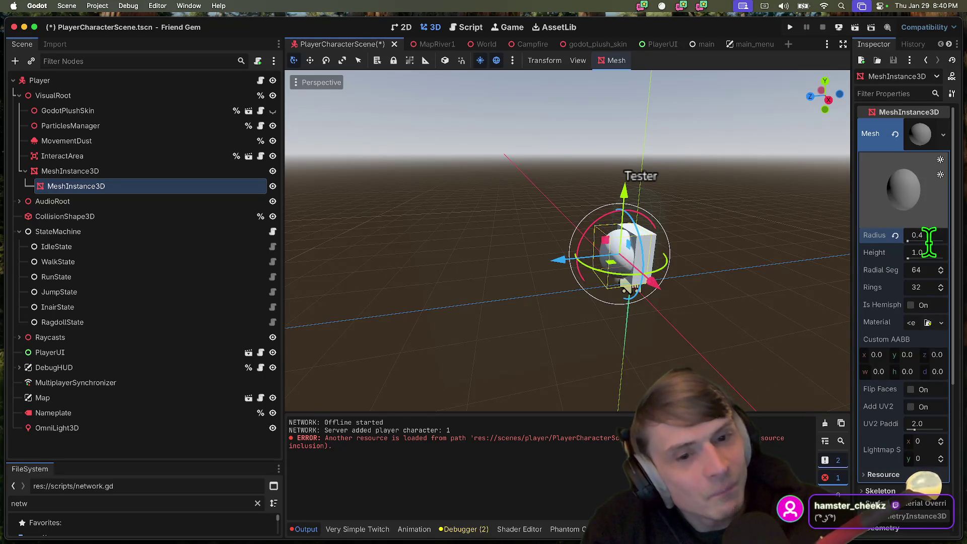
pyautogui.click(935, 255)
pyautogui.write('0.4')
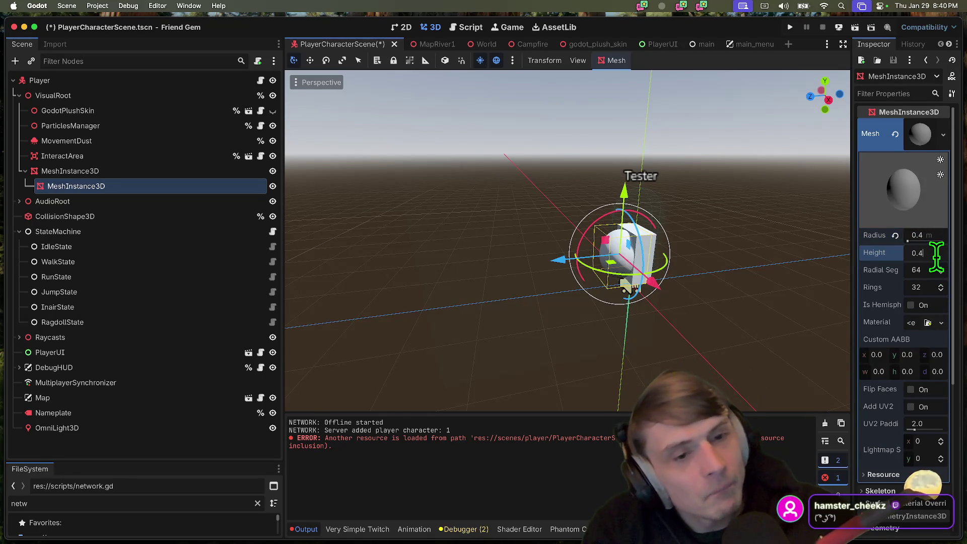
pyautogui.press('Return')
# Raise the disc along the Y axis and duplicate it twice
pyautogui.moveTo(619, 194); pyautogui.dragTo(621, 179)
pyautogui.click(742, 236)
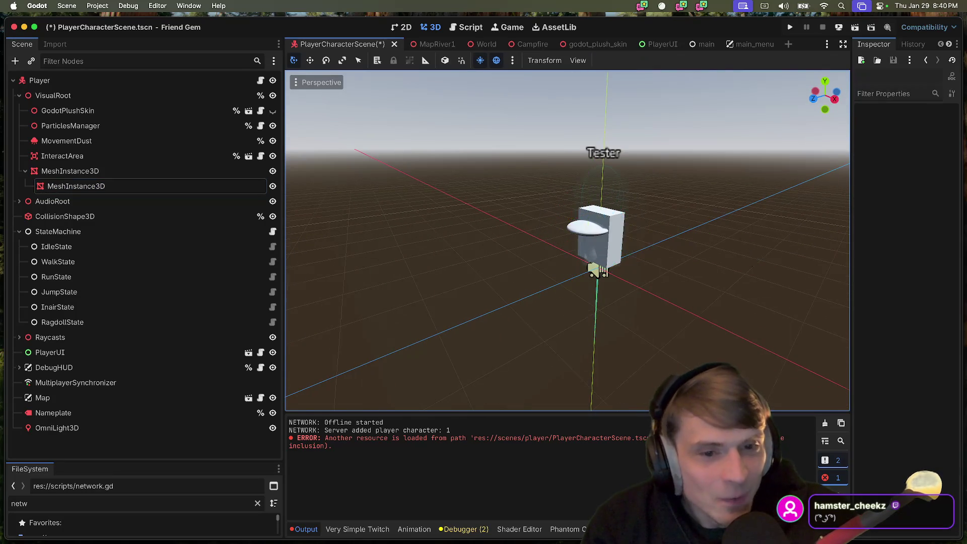
pyautogui.click(139, 187)
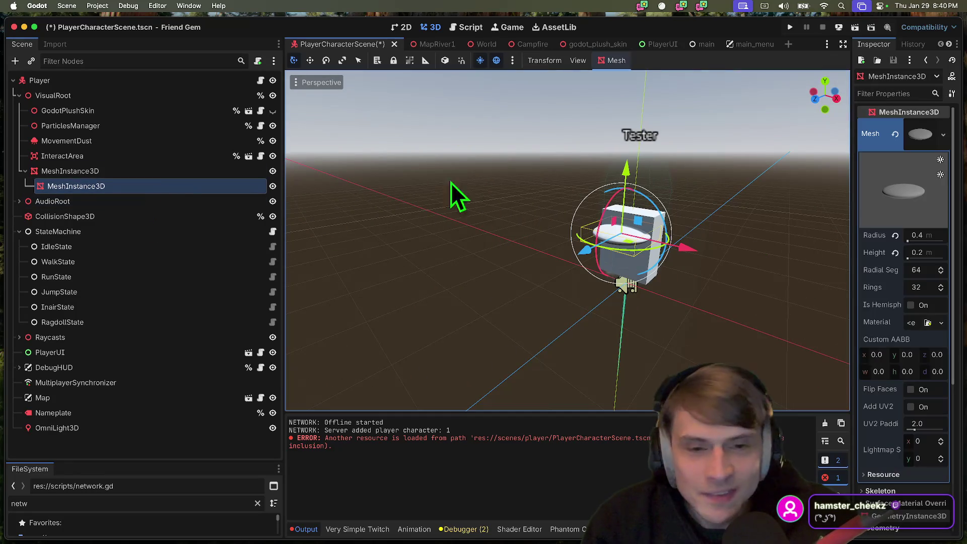
pyautogui.hotkey('ctrl', 'd')
pyautogui.hotkey('ctrl', 'd')
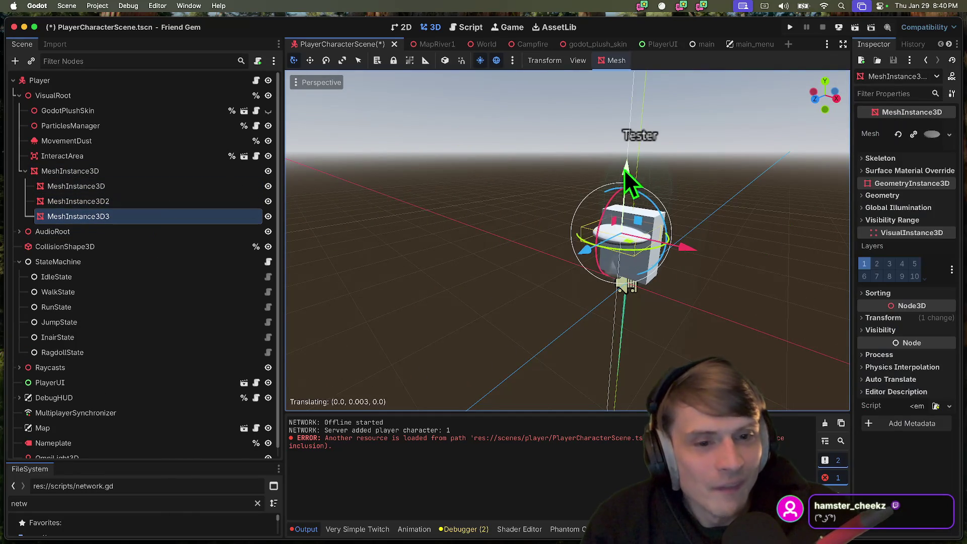
# Make the third copy's mesh unique and replace it with a new CapsuleMesh
pyautogui.click(929, 135)
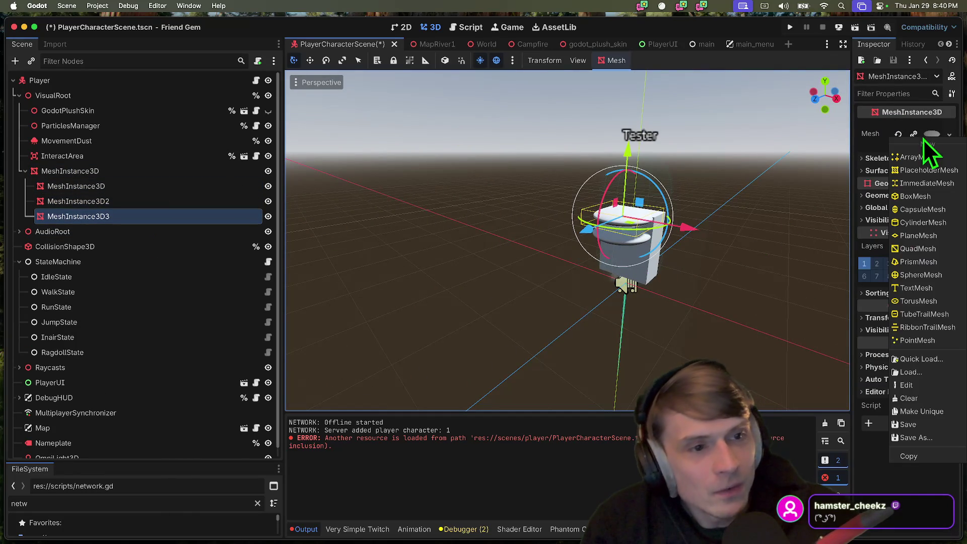
pyautogui.click(917, 411)
pyautogui.moveTo(853, 277); pyautogui.dragTo(776, 280)
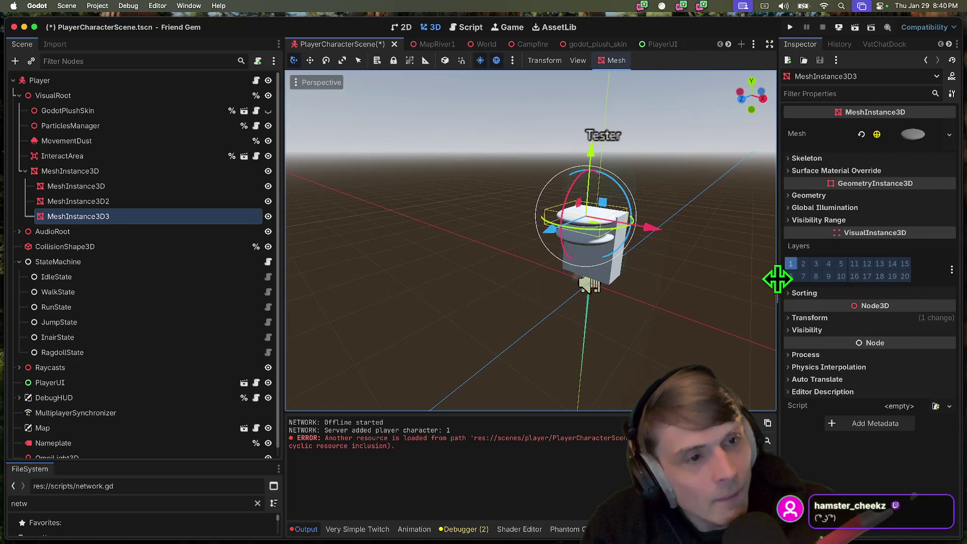
pyautogui.click(949, 134)
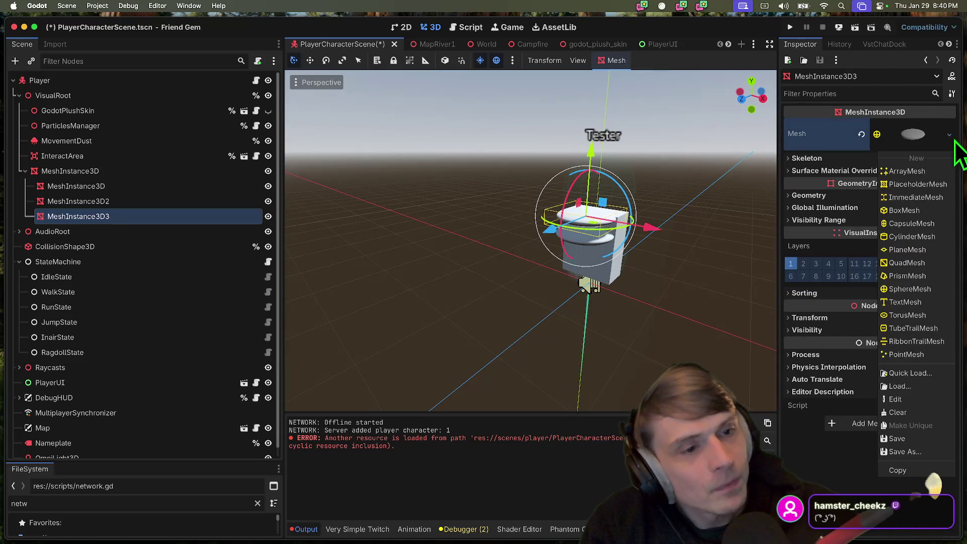
pyautogui.click(923, 224)
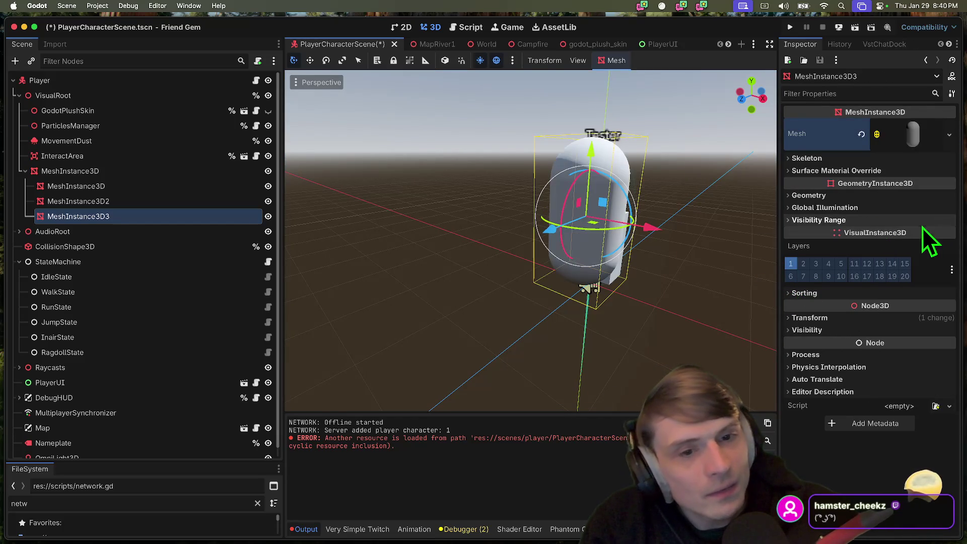
# Make the capsule thin and 0.4 tall, then duplicate it and offset along X
pyautogui.click(902, 135)
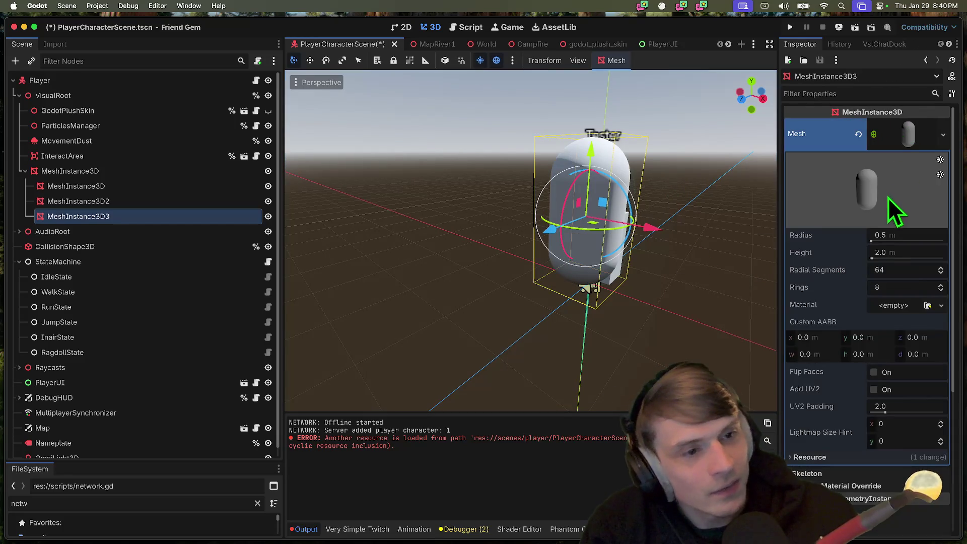
pyautogui.click(907, 236)
pyautogui.press('Tab')
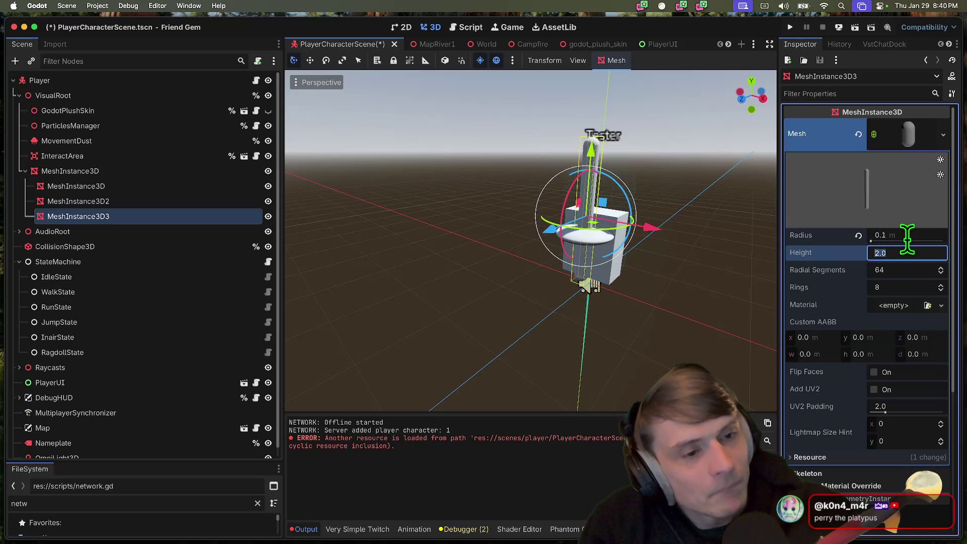
pyautogui.write('1')
pyautogui.press('Return')
pyautogui.write('0.4')
pyautogui.press('Return')
pyautogui.moveTo(653, 228); pyautogui.dragTo(683, 242)
pyautogui.press('super+d')
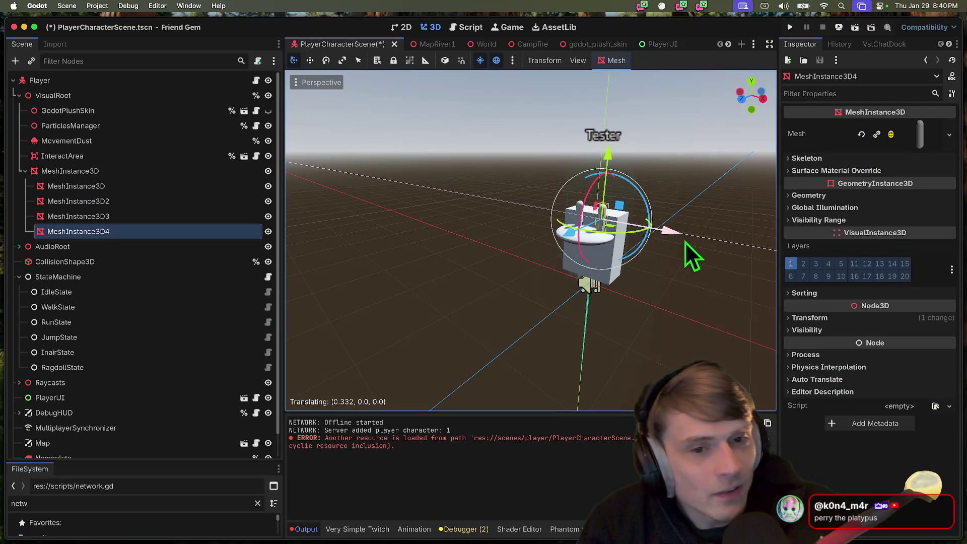
pyautogui.click(339, 276)
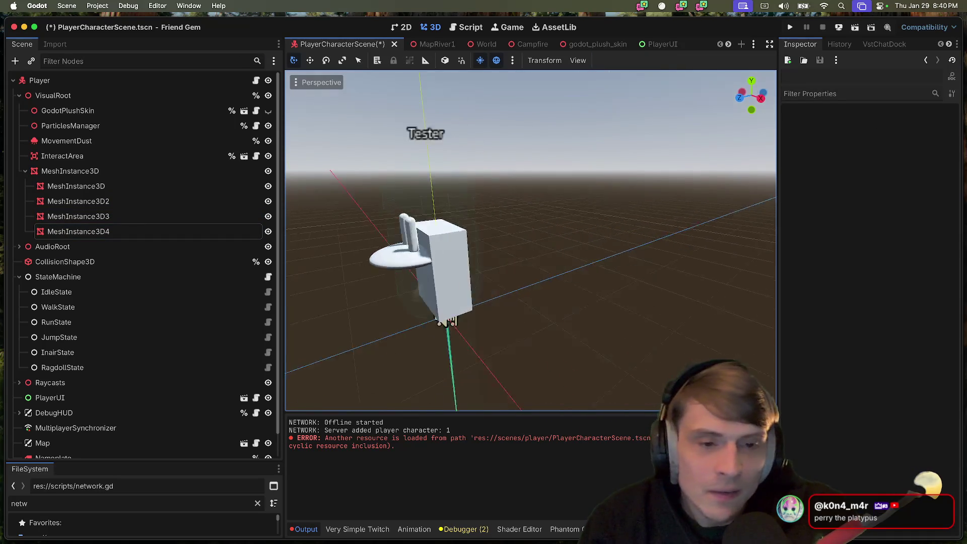
# Save and run the game to check the blocky placeholder body, then stop it
pyautogui.press('super+b')
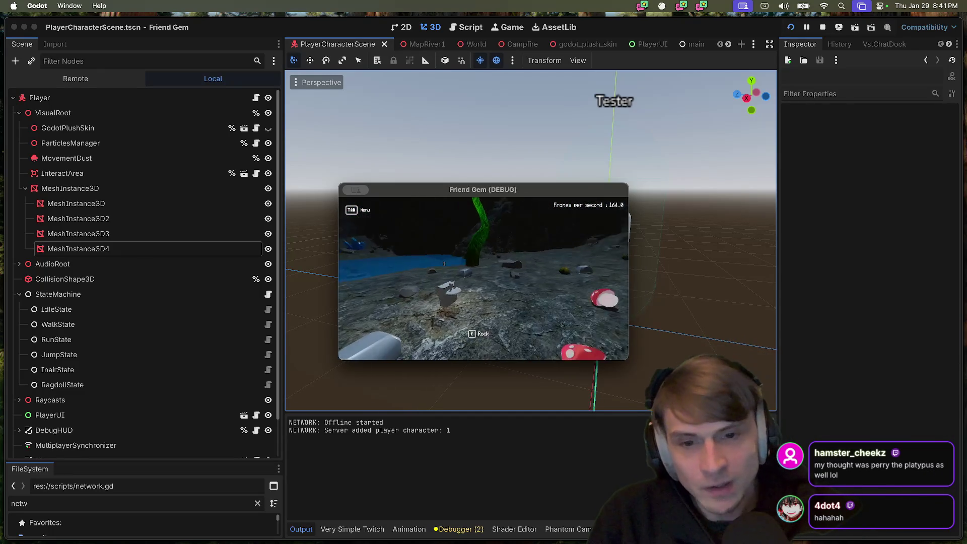
pyautogui.press('super+q')
pyautogui.click(139, 170)
# Save the MeshInstance3D branch as a separate scene file, then start a new empty scene
pyautogui.rightClick(139, 169)
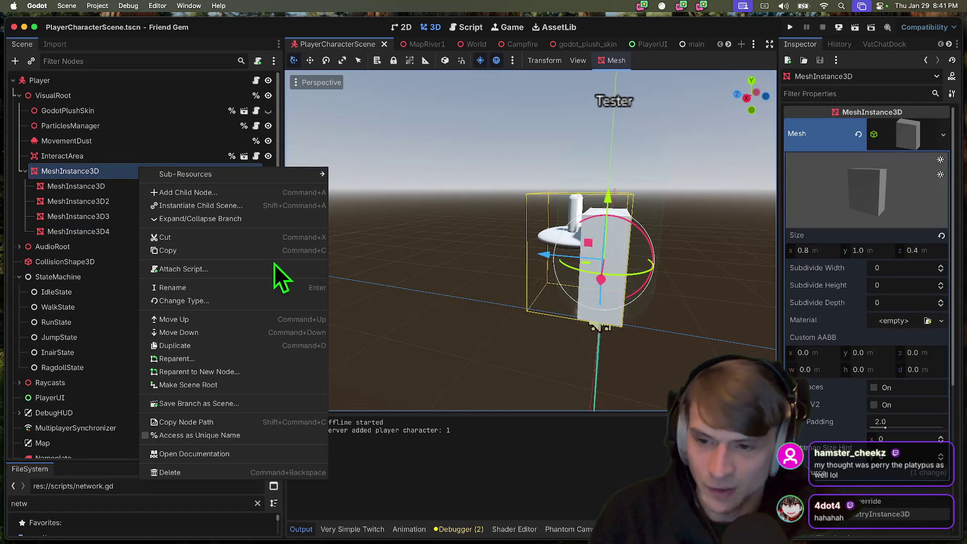
pyautogui.click(246, 403)
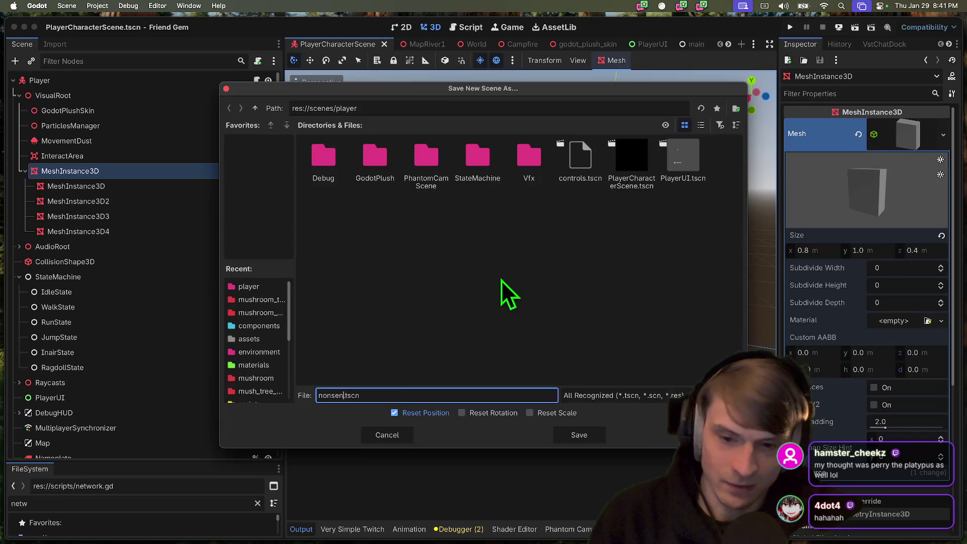
pyautogui.press('Return')
pyautogui.click(201, 451)
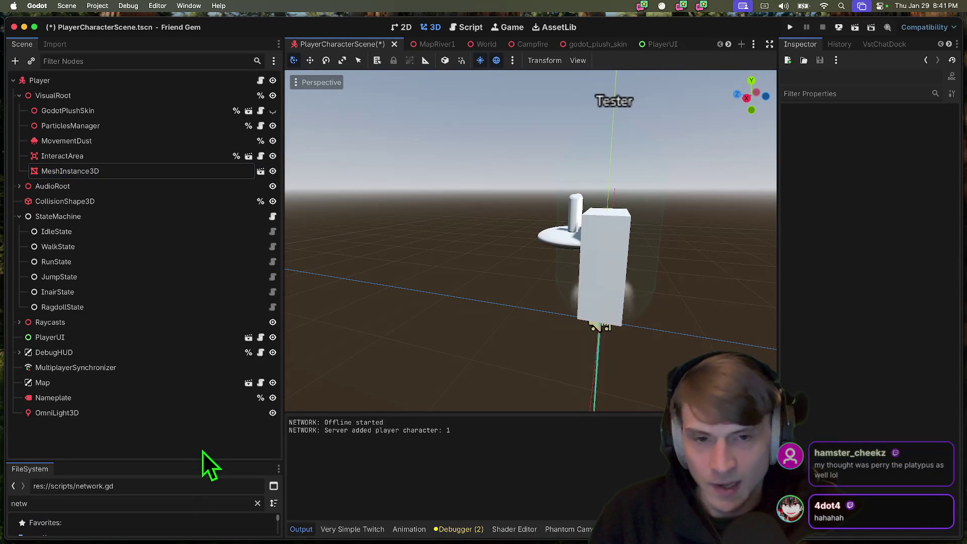
pyautogui.click(741, 44)
# Create a 3D root node and change its type to RigidBody3D
pyautogui.click(132, 111)
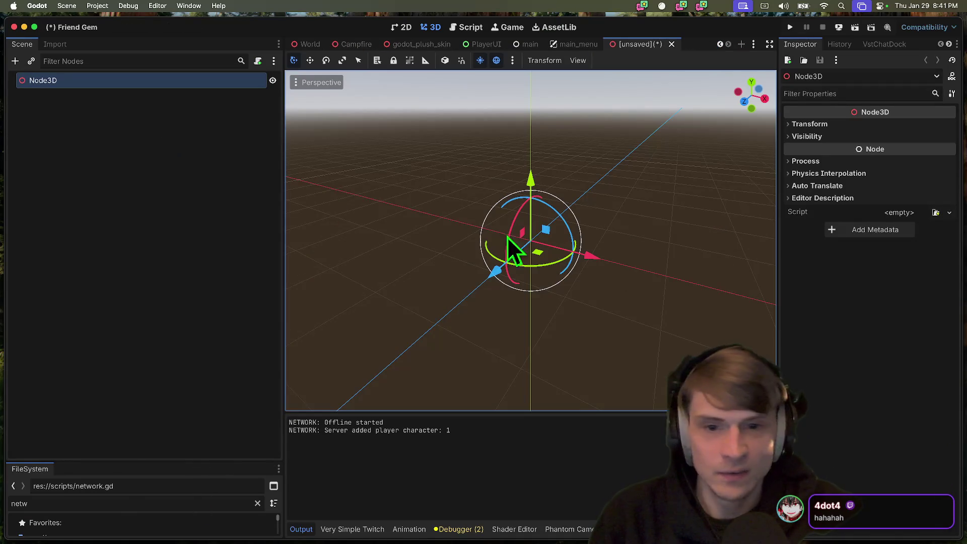
pyautogui.rightClick(108, 81)
pyautogui.click(150, 208)
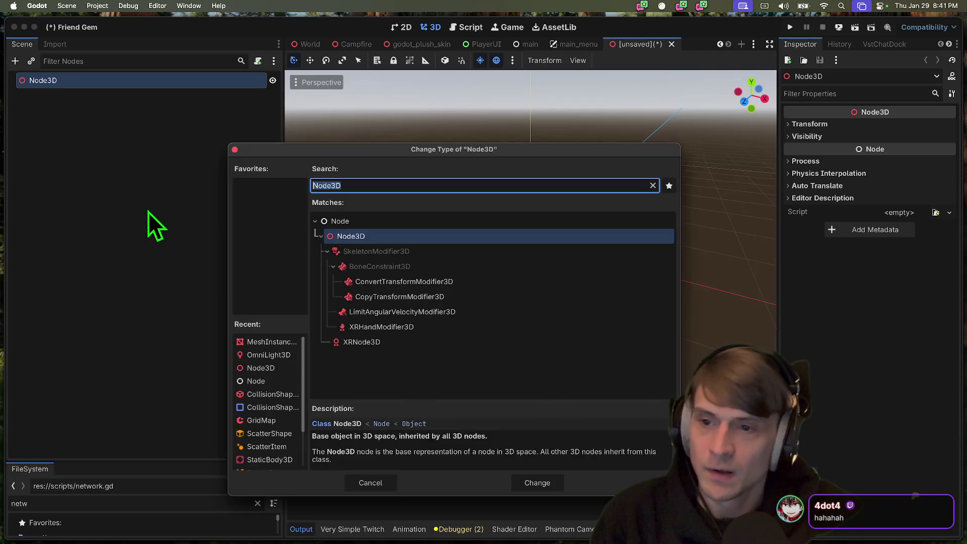
pyautogui.write('rigi')
pyautogui.press('Return')
# Add a CollisionShape3D child with a new BoxShape3D shape
pyautogui.press('super+a')
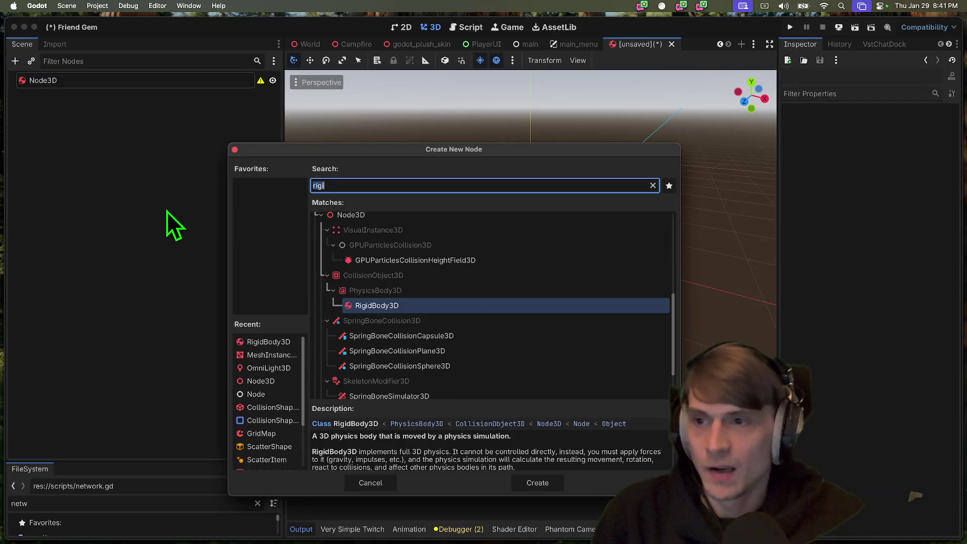
pyautogui.press('BackSpace')
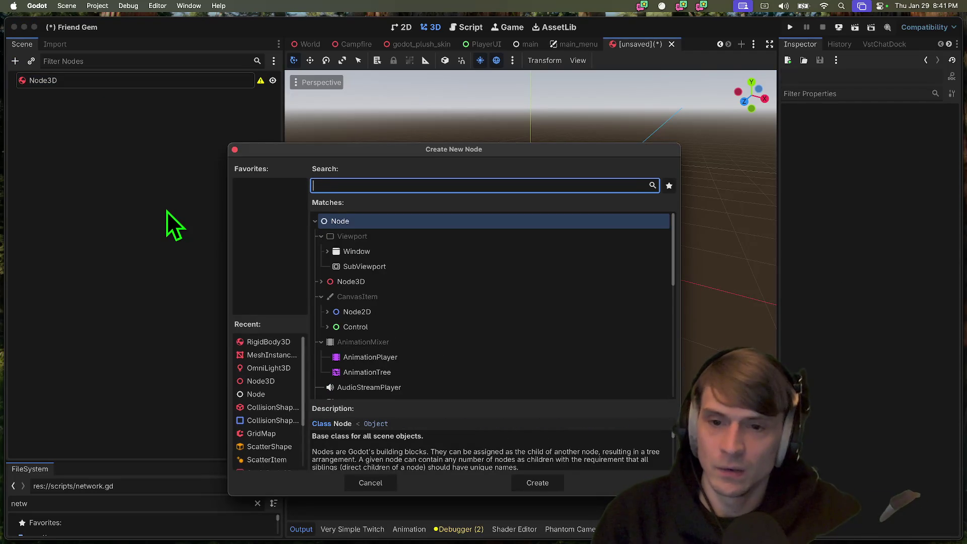
pyautogui.write('coll')
pyautogui.press('Return')
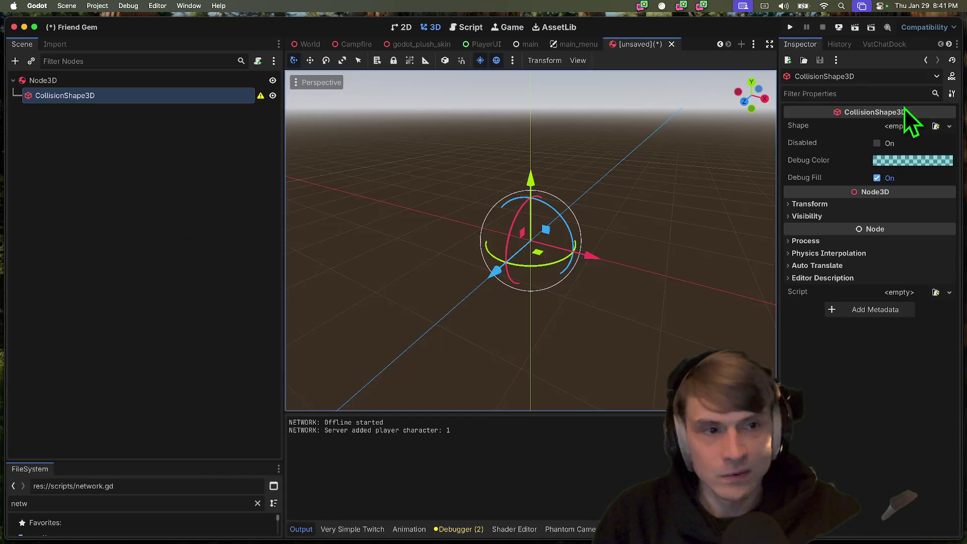
pyautogui.click(909, 127)
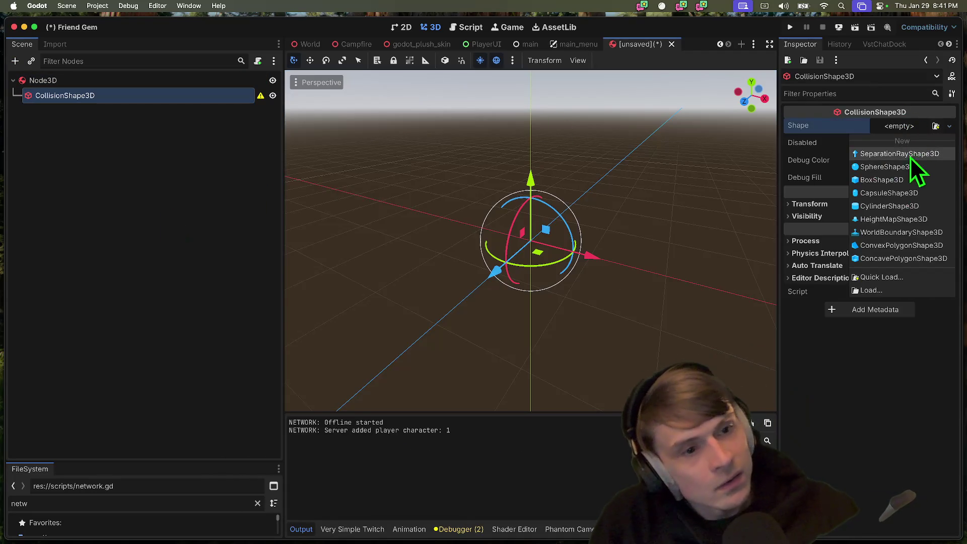
pyautogui.click(892, 182)
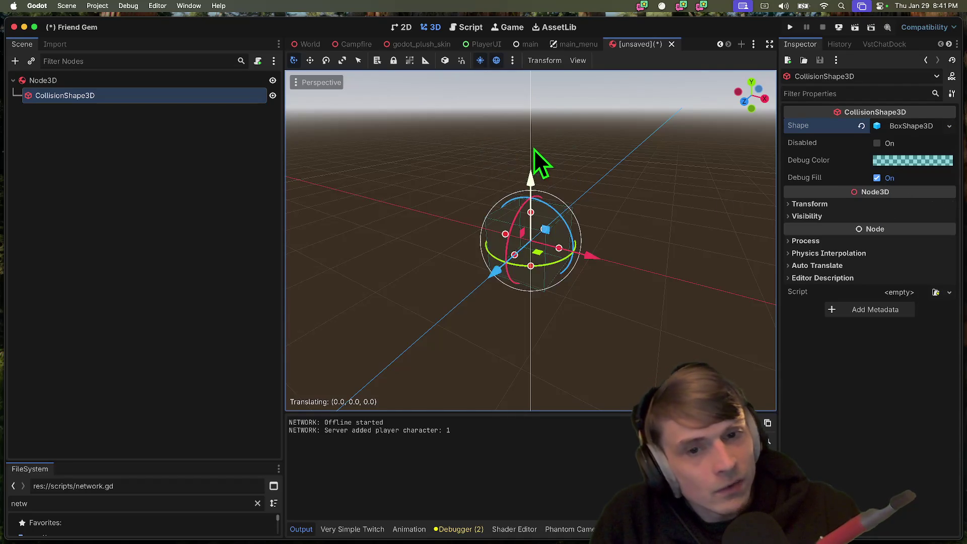
pyautogui.click(112, 262)
# Instance the mushroom mesh scene as a child and raise it above the origin
pyautogui.press('super+shift+a')
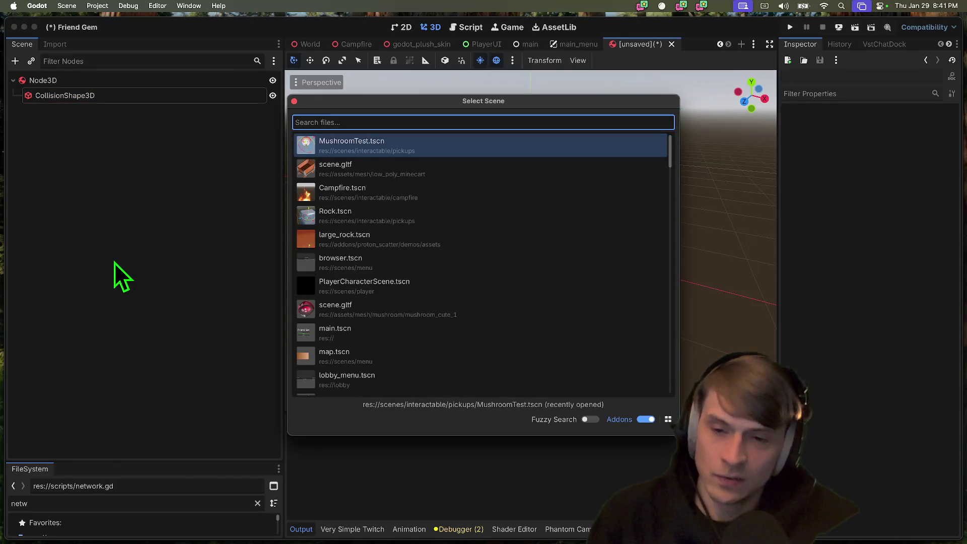
pyautogui.write('mush')
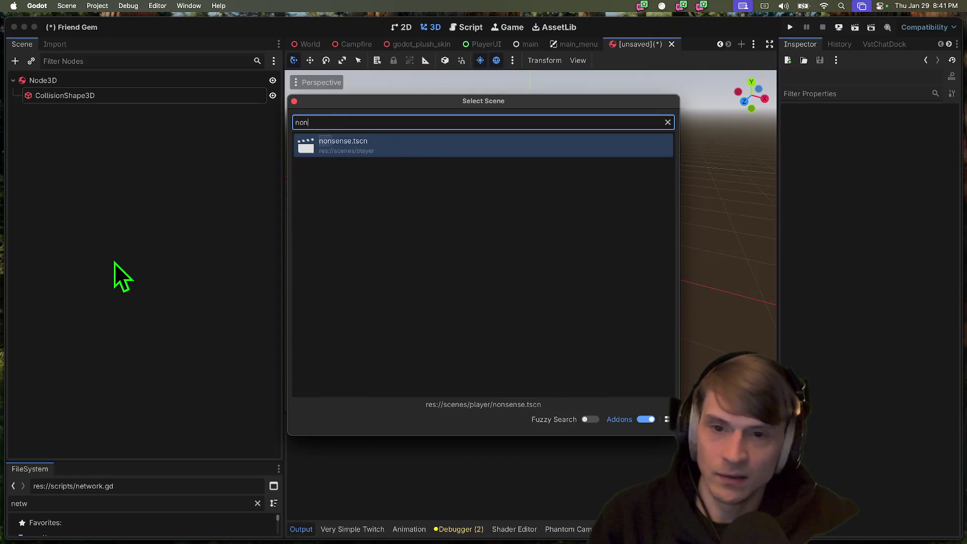
pyautogui.press('Return')
pyautogui.moveTo(534, 170); pyautogui.dragTo(537, 150)
# Save the new prop scene as perry.tscn
pyautogui.press('super+s')
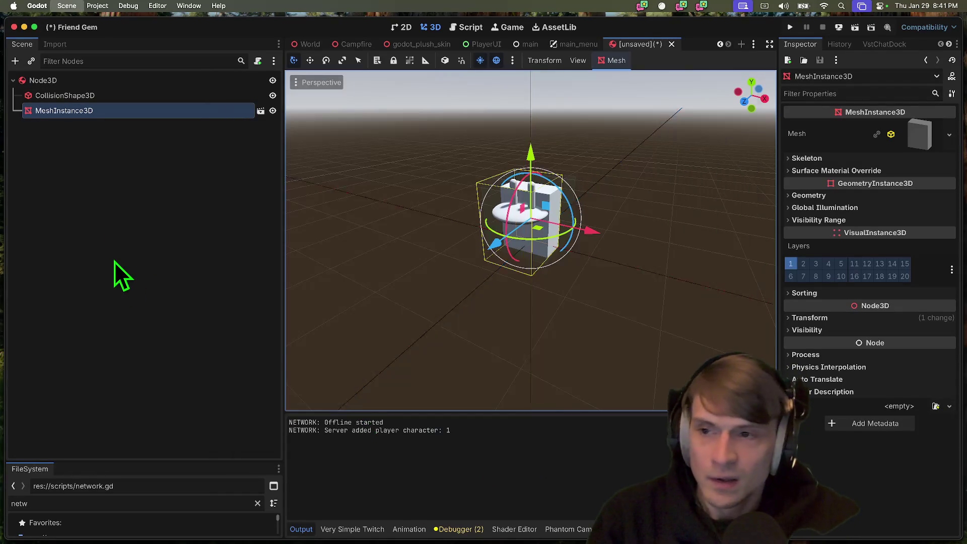
pyautogui.click(114, 262)
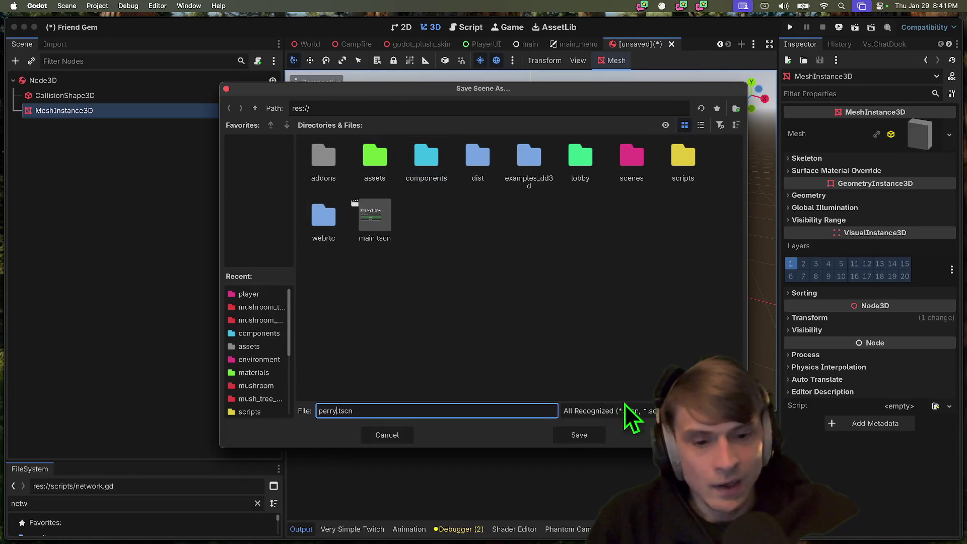
pyautogui.click(579, 434)
pyautogui.click(318, 42)
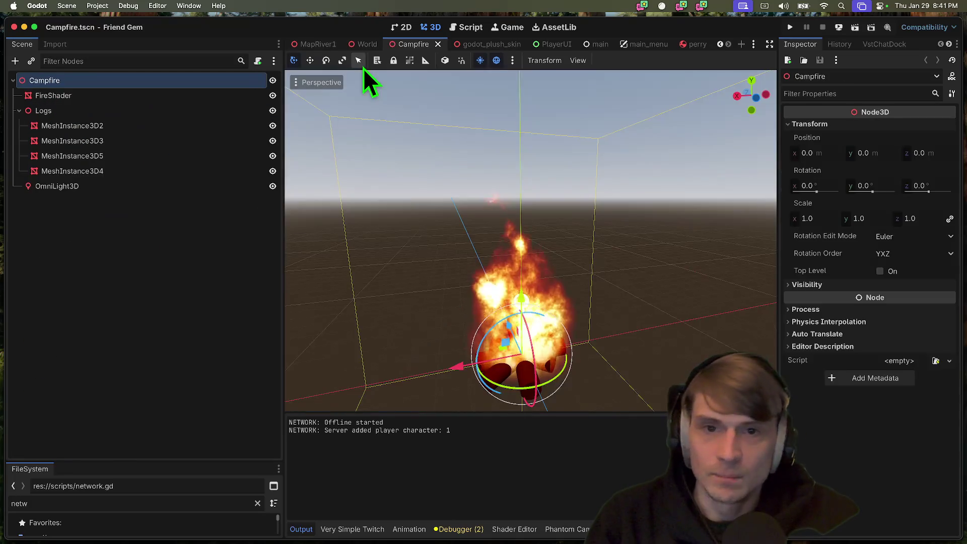
# Instance perry.tscn into the MapRiver1 map, then undo that placement
pyautogui.scroll(-1, 164, 368)
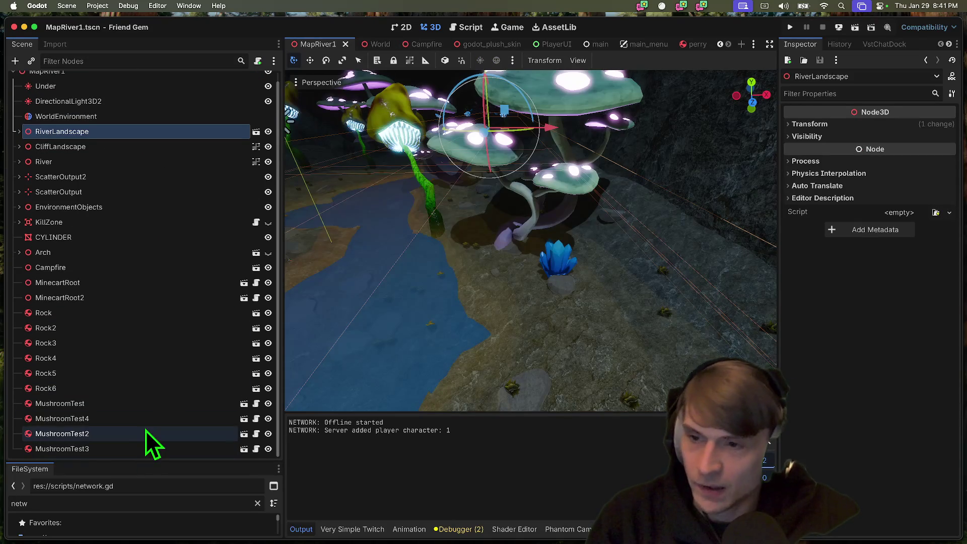
pyautogui.press('super+shift+a')
pyautogui.write('perr')
pyautogui.press('Return')
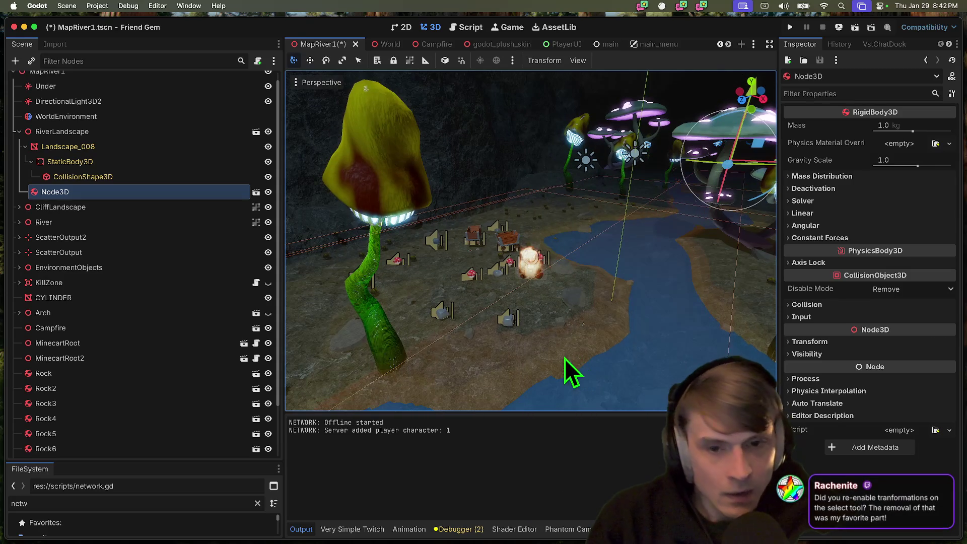
pyautogui.press('super+z')
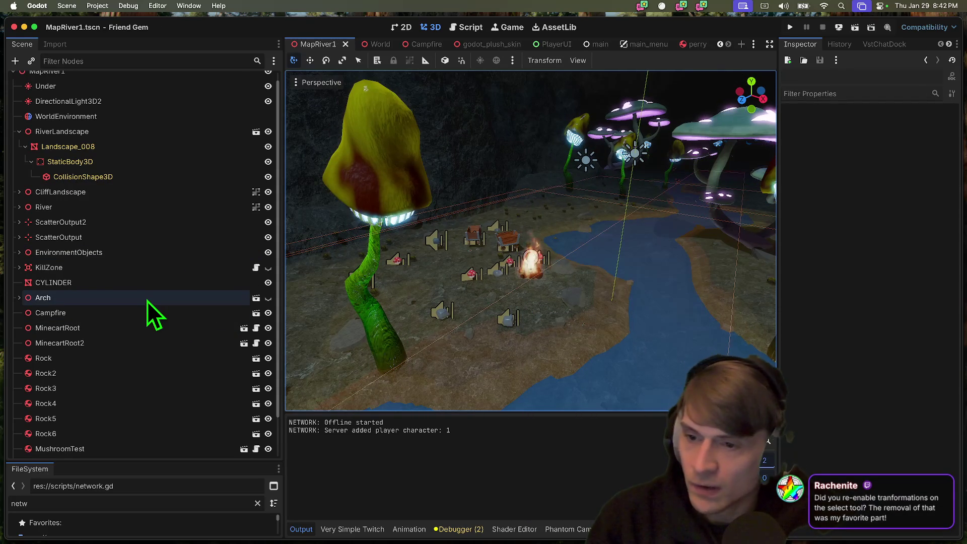
# Re-instance perry.tscn from MinecartRoot, move it beside the minecarts, reorder it above MinecartRoot, and save
pyautogui.click(61, 332)
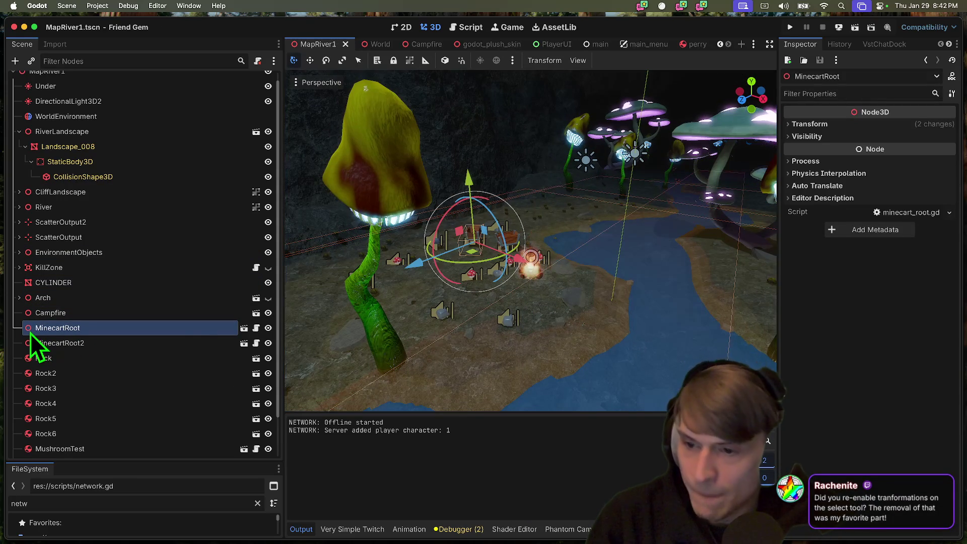
pyautogui.press('super+shift+a')
pyautogui.write('per')
pyautogui.press('Return')
pyautogui.moveTo(607, 263)
pyautogui.mouseDown()
pyautogui.moveTo(627, 282)
pyautogui.moveTo(539, 302)
pyautogui.moveTo(460, 352)
pyautogui.moveTo(413, 347)
pyautogui.mouseUp()
pyautogui.moveTo(55, 344); pyautogui.dragTo(55, 320)
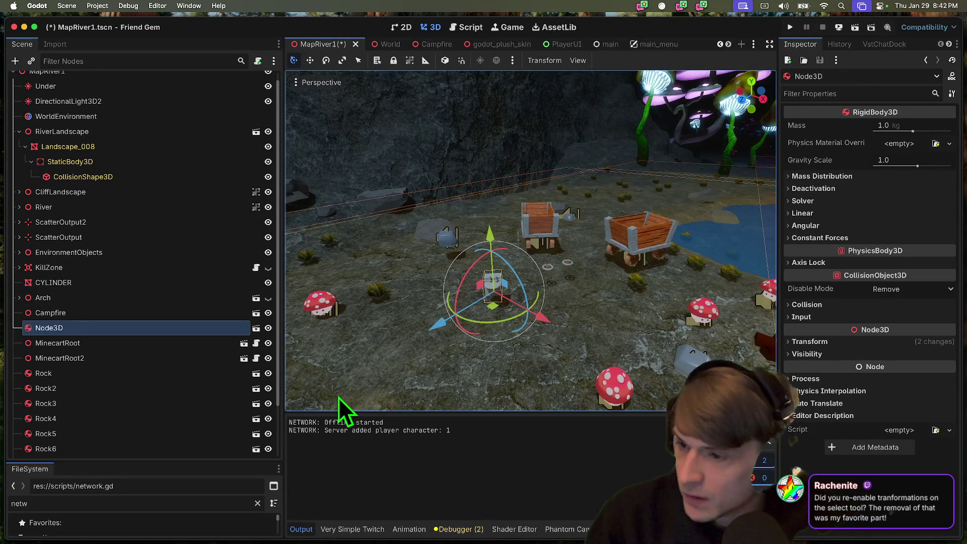
pyautogui.hotkey('ctrl', 's')
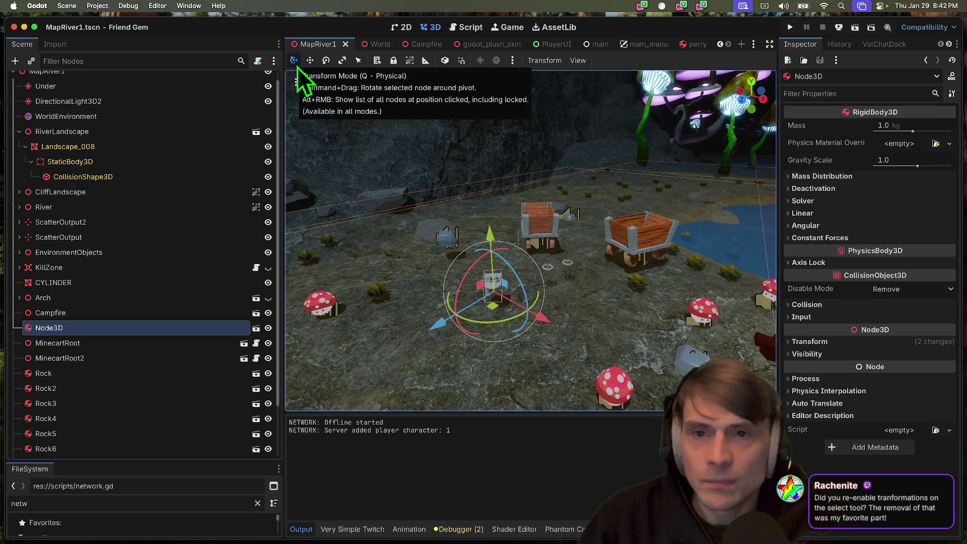
pyautogui.press('w')
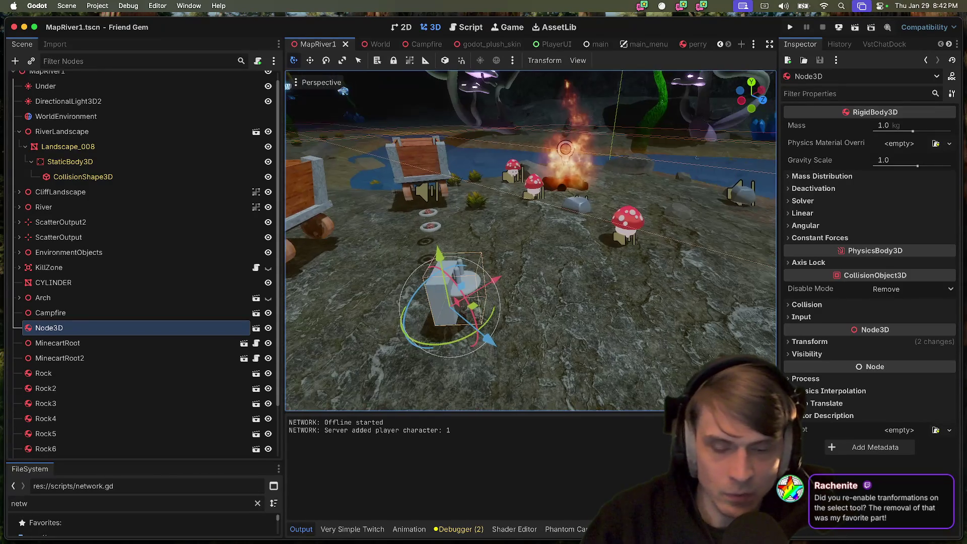
pyautogui.click(551, 324)
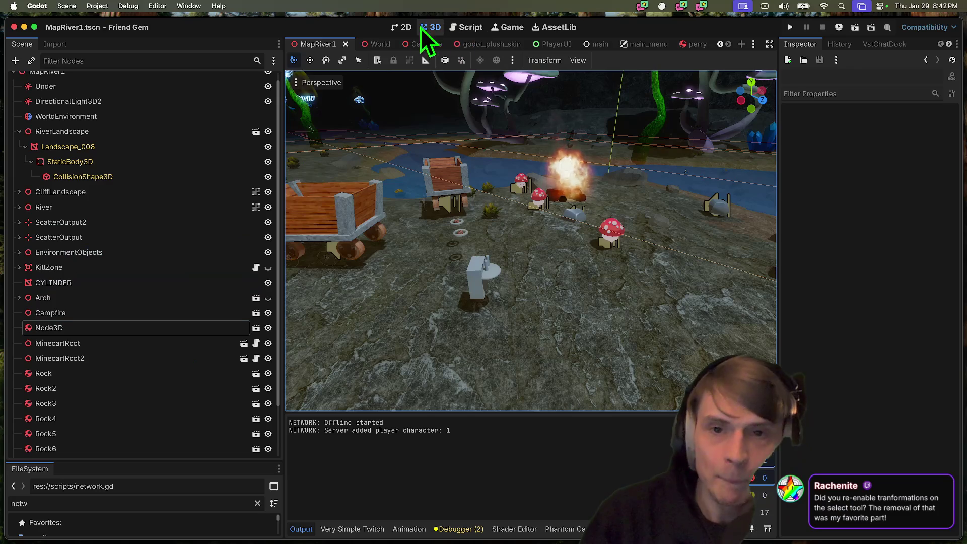
# Close the PlayerUI and main scene tabs
pyautogui.click(456, 44)
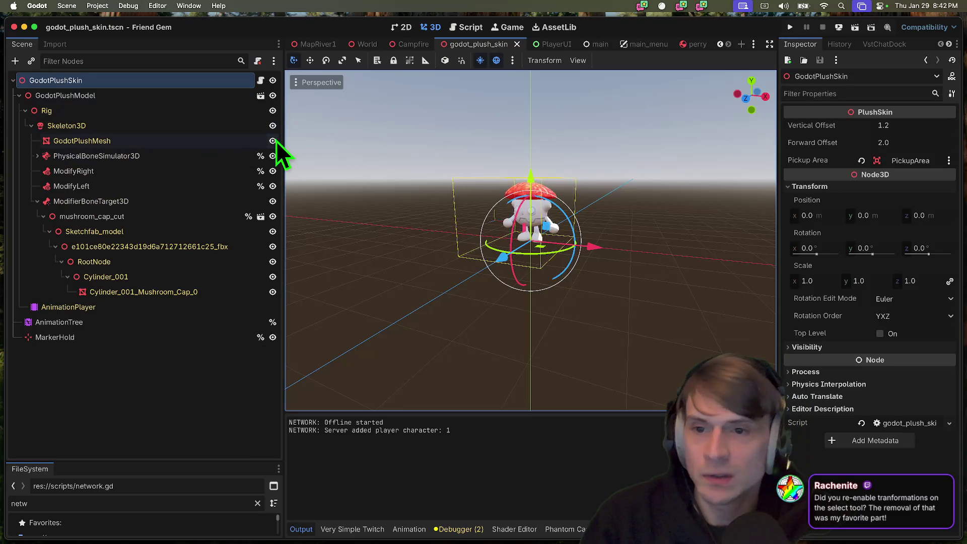
pyautogui.click(543, 46)
pyautogui.middleClick(543, 47)
pyautogui.middleClick(543, 47)
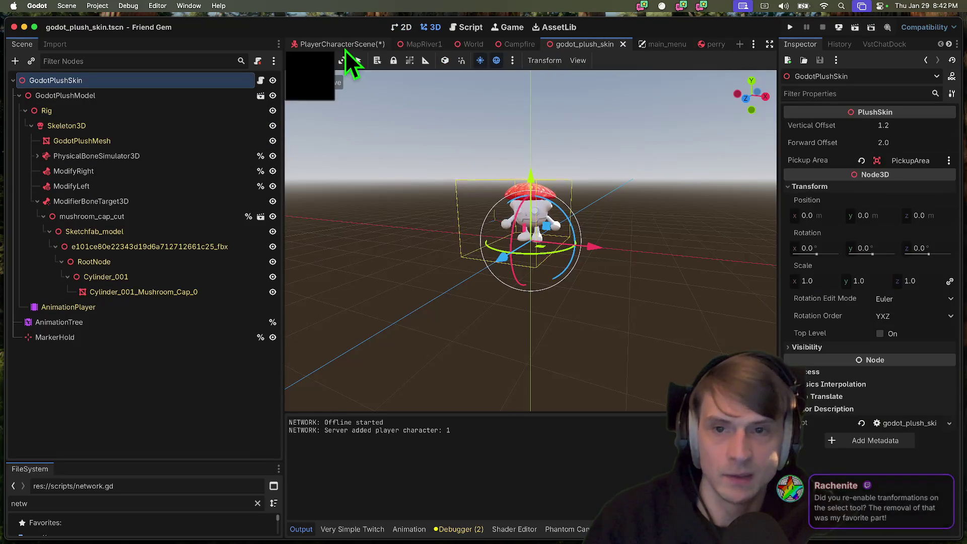
# In the player character scene, show GodotPlushSkin, hide the extra MeshInstance3D, and return to MapRiver1
pyautogui.click(345, 45)
pyautogui.click(274, 110)
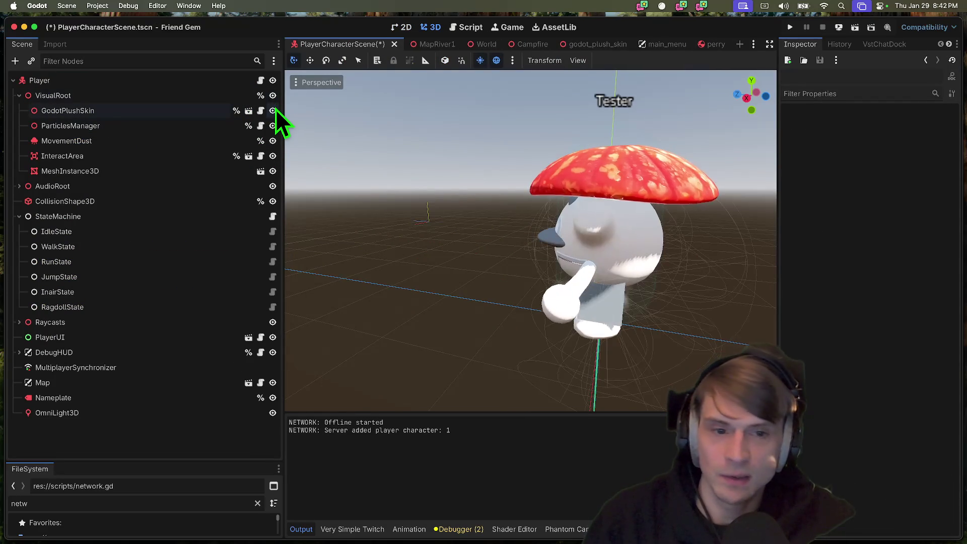
pyautogui.click(273, 171)
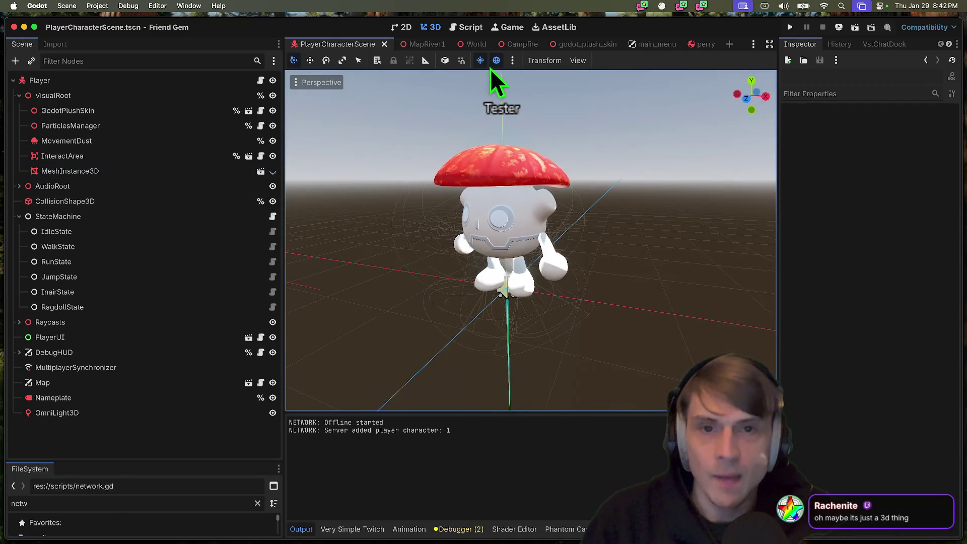
pyautogui.click(424, 47)
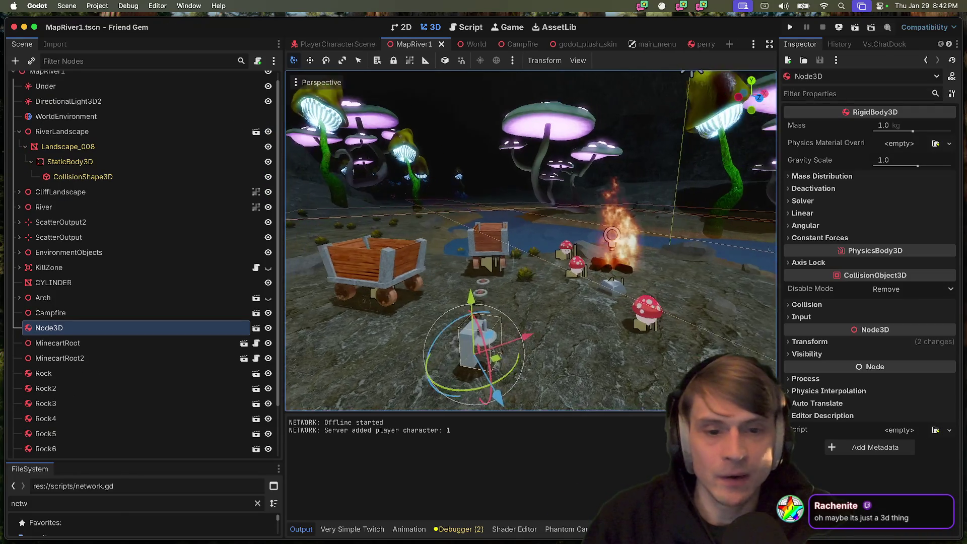
pyautogui.press('super+b')
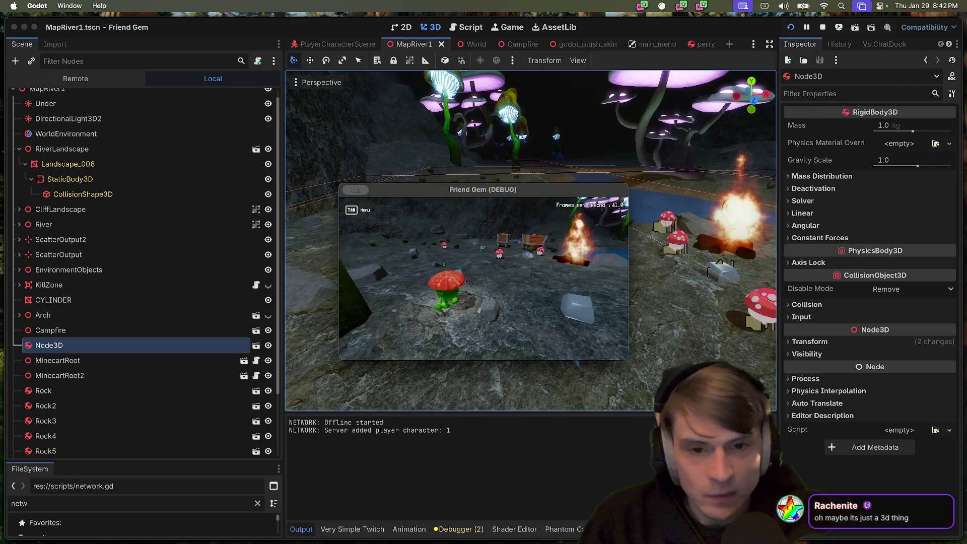
pyautogui.press('w')
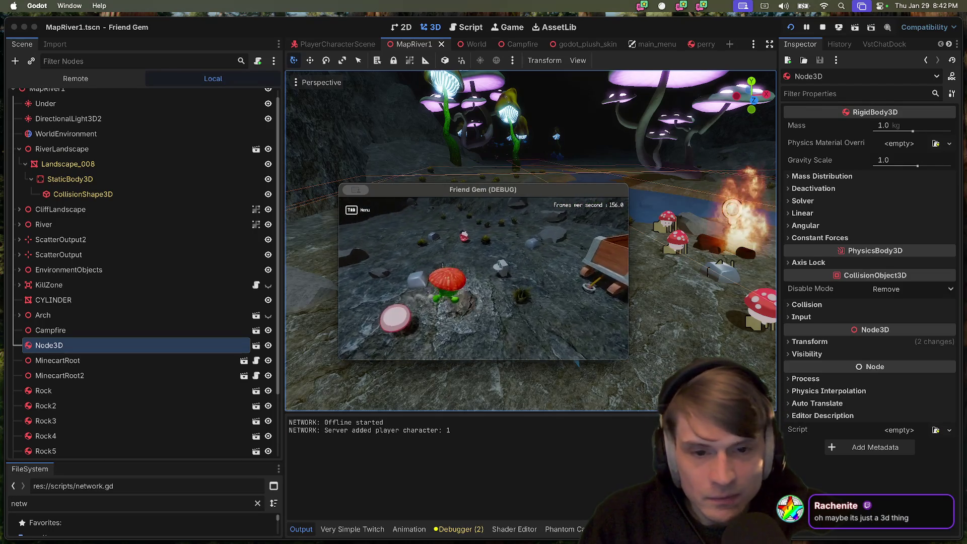
pyautogui.press('w')
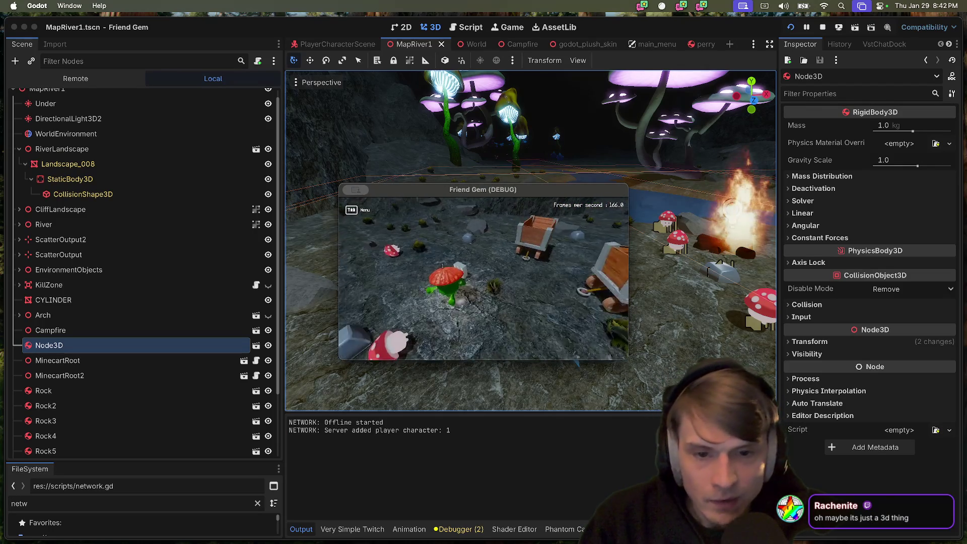
pyautogui.press('w')
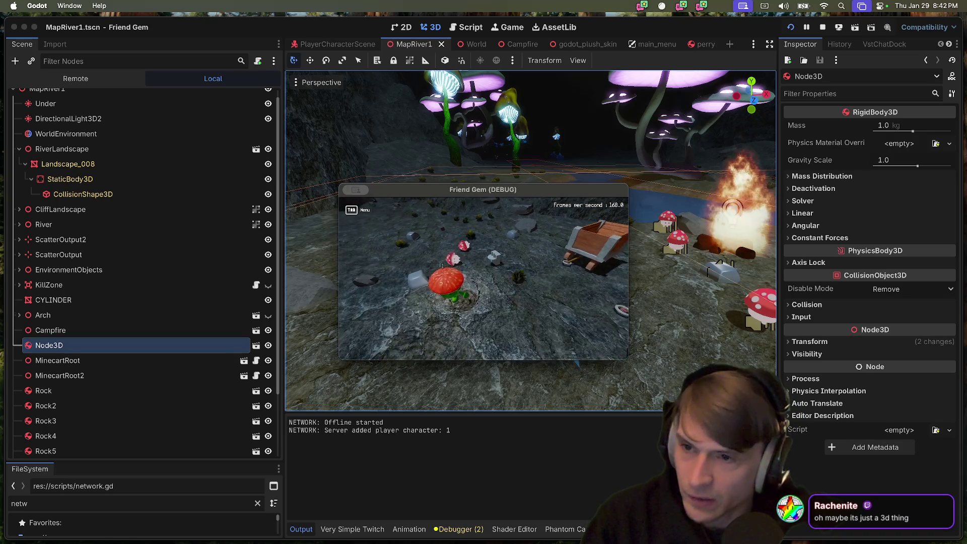
pyautogui.press('super+q')
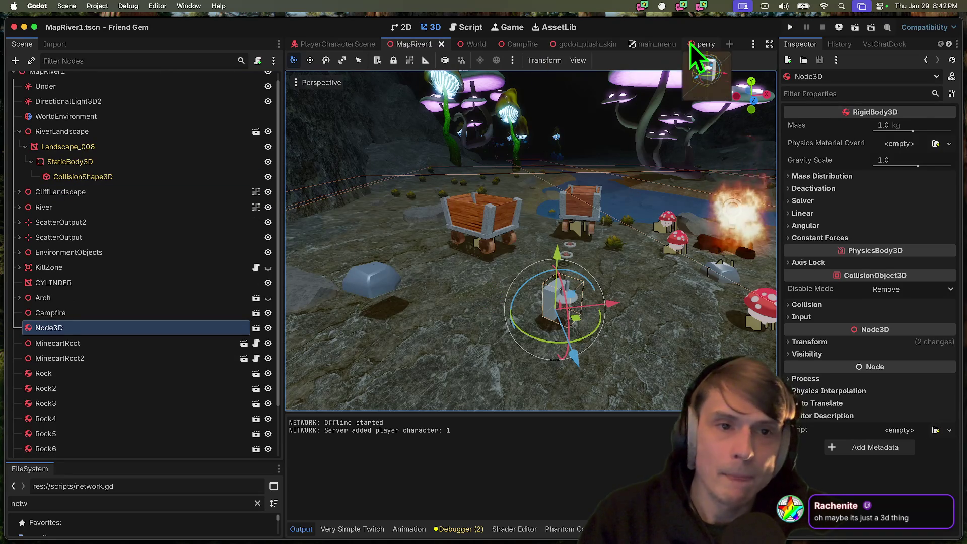
# Attach the existing components/pickup_component.gd script to the perry root Node3D
pyautogui.click(691, 44)
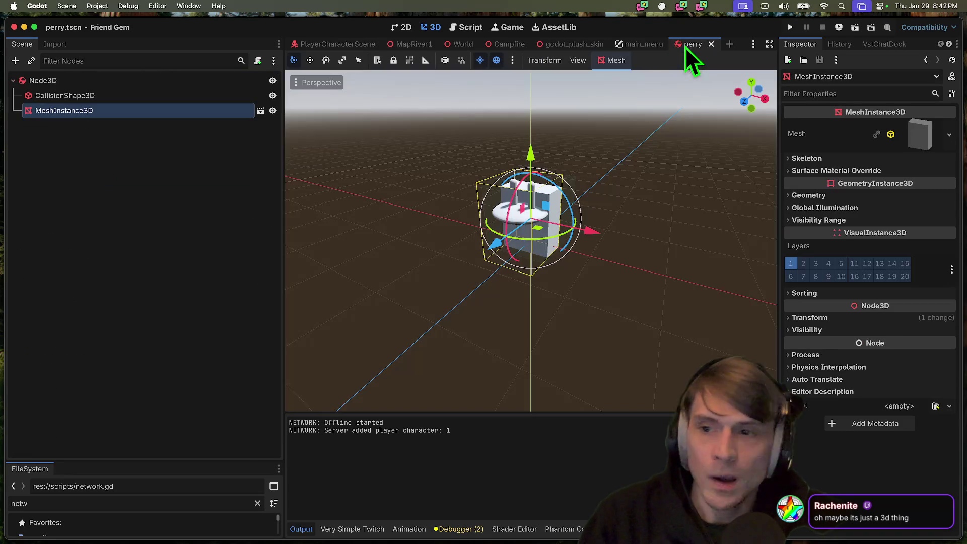
pyautogui.click(148, 94)
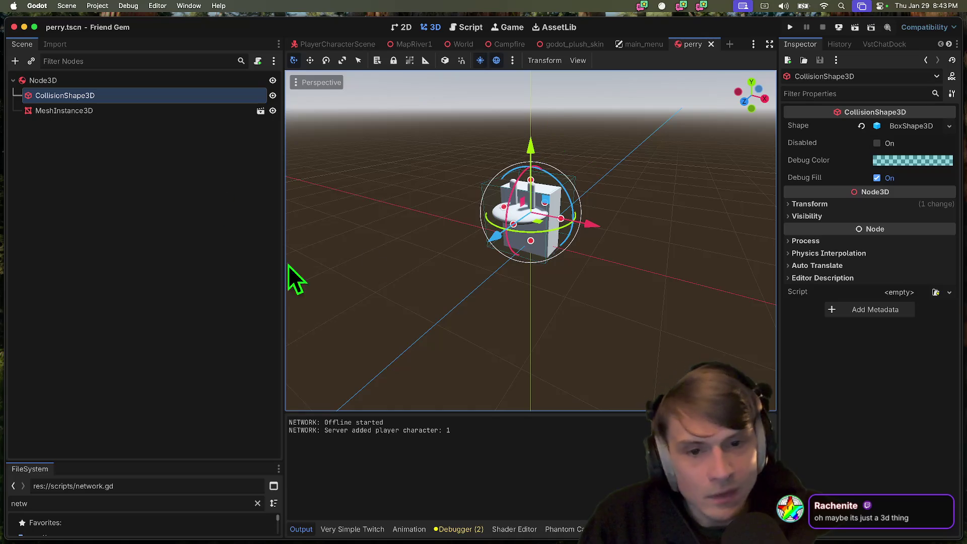
pyautogui.click(132, 191)
pyautogui.click(108, 76)
pyautogui.rightClick(108, 77)
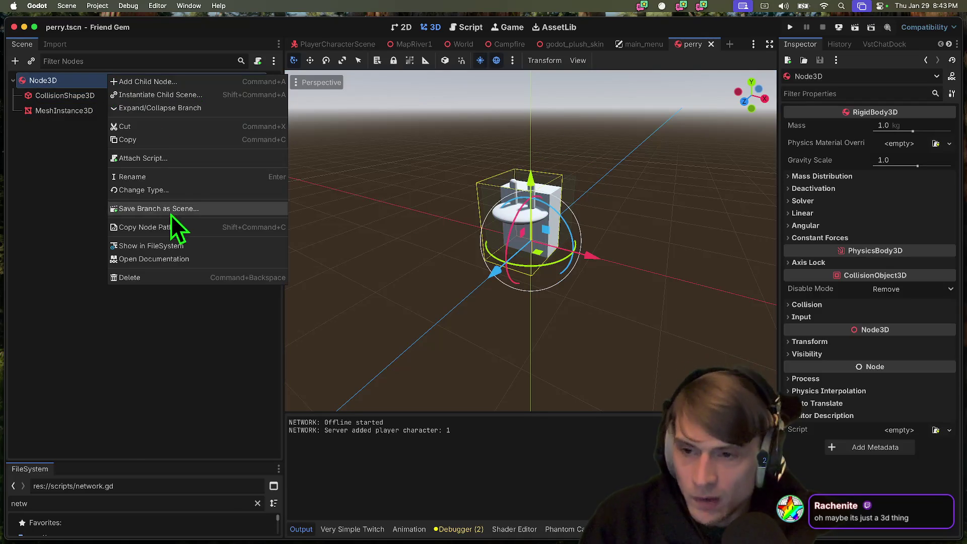
pyautogui.click(176, 158)
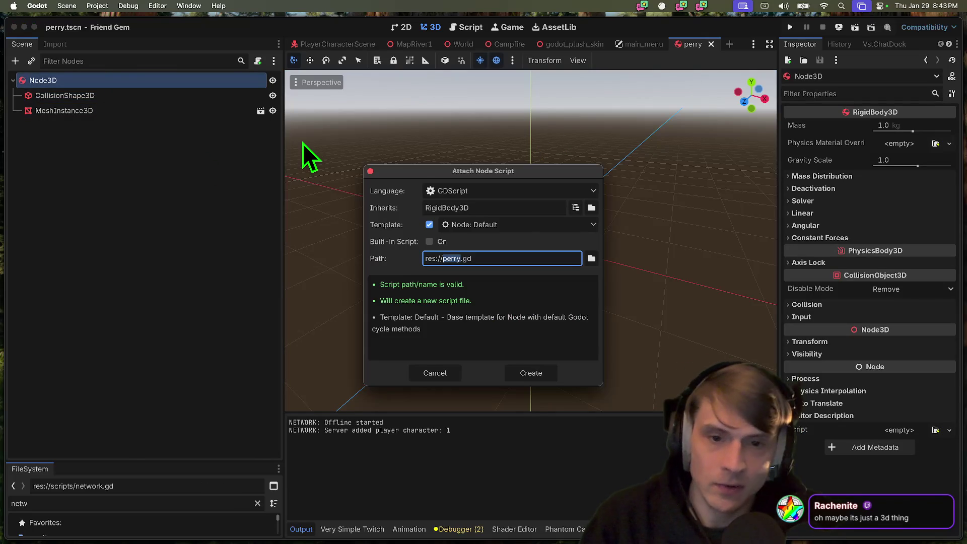
pyautogui.click(590, 258)
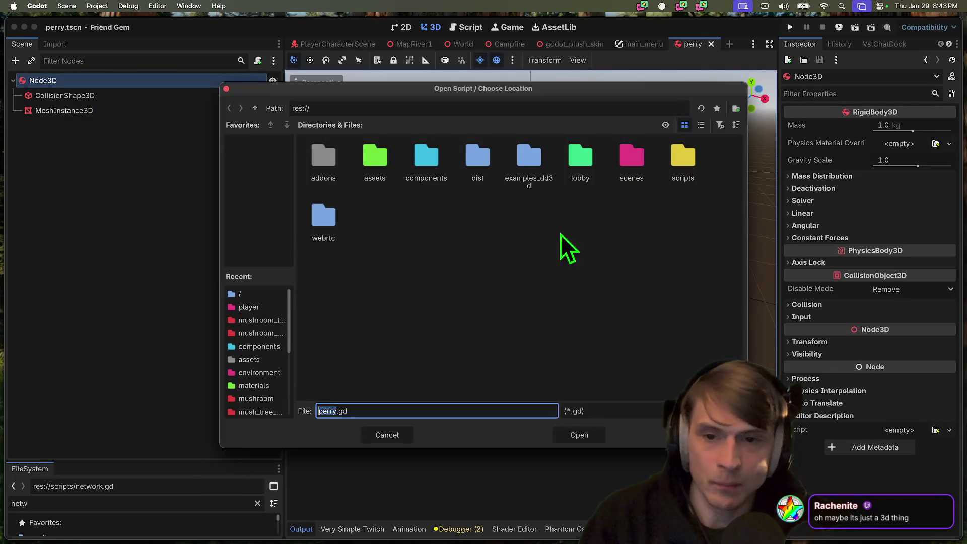
pyautogui.doubleClick(447, 155)
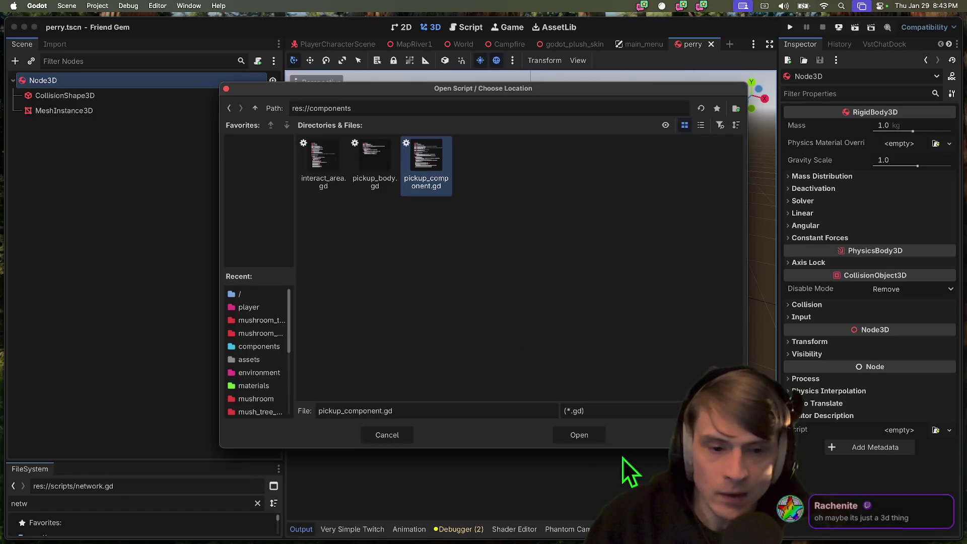
pyautogui.click(584, 434)
pyautogui.click(523, 373)
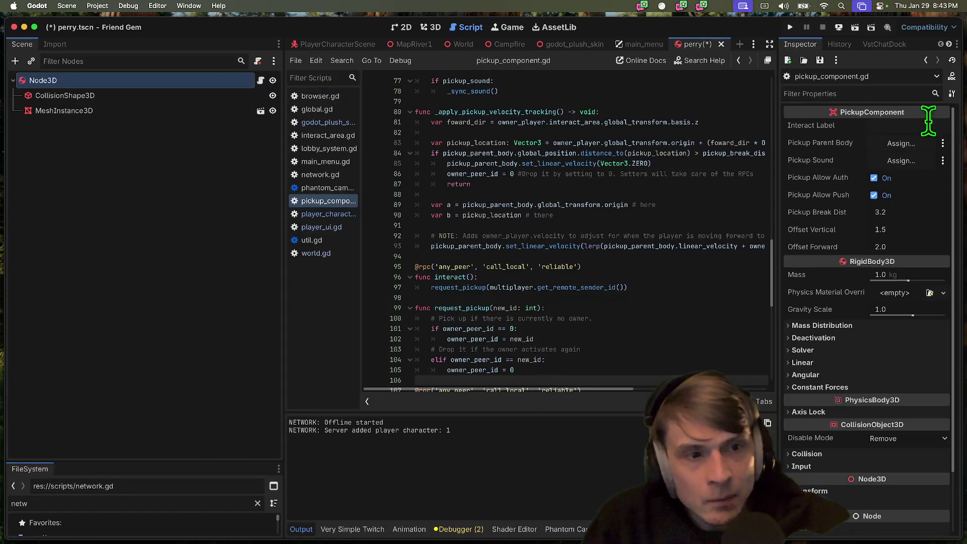
# Set Node3D as pickup parent body, interact label 'Perry', then save and run the game
pyautogui.click(904, 145)
pyautogui.click(499, 143)
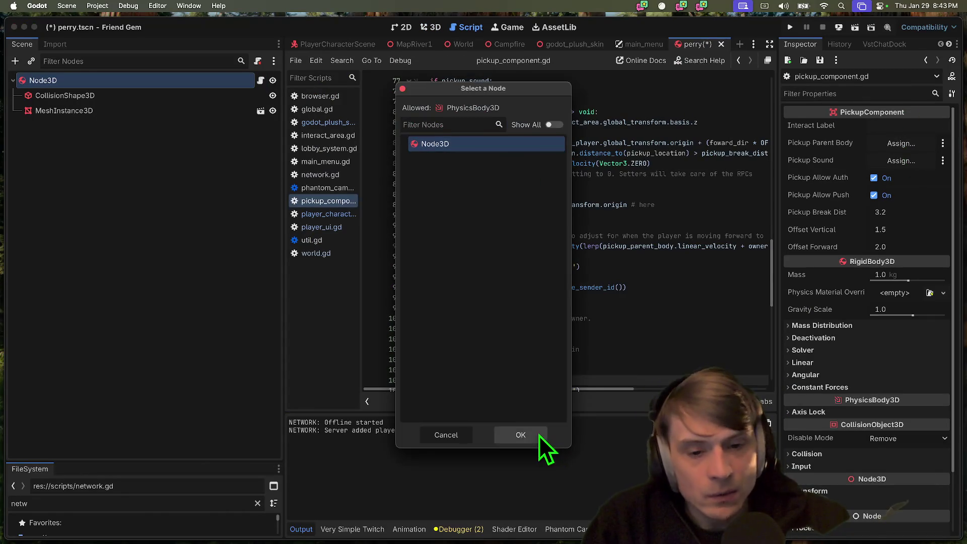
pyautogui.click(539, 436)
pyautogui.click(905, 166)
pyautogui.press('Escape')
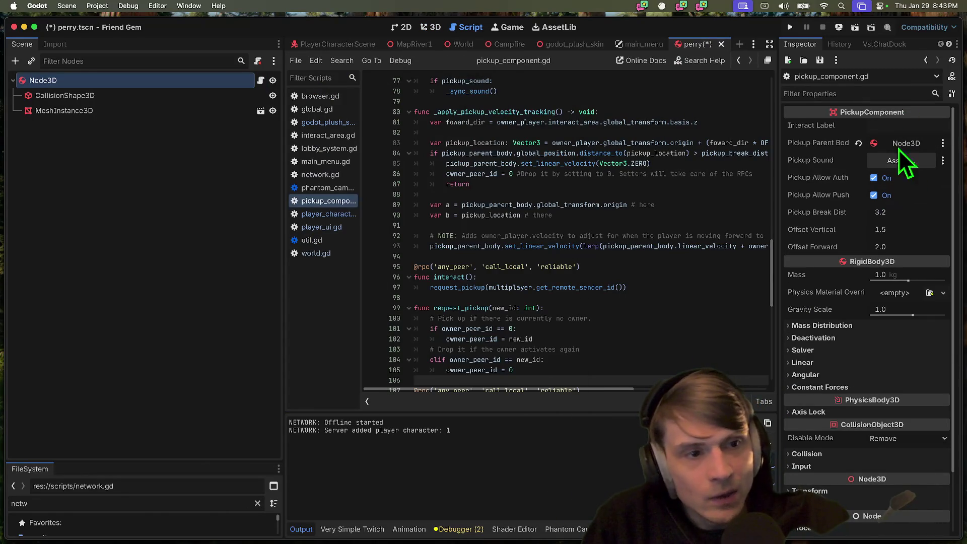
pyautogui.click(893, 126)
pyautogui.write('Perry')
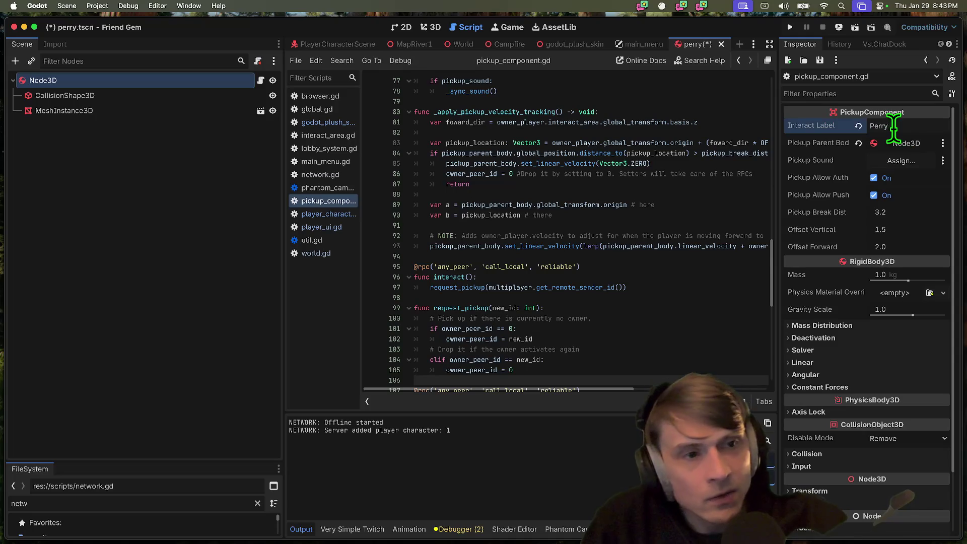
pyautogui.click(156, 280)
pyautogui.press('cmd+s')
pyautogui.press('cmd+b')
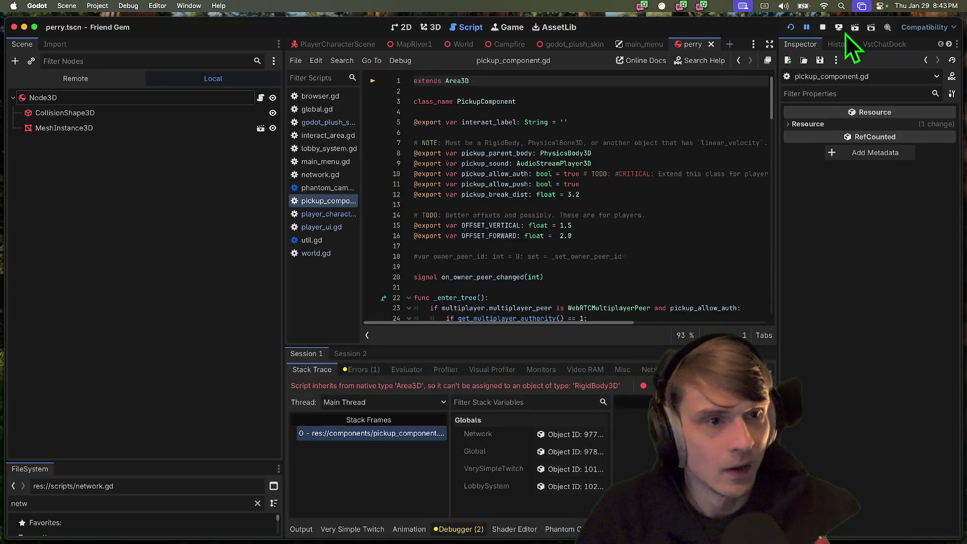
# Stop the game and clear the pickup parent body on the root Node3D
pyautogui.click(824, 30)
pyautogui.press('cmd+shift+o')
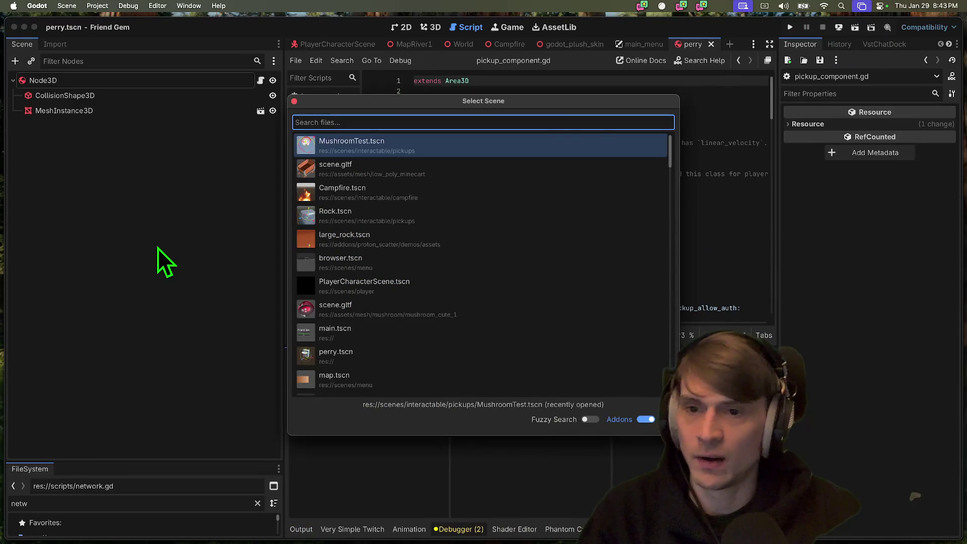
pyautogui.press('Escape')
pyautogui.click(207, 83)
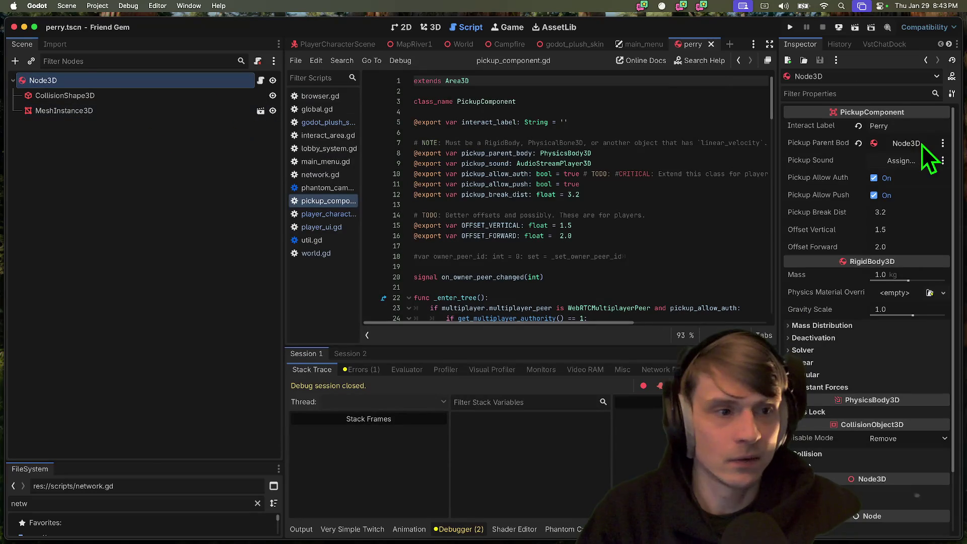
pyautogui.click(858, 142)
pyautogui.click(131, 255)
# Add an Area3D child under the perry root node
pyautogui.press('super+shift+o')
pyautogui.write('area')
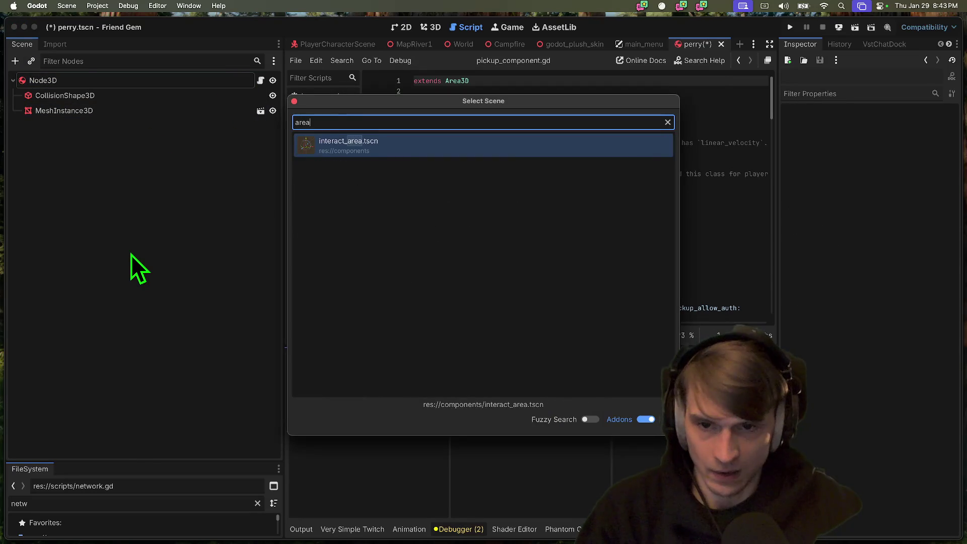
pyautogui.press('Escape')
pyautogui.press('super+a')
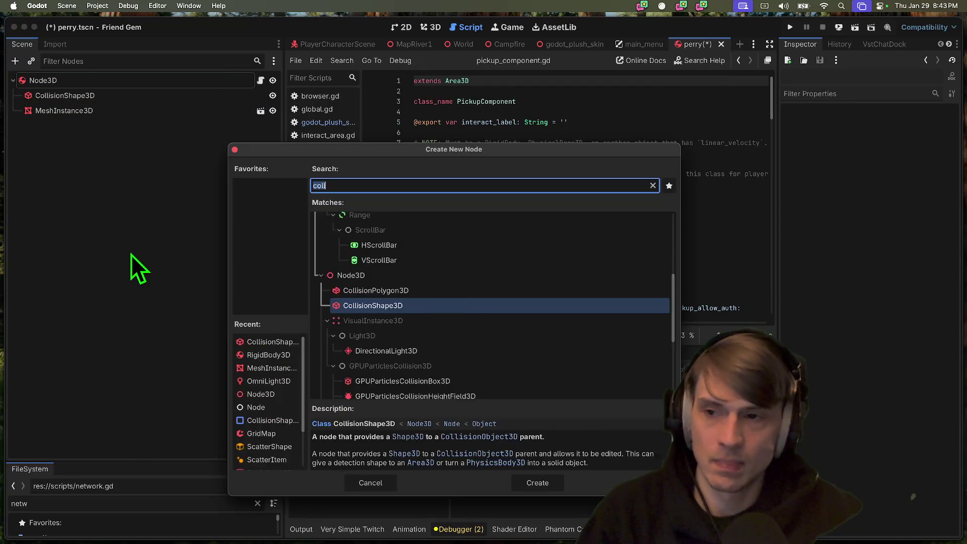
pyautogui.write('area')
pyautogui.press('Return')
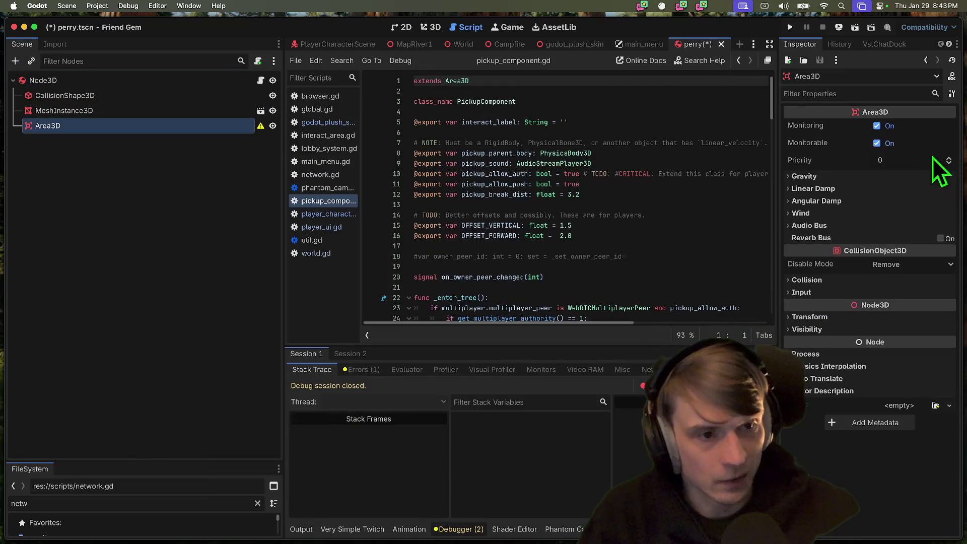
pyautogui.rightClick(194, 123)
pyautogui.press('Escape')
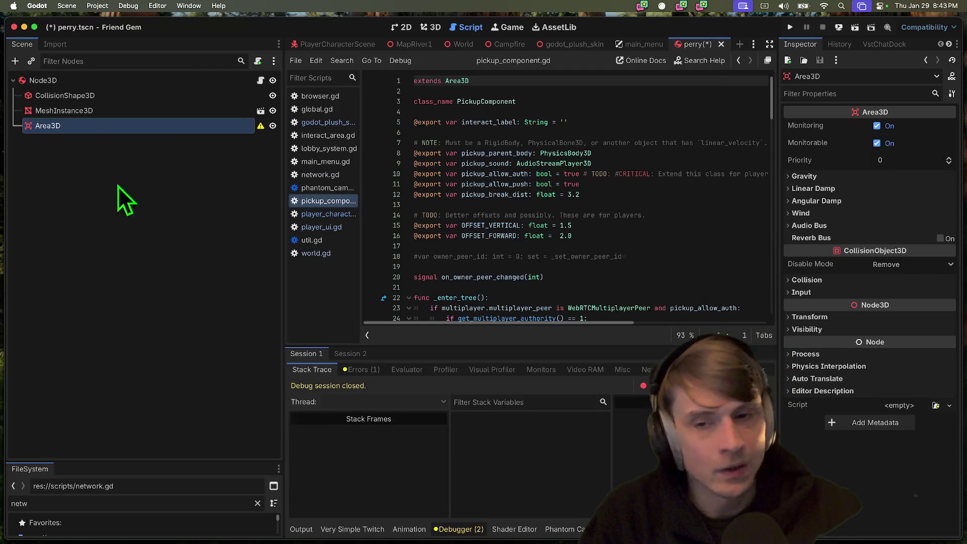
# Give the Area3D a raised BoxShape3D CollisionShape3D, save, and start attaching a script to it
pyautogui.press('super+a')
pyautogui.write('coll')
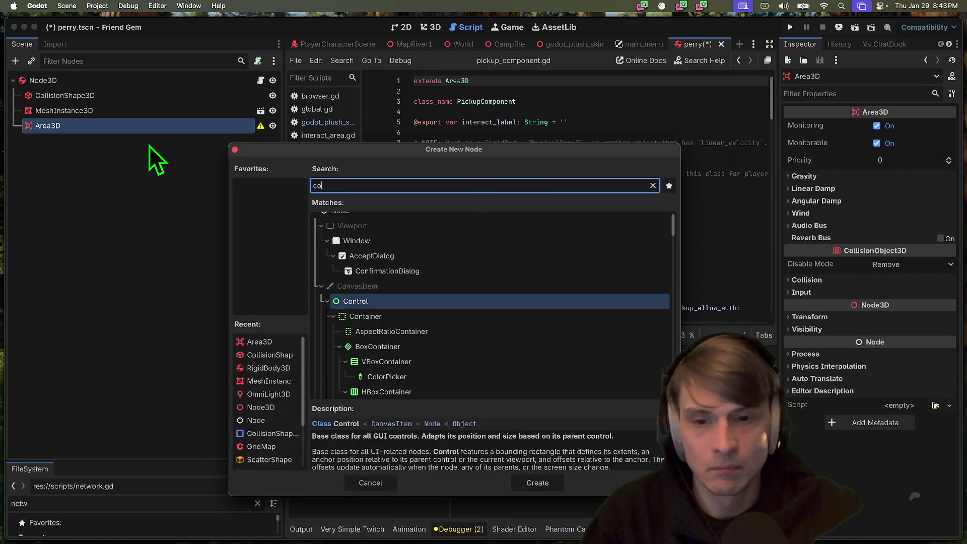
pyautogui.press('Return')
pyautogui.click(897, 127)
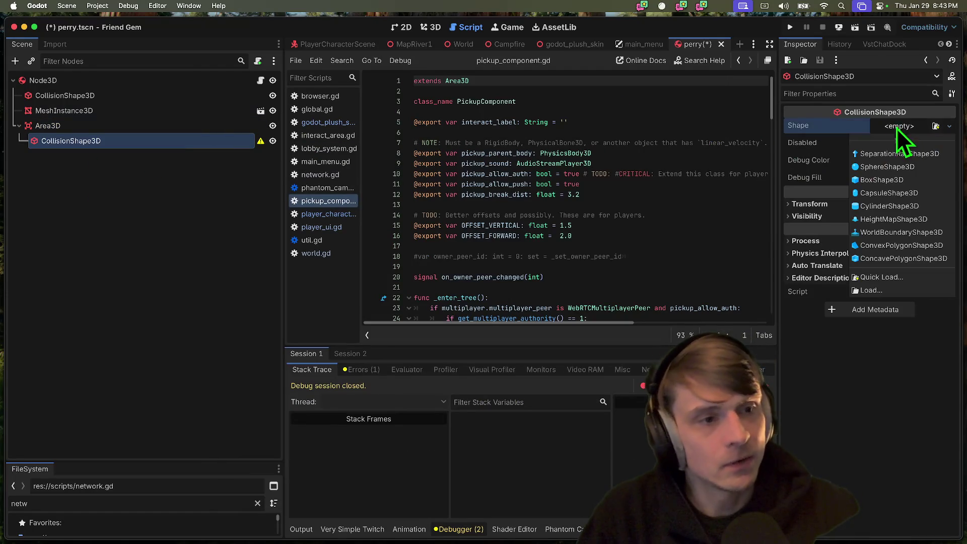
pyautogui.click(896, 180)
pyautogui.click(430, 28)
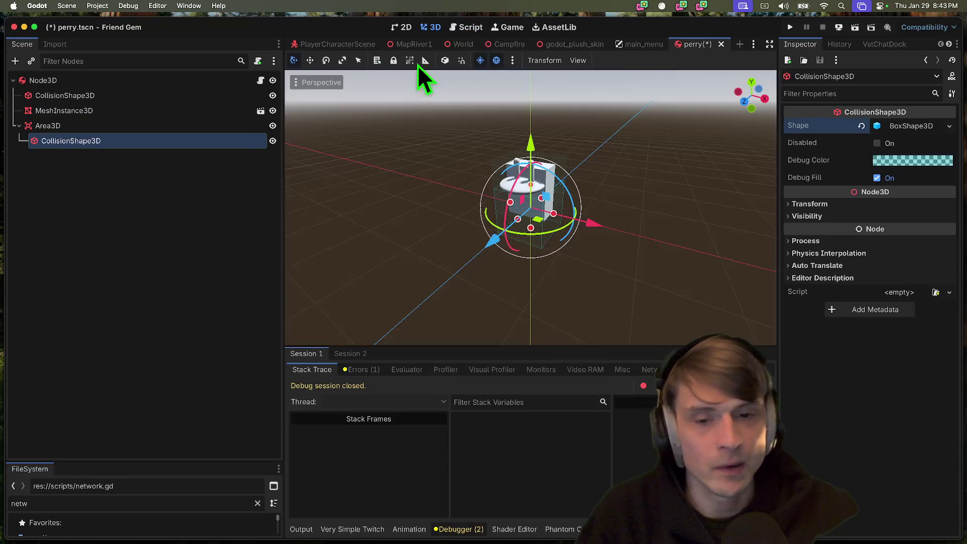
pyautogui.moveTo(546, 139); pyautogui.dragTo(543, 106)
pyautogui.press('super+s')
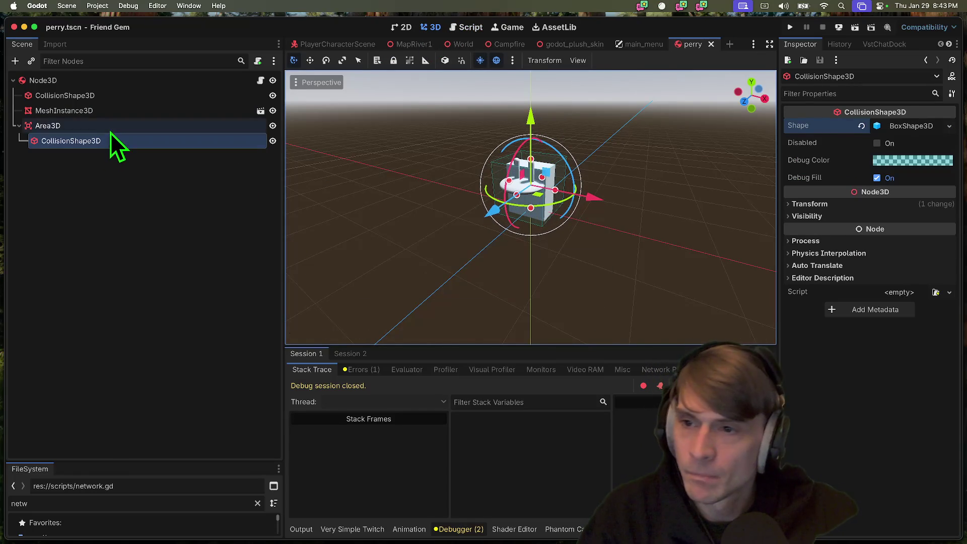
pyautogui.rightClick(110, 130)
pyautogui.click(203, 214)
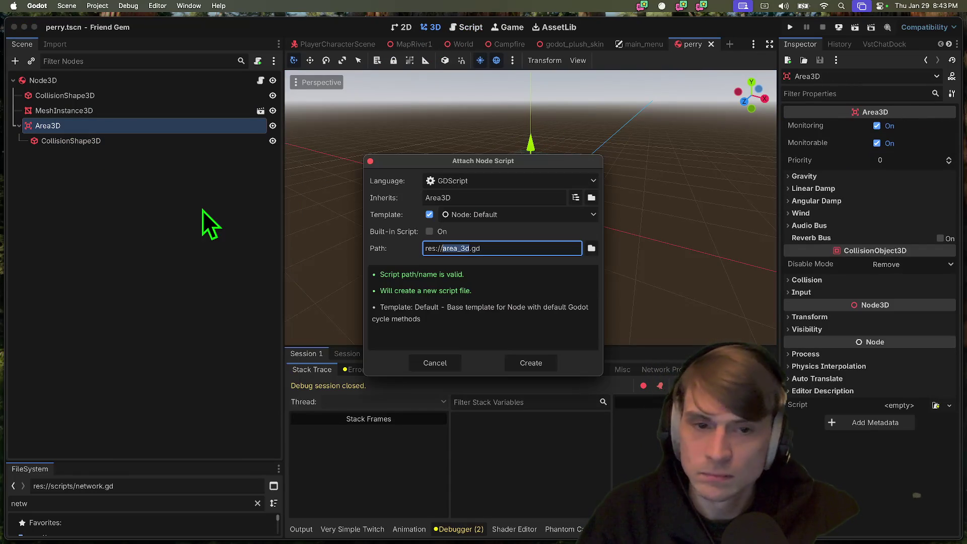
# Load pickup_component.gd onto the Area3D and assign Node3D as its pickup parent body
pyautogui.click(591, 248)
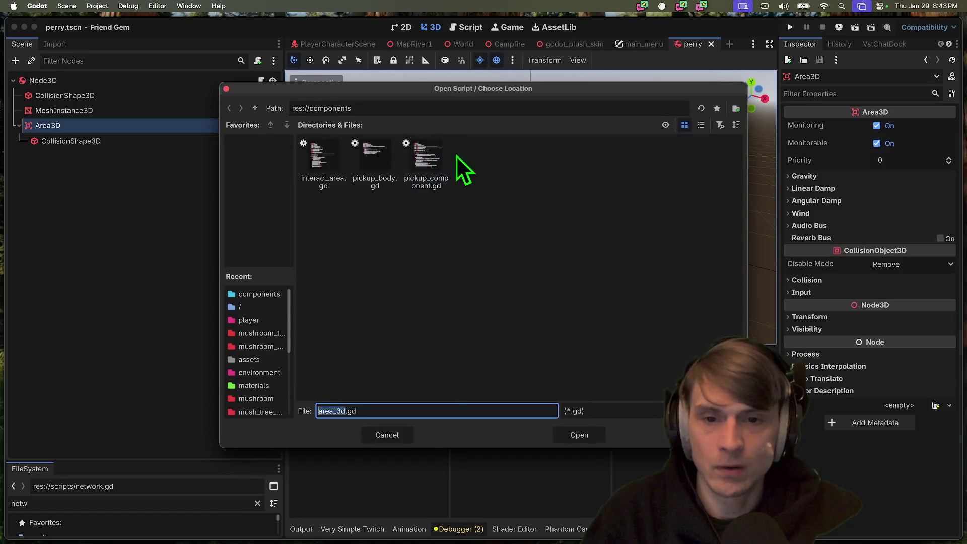
pyautogui.doubleClick(421, 162)
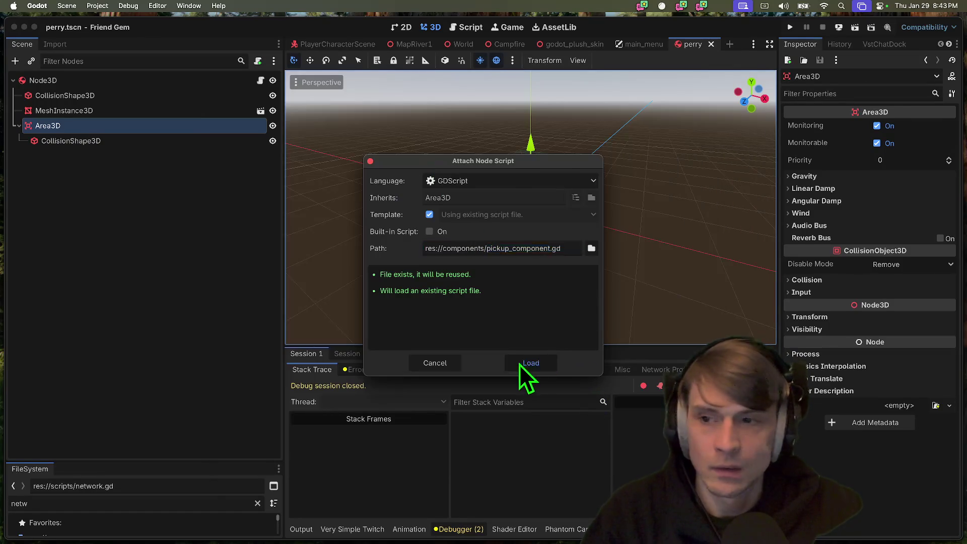
pyautogui.click(522, 363)
pyautogui.click(897, 143)
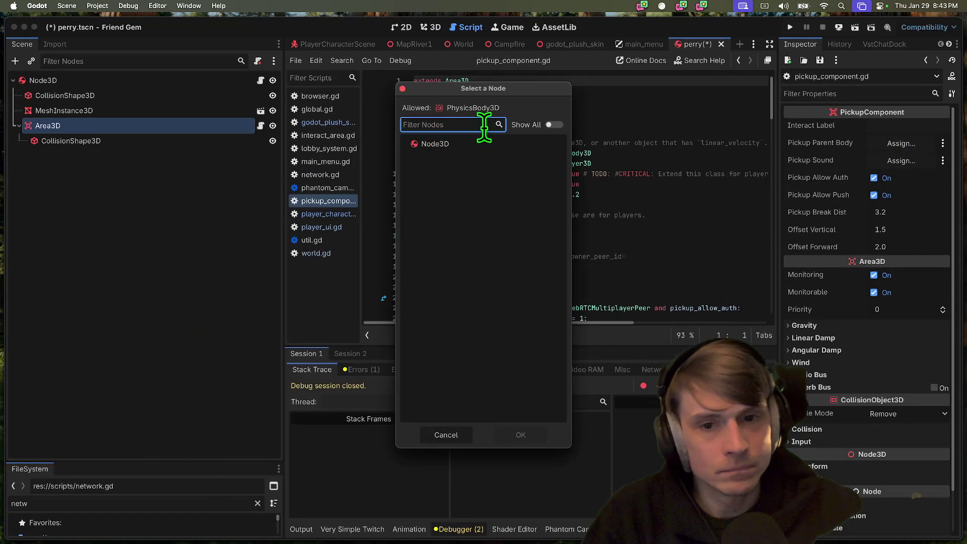
pyautogui.click(519, 430)
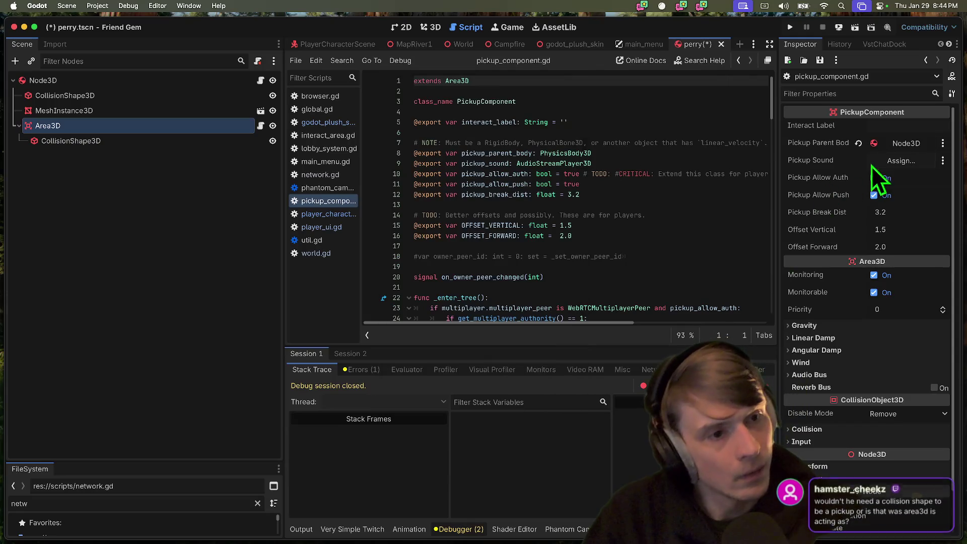
# Set the Area3D's interact label to 'Perry', test-run the game, and stop it
pyautogui.click(891, 126)
pyautogui.write('Perry')
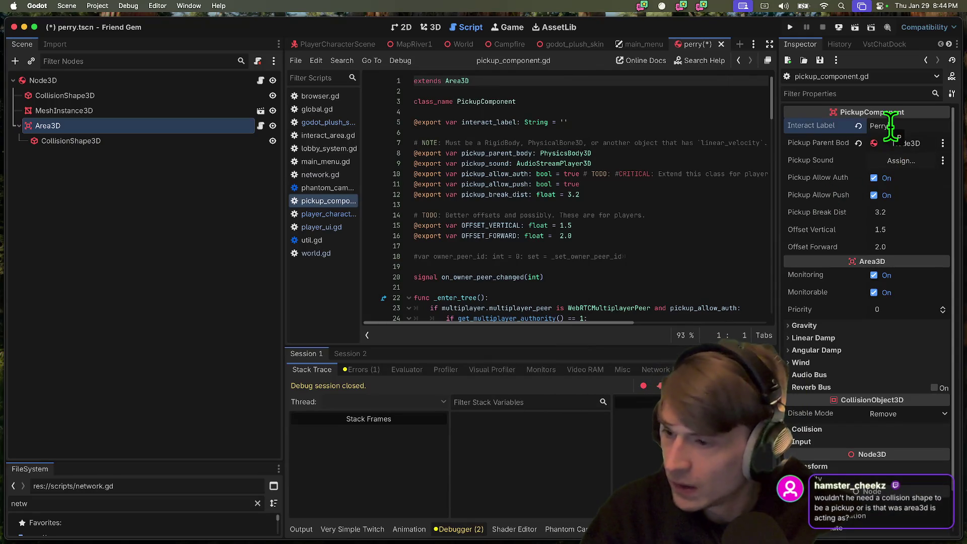
pyautogui.click(236, 320)
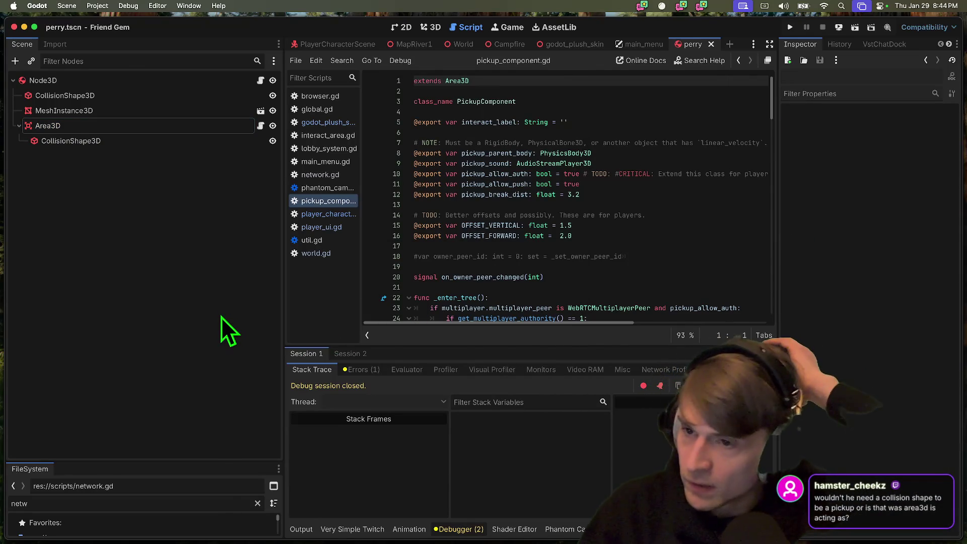
pyautogui.press('super+b')
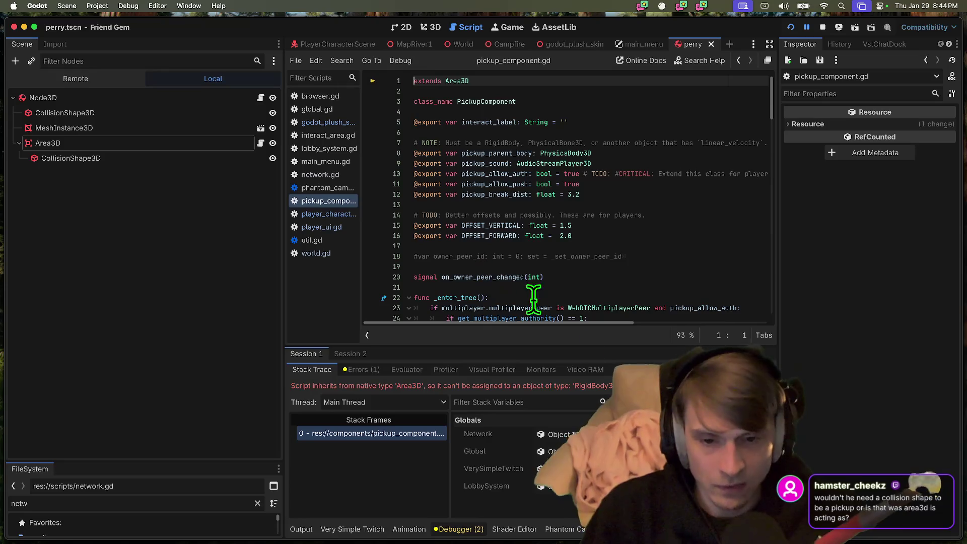
pyautogui.click(819, 26)
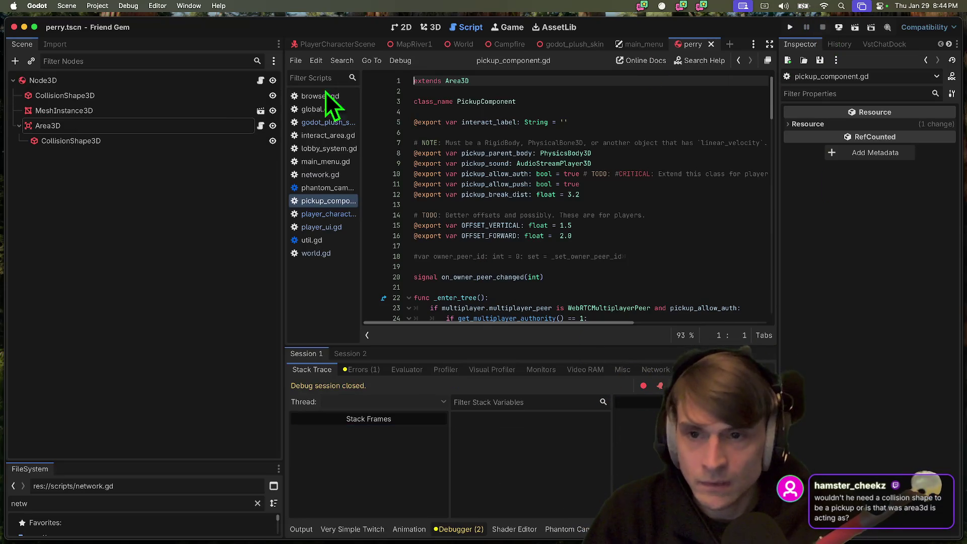
# Detach the leftover script from the root Node3D and relaunch the game
pyautogui.click(227, 83)
pyautogui.click(257, 62)
pyautogui.press('super+b')
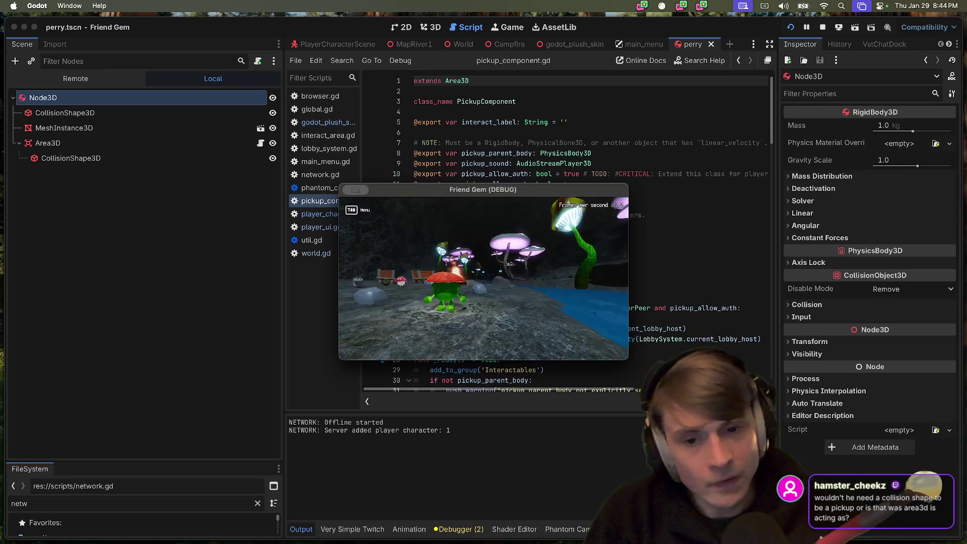
# Walk the character through the level to the Perry plush and pick it up
pyautogui.press('w')
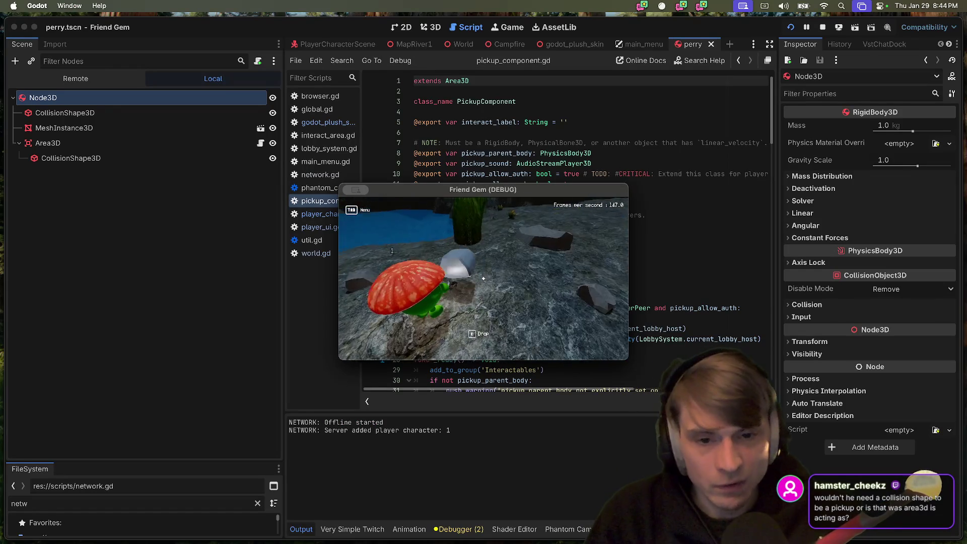
pyautogui.press('w')
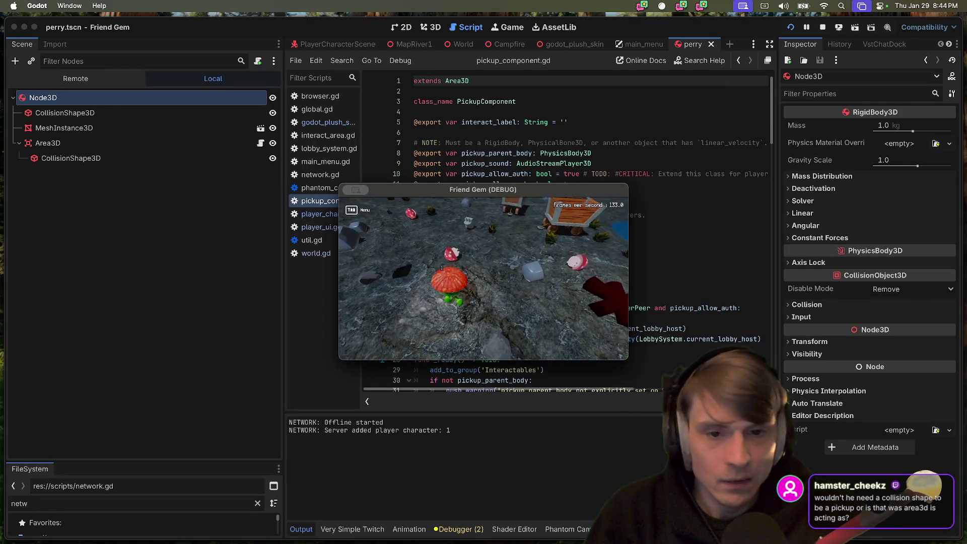
pyautogui.press('w')
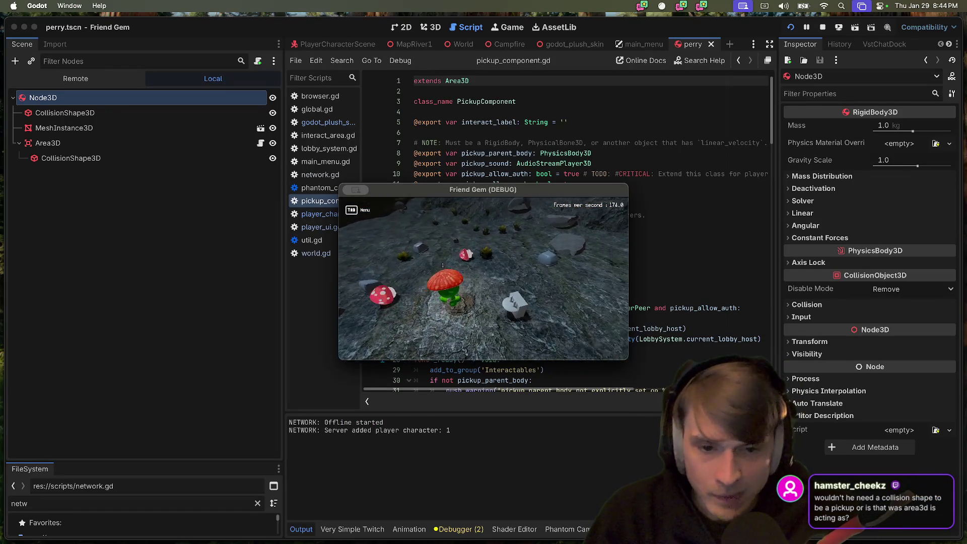
pyautogui.press('w')
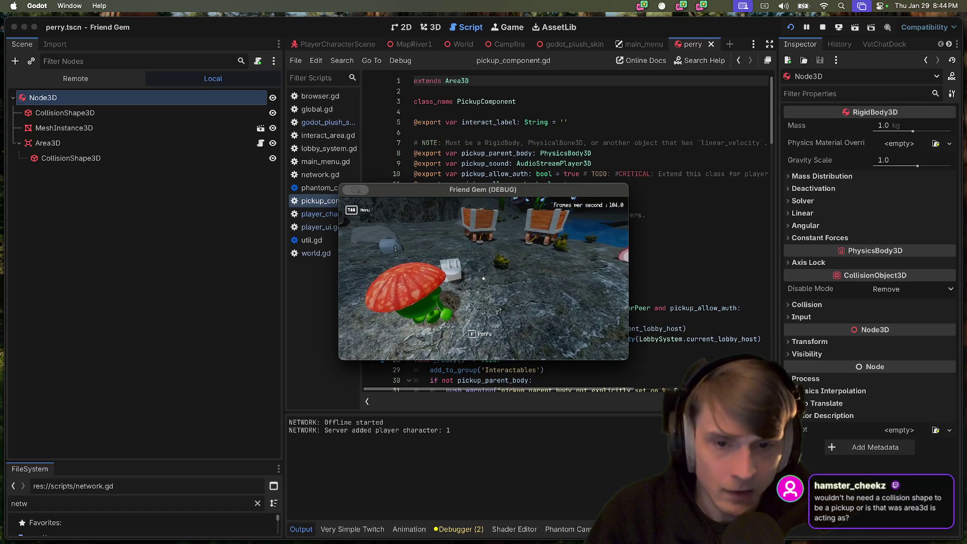
pyautogui.press('w')
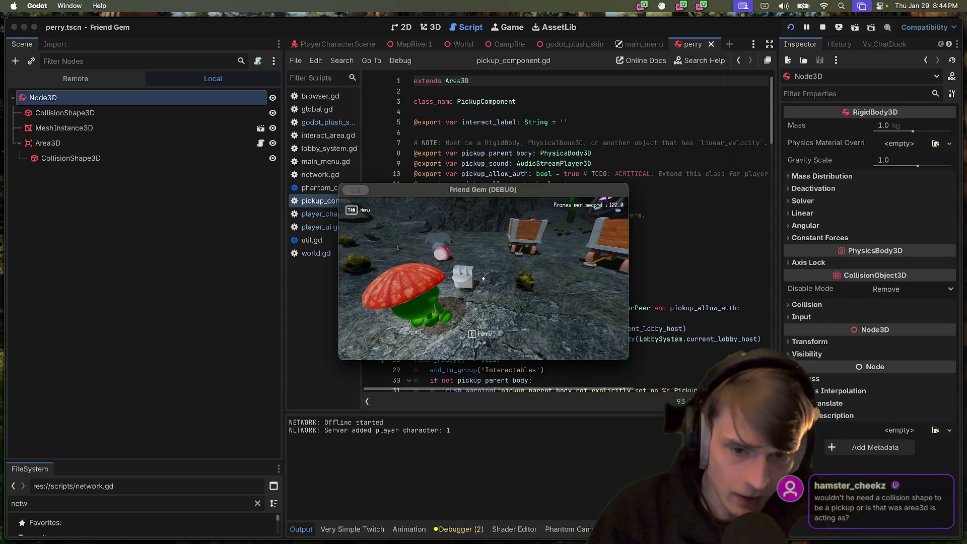
pyautogui.press('e')
# Carry the plush toward the crates and campfire, then drop it
pyautogui.press('w')
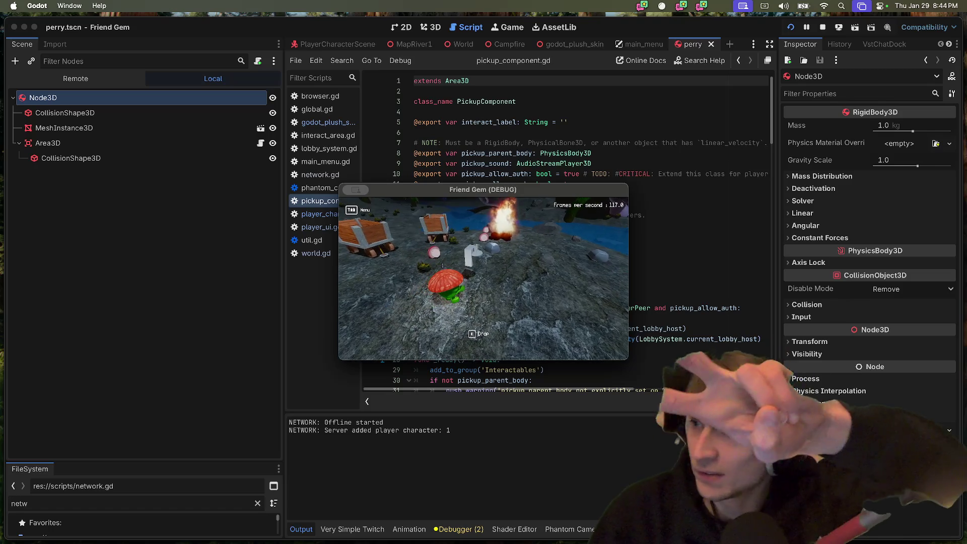
pyautogui.press('w')
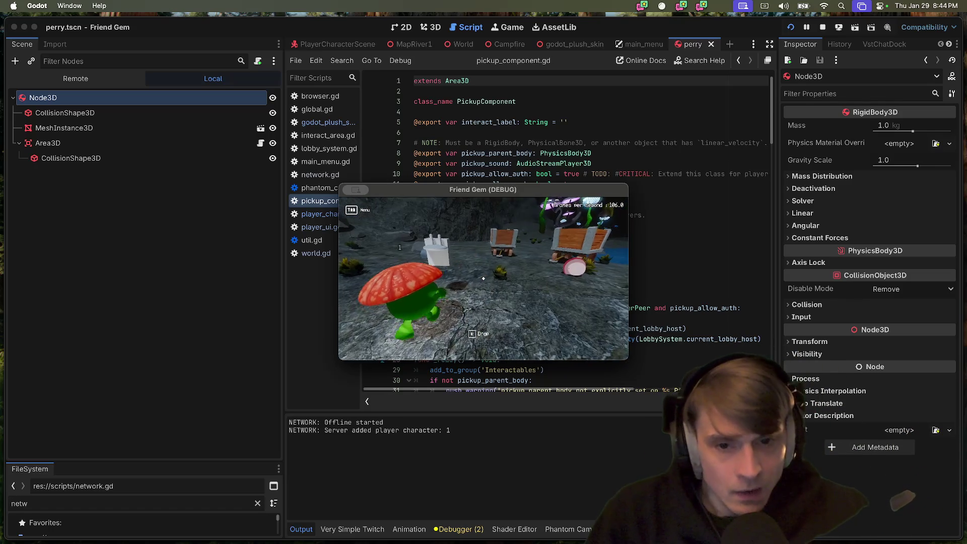
pyautogui.press('e')
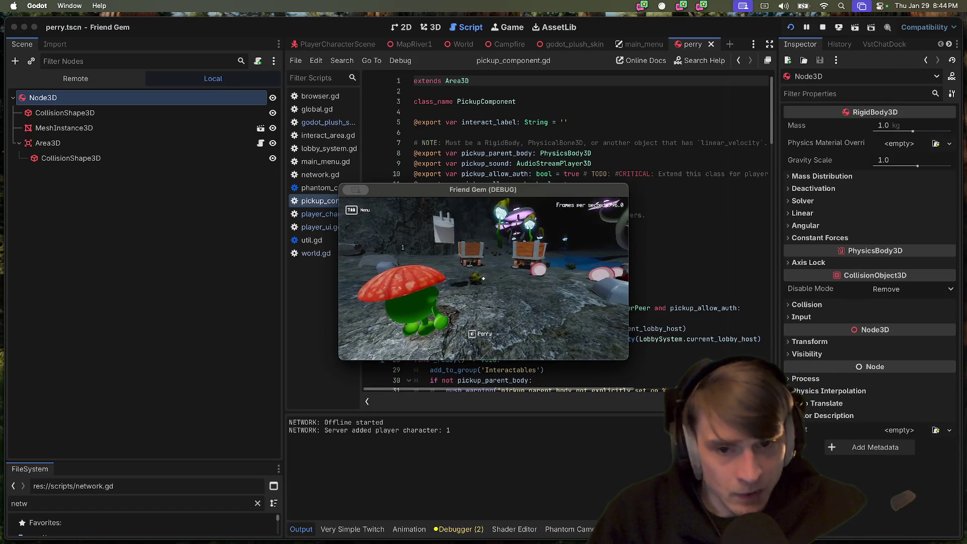
pyautogui.press('w')
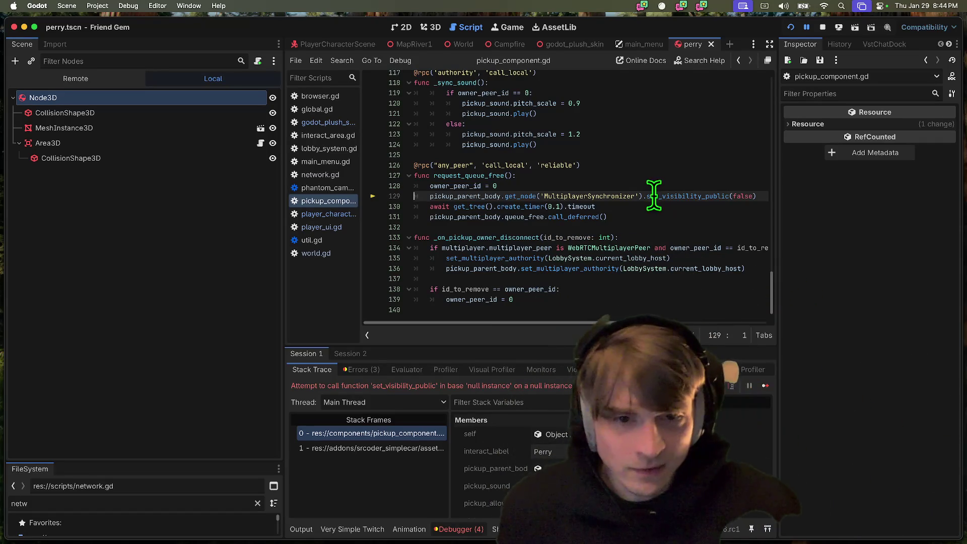
# Add '# TODO: Assume pickup has a multiplayer sync.' above line 129 and stop the game
pyautogui.click(672, 182)
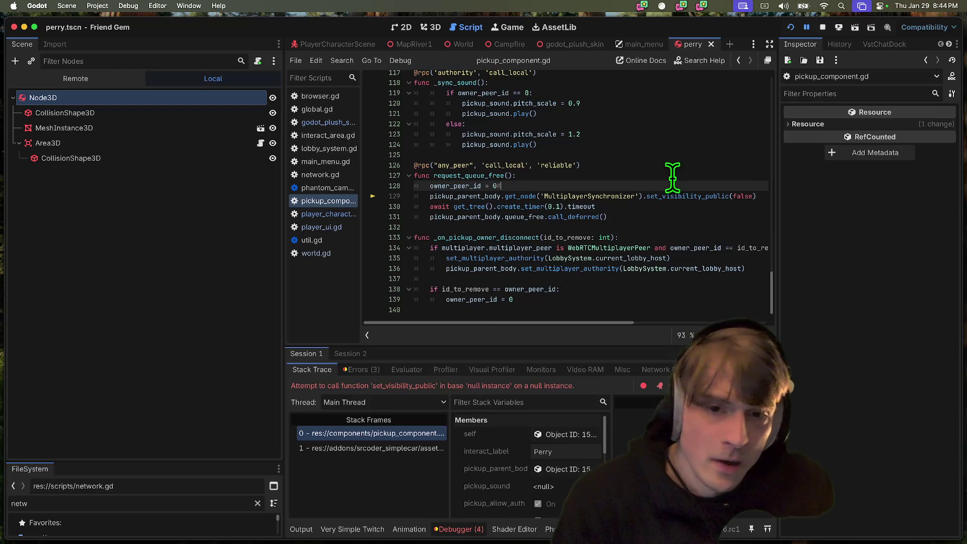
pyautogui.press('Return')
pyautogui.write('#')
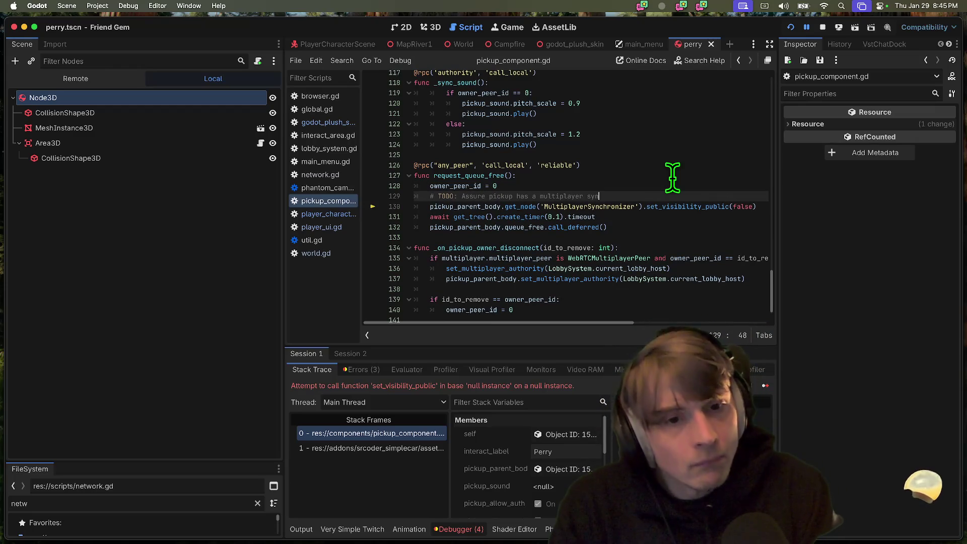
pyautogui.click(823, 27)
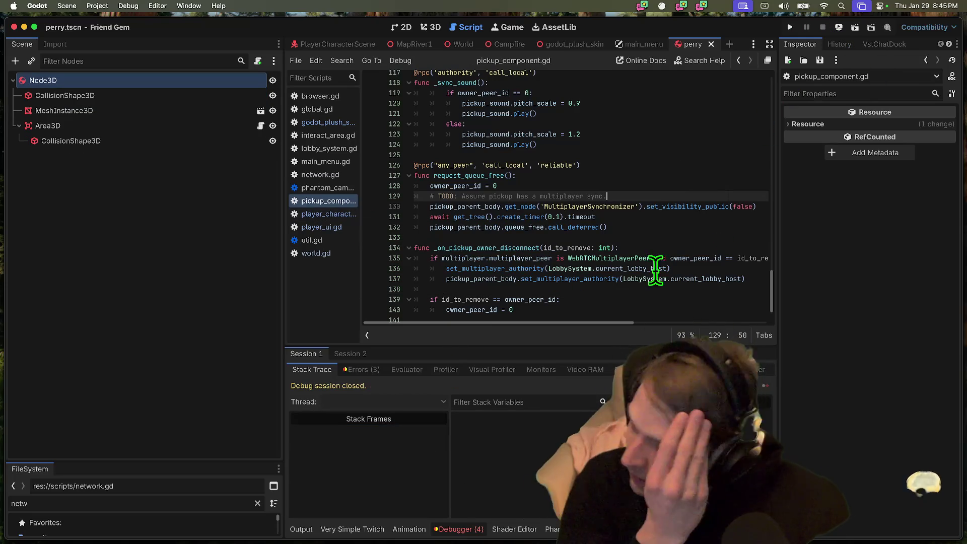
pyautogui.tripleClick(597, 194)
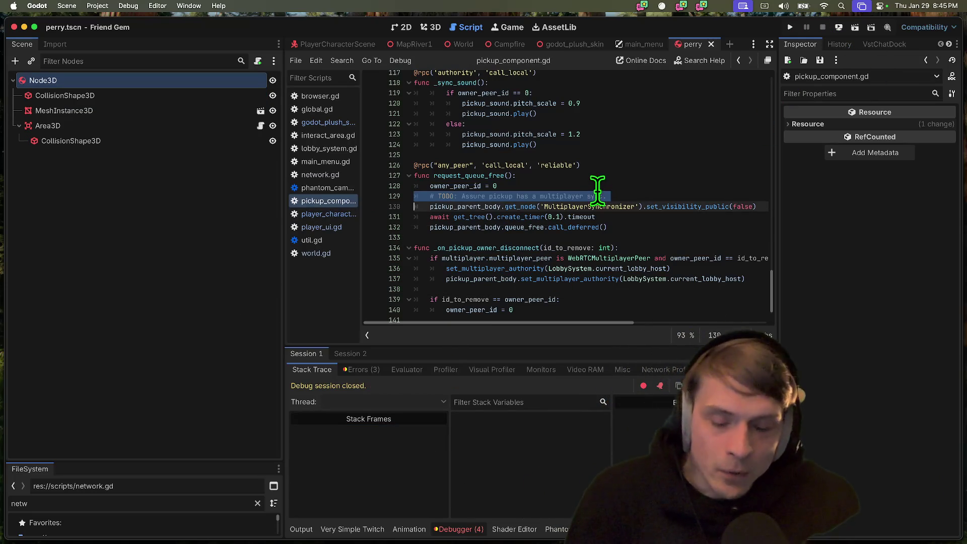
# Run gst in the terminal to check the git status
pyautogui.press('super+Tab')
pyautogui.write('gst')
pyautogui.press('Return')
# Review the uncommitted changes with git diff (gd)
pyautogui.write('g')
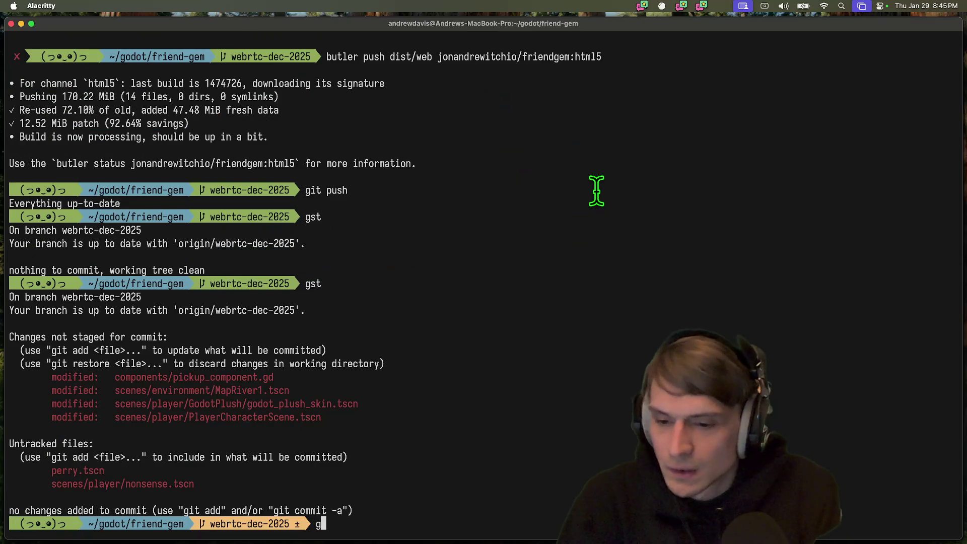
pyautogui.write('d')
pyautogui.press('Return')
pyautogui.scroll(-10, 597, 191)
pyautogui.scroll(-20, 597, 191)
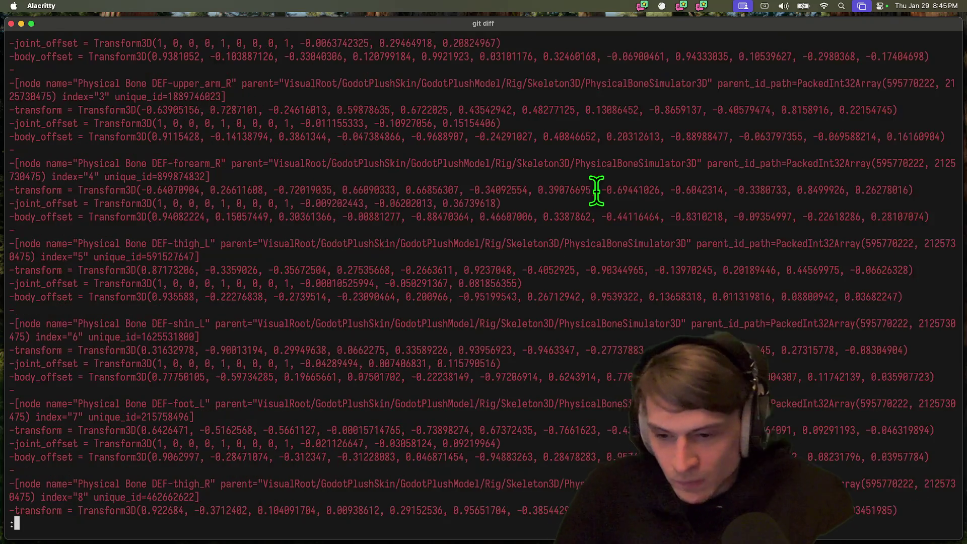
pyautogui.scroll(-10, 597, 190)
pyautogui.press('q')
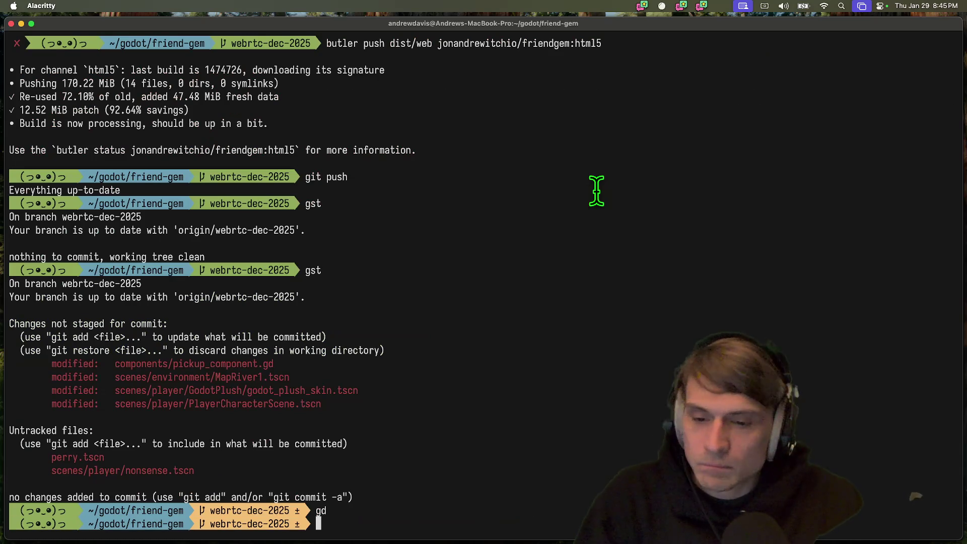
# Glance at the script in Godot, then recheck the repository status
pyautogui.press('super+Tab')
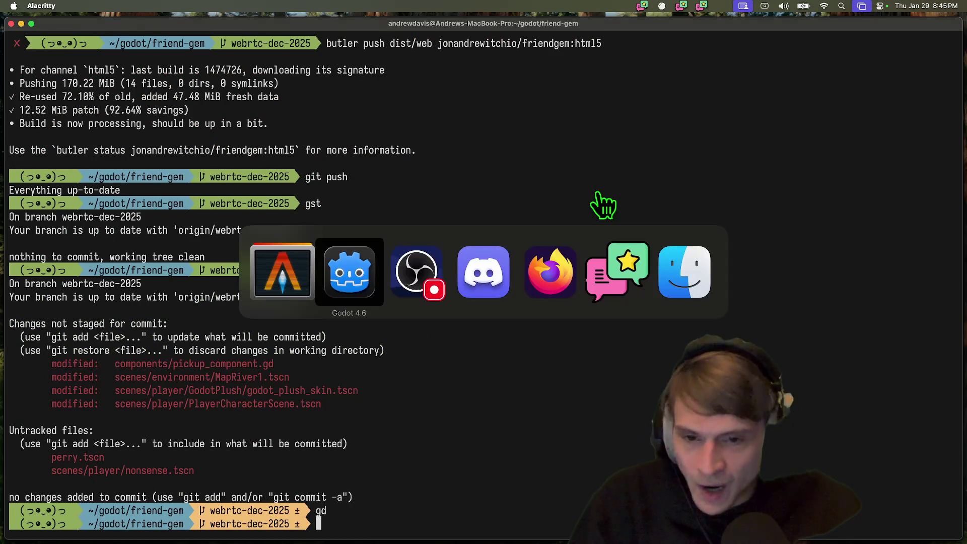
pyautogui.press('super+Tab')
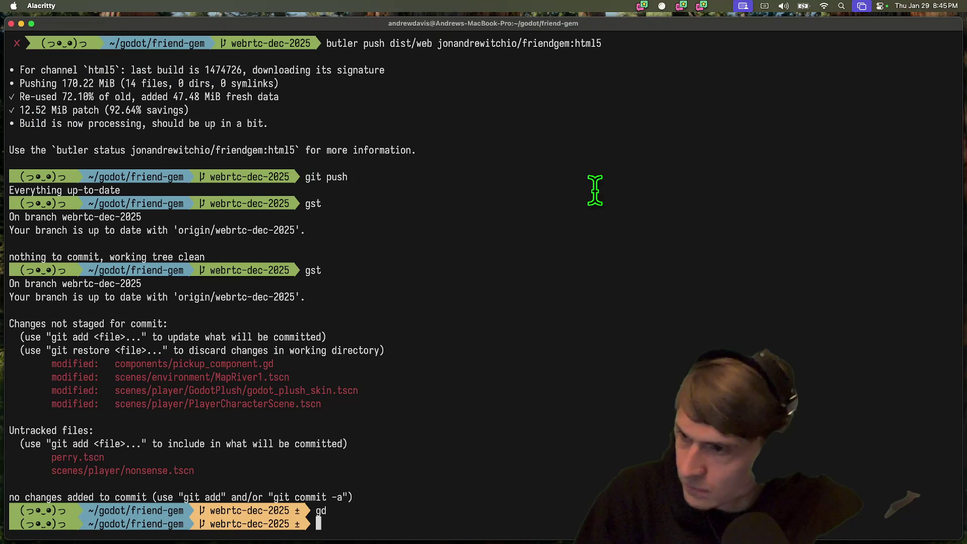
pyautogui.write('gst')
pyautogui.press('Return')
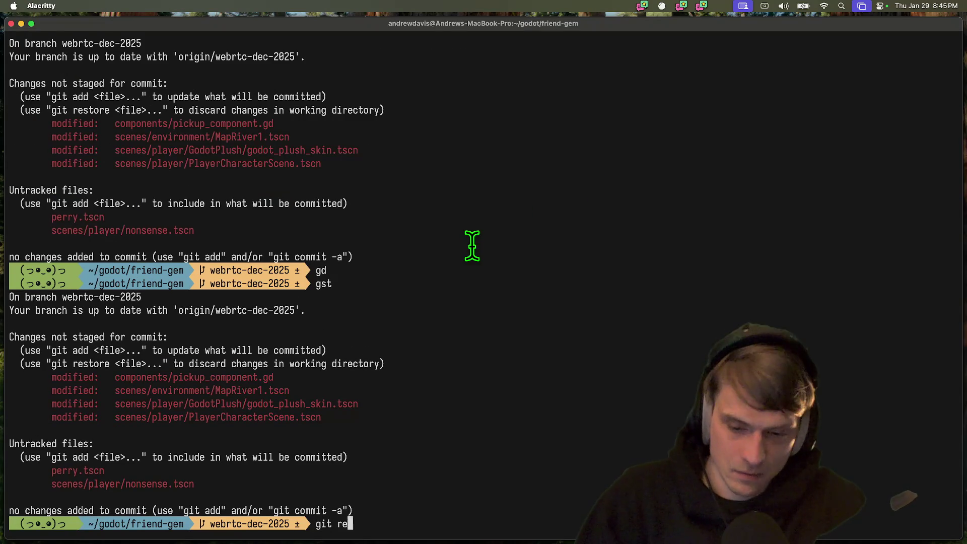
# Hard-reset to discard all local changes and check the working tree
pyautogui.write('set head --har')
pyautogui.press('Return')
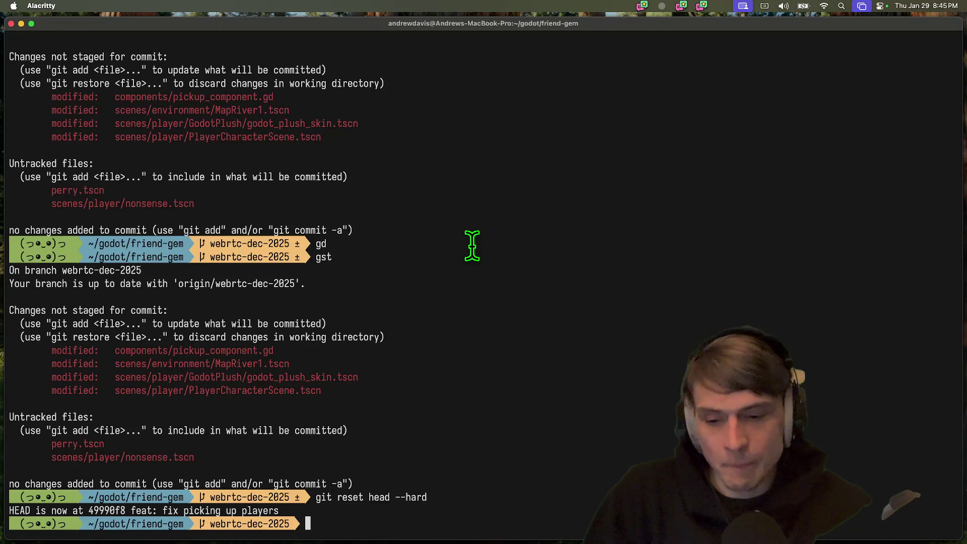
pyautogui.moveTo(369, 536)
pyautogui.write('gst')
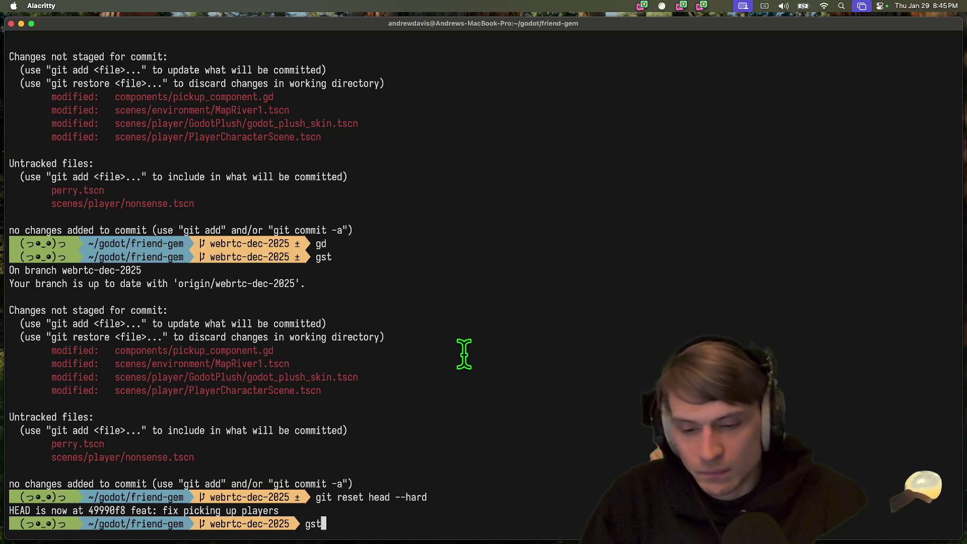
pyautogui.press('Return')
pyautogui.write('rm perry.tscn')
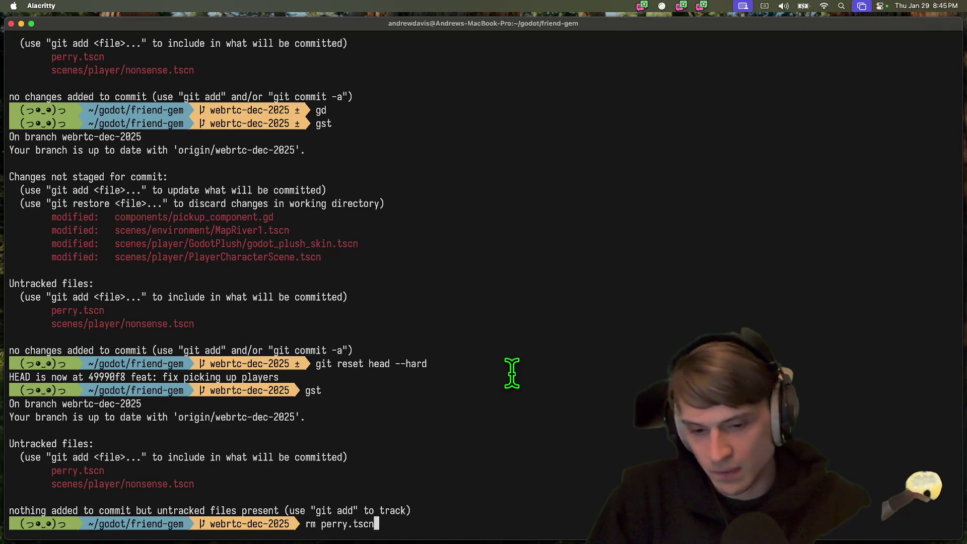
# Delete the untracked perry.tscn and scenes/player/nonsense.tscn and confirm the tree is clean
pyautogui.press('Return')
pyautogui.write('player/nonsense.tscn')
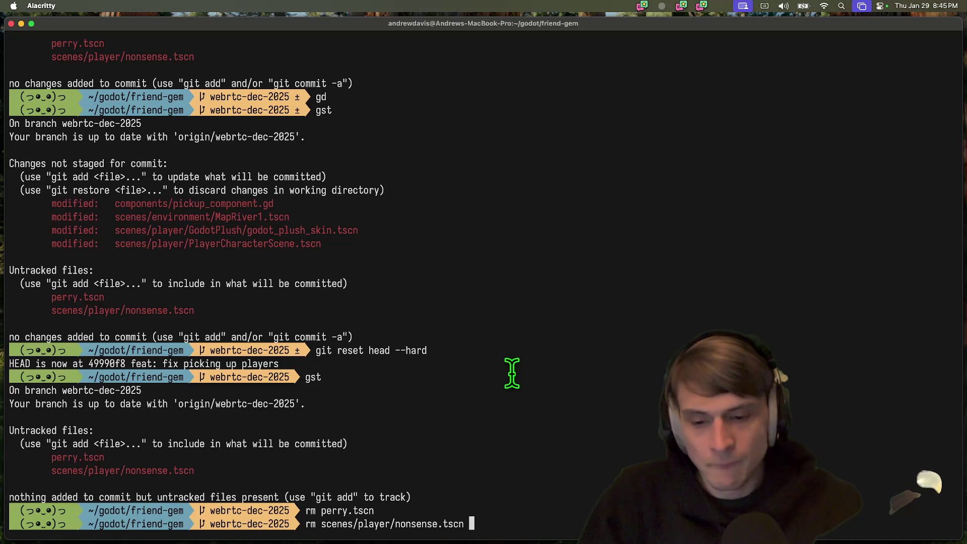
pyautogui.press('Return')
pyautogui.write('gst')
pyautogui.press('Return')
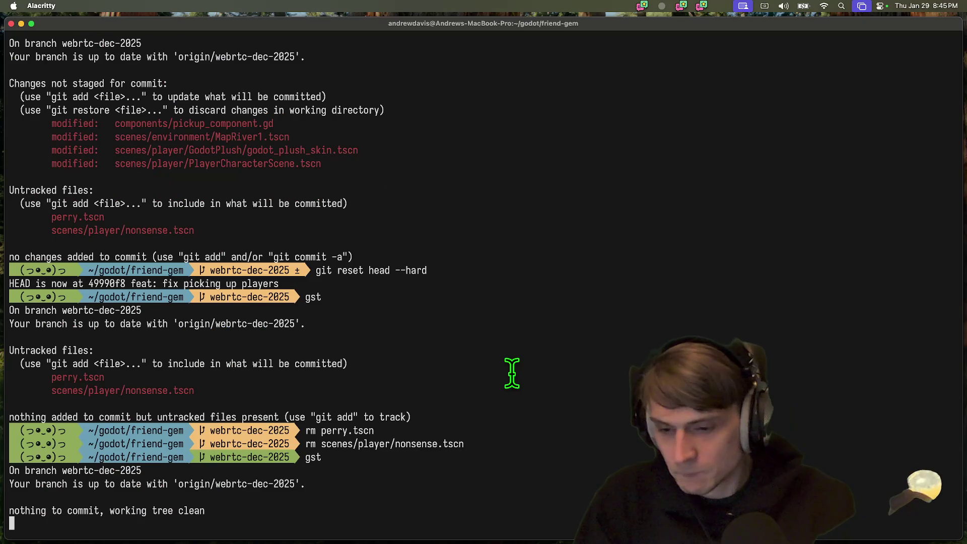
# Launch Godot again
pyautogui.press('super+Tab')
pyautogui.press('Escape')
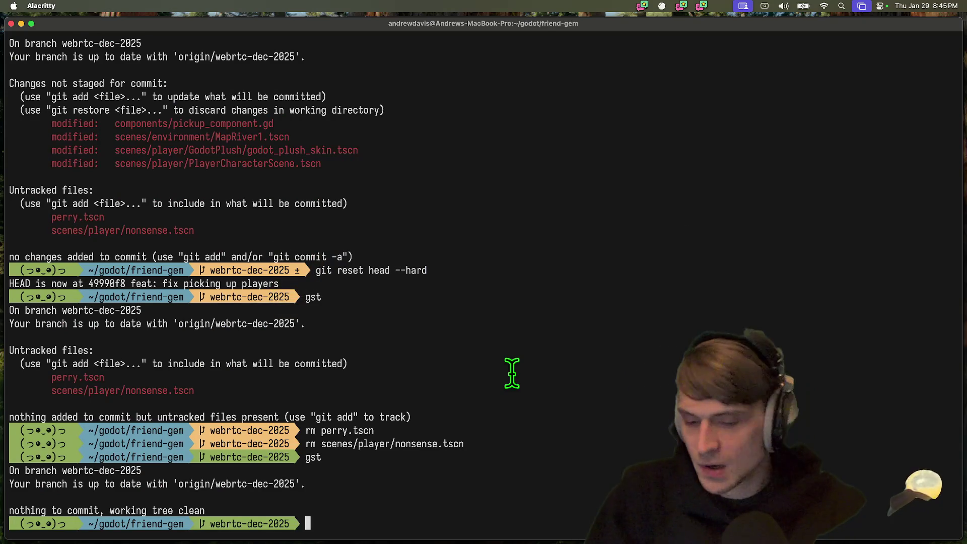
pyautogui.click(310, 510)
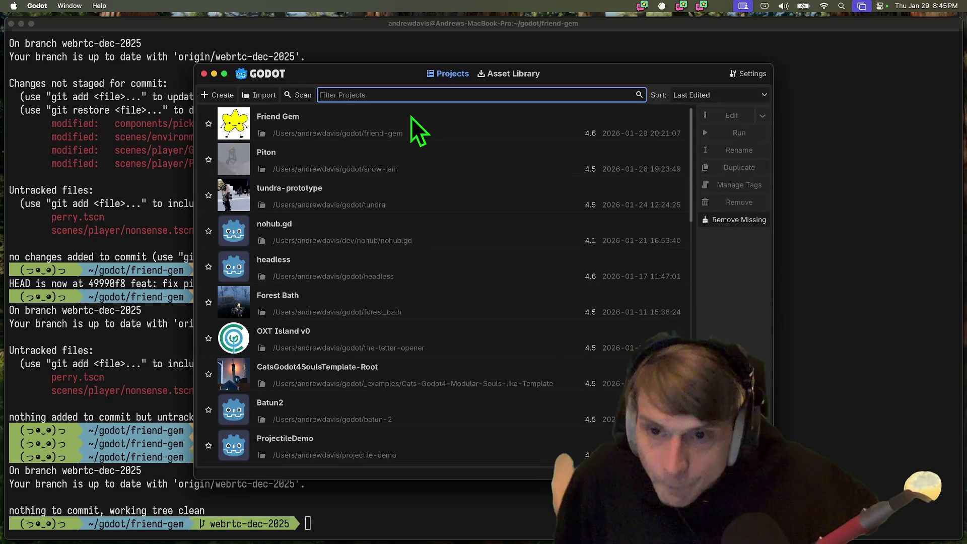
# Reopen the Friend Gem project and enlarge the script editor over the debugger panel
pyautogui.doubleClick(404, 116)
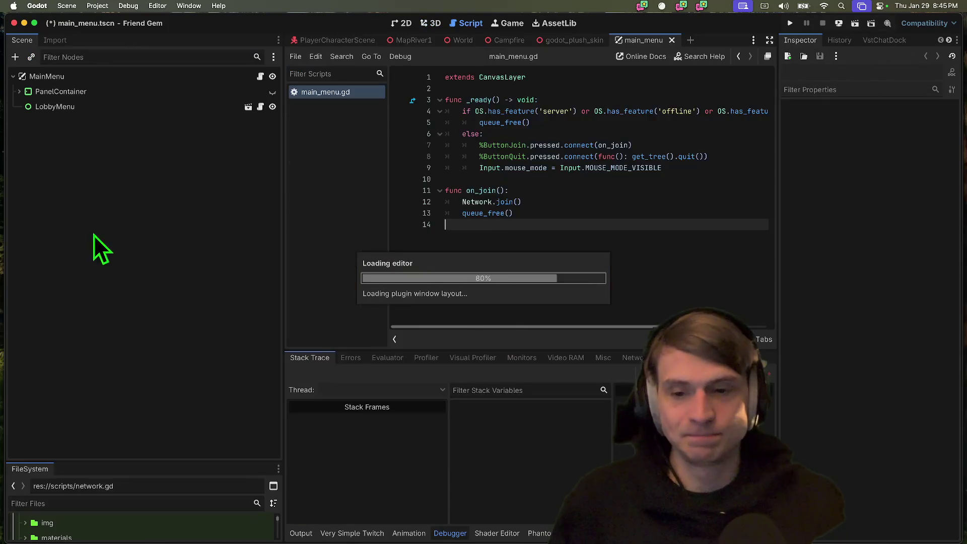
pyautogui.scroll(-1, 598, 259)
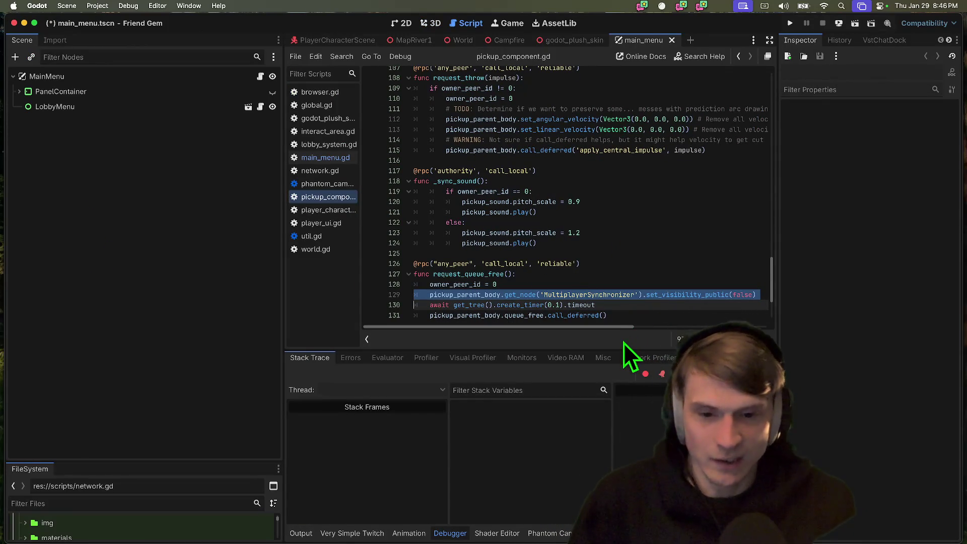
pyautogui.click(645, 262)
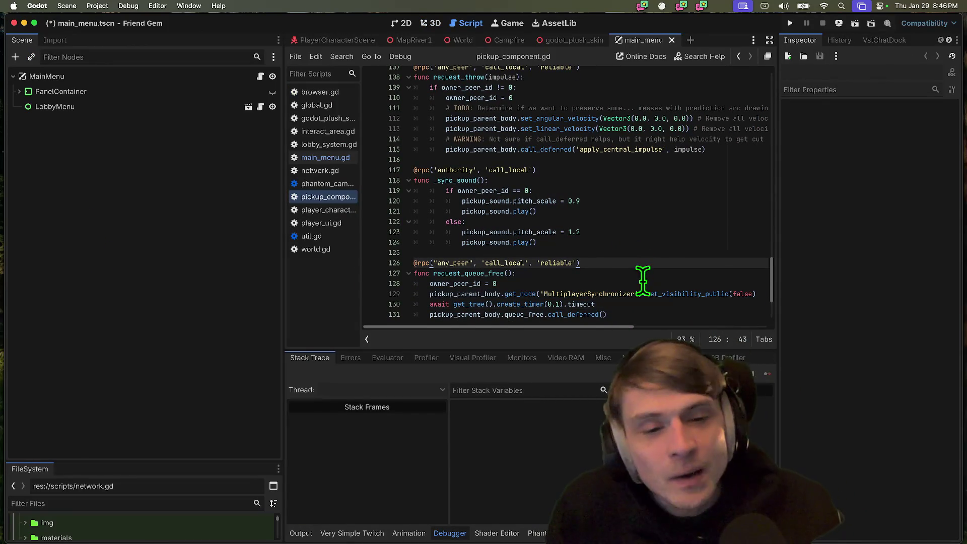
pyautogui.moveTo(611, 348); pyautogui.dragTo(611, 396)
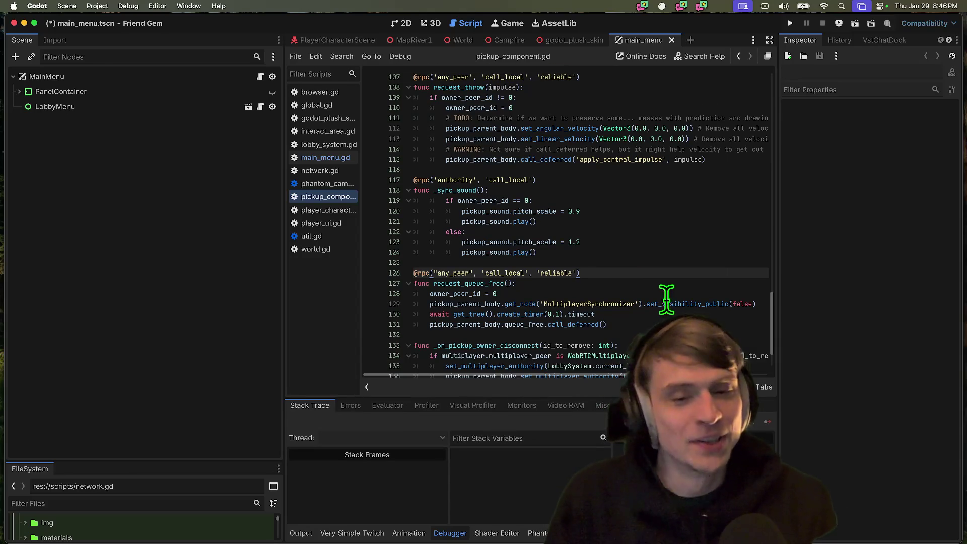
# Add a comment above line 129's set_visibility_public(false) call and save pickup_component.gd
pyautogui.click(672, 295)
pyautogui.click(706, 298)
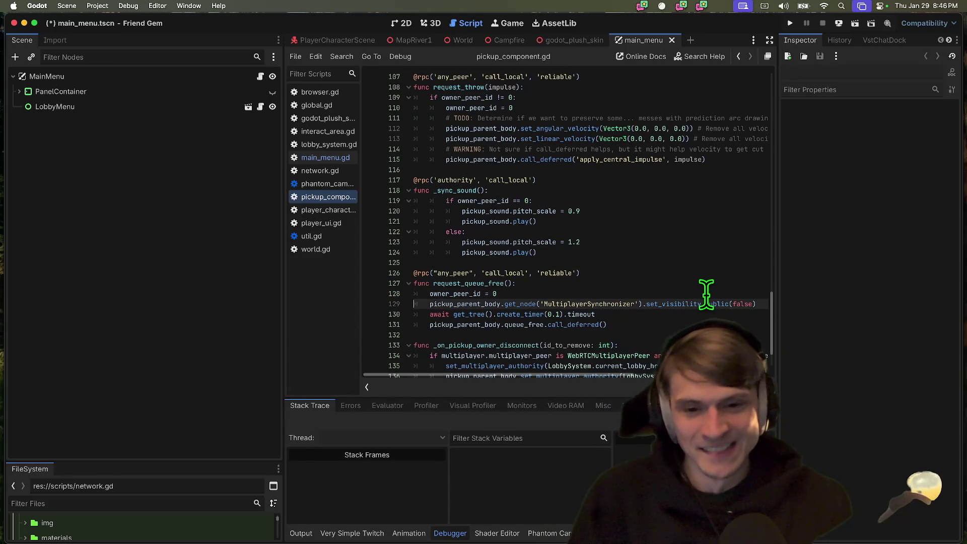
pyautogui.press('super+shift+Return')
pyautogui.press('super+s')
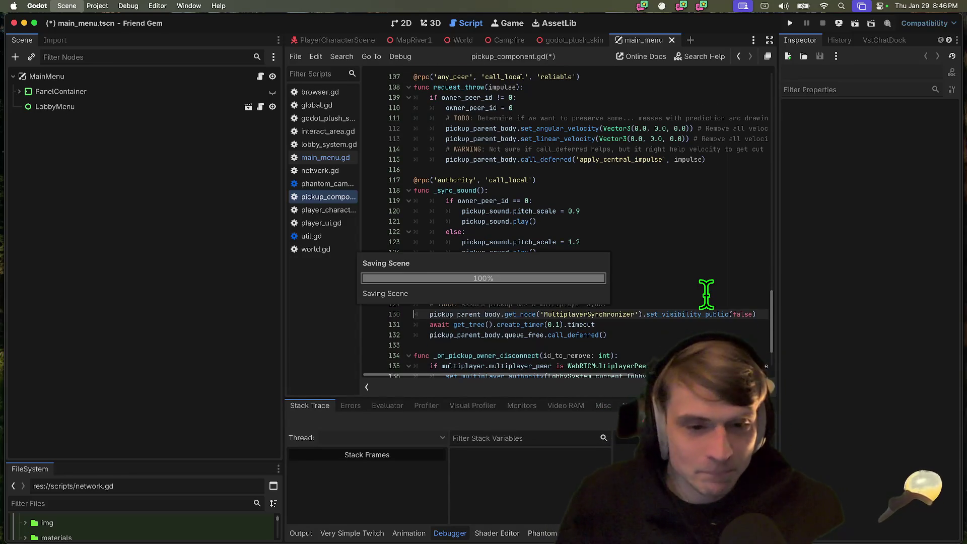
# Check the repository status in the terminal with gst
pyautogui.press('super+Tab')
pyautogui.write('gst')
pyautogui.press('Return')
# Stage all changes, commit them as 'feat: add doc', and push to webrtc-dec-2025
pyautogui.write('git add .')
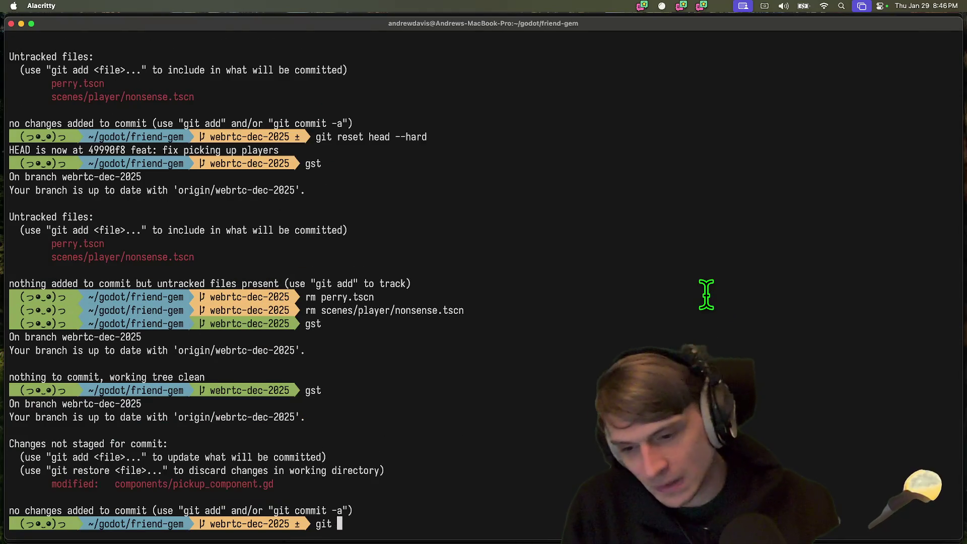
pyautogui.press('Return')
pyautogui.write("gcam 'feat: fix picking up players")
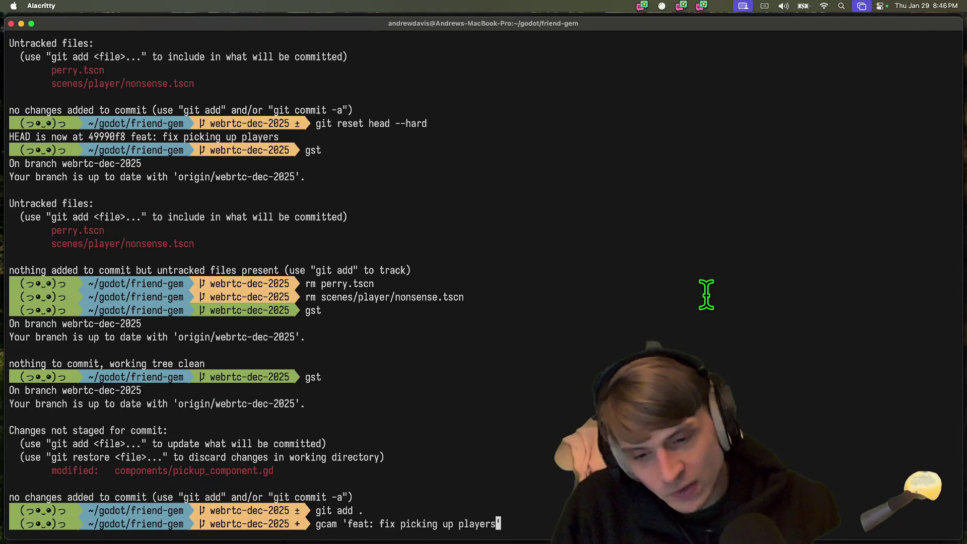
pyautogui.hotkey('alt', 'BackSpace')
pyautogui.hotkey('alt', 'BackSpace')
pyautogui.write('add co')
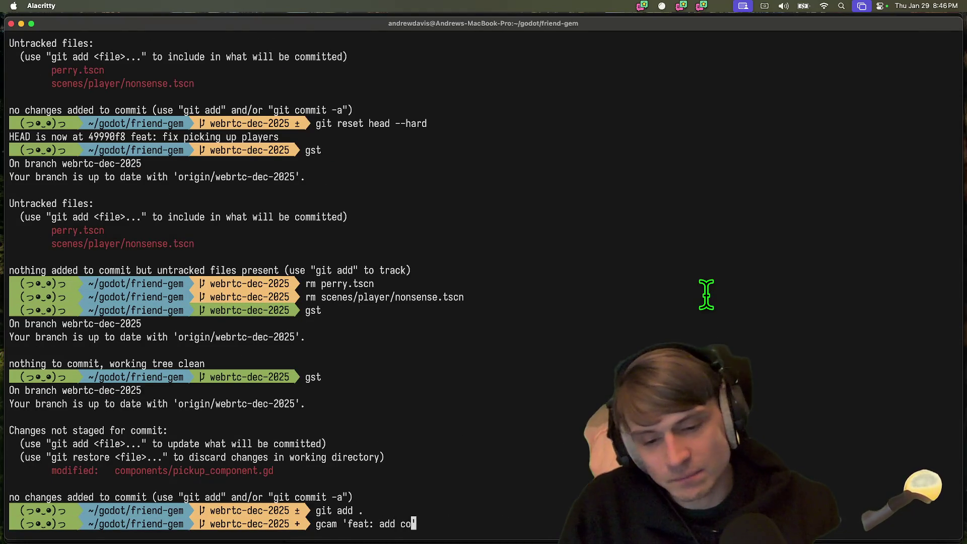
pyautogui.write("oc'")
pyautogui.press('Return')
pyautogui.write('git push')
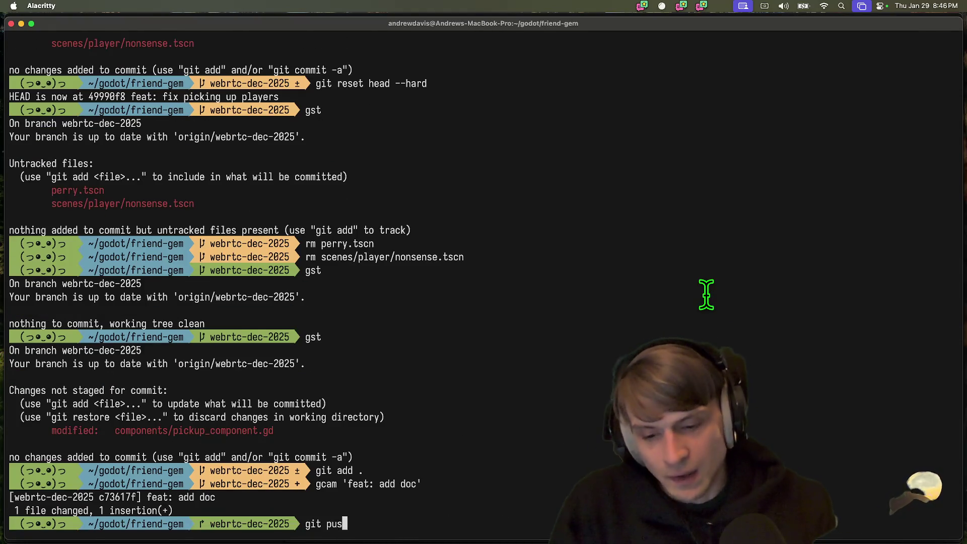
pyautogui.press('Return')
# Load github.com in a new browser tab and go to the friendgem repository
pyautogui.press('super+Tab')
pyautogui.press('super+Tab')
pyautogui.press('super+Tab')
pyautogui.press('super+Tab')
pyautogui.press('super+t')
pyautogui.write('g')
pyautogui.press('Return')
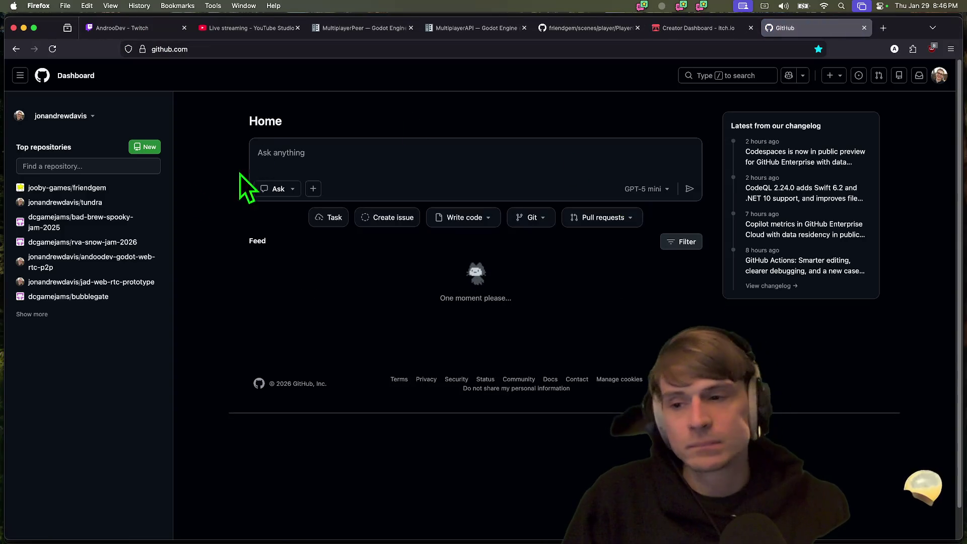
pyautogui.rightClick(97, 183)
pyautogui.press('Escape')
pyautogui.click(93, 189)
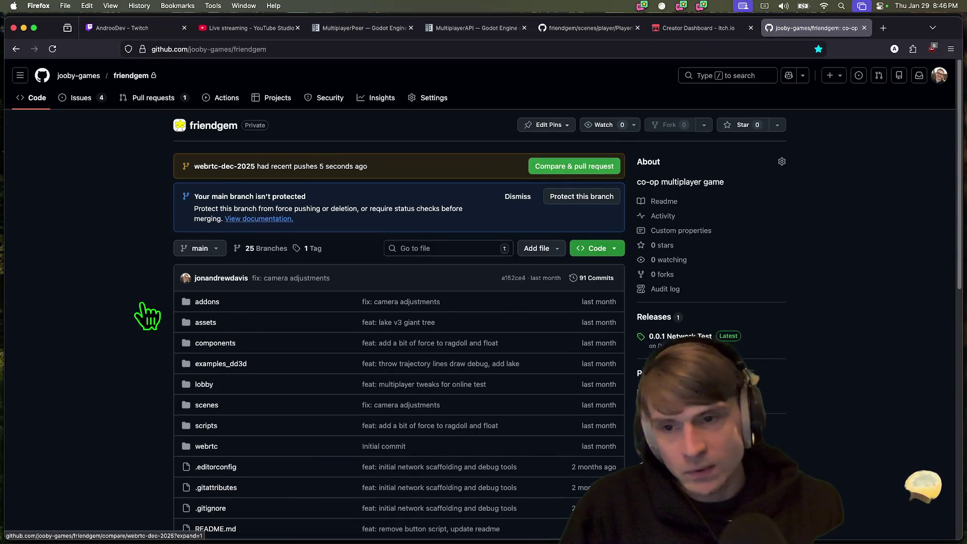
# Start a pull request for webrtc-dec-2025 titled 'WebRTC Demo - Jan 2026'
pyautogui.click(530, 169)
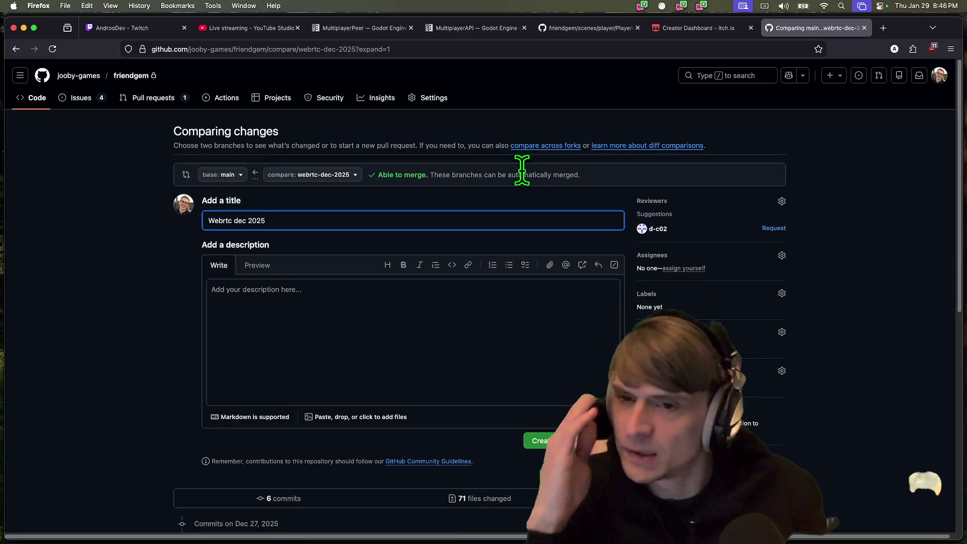
pyautogui.press('super+a')
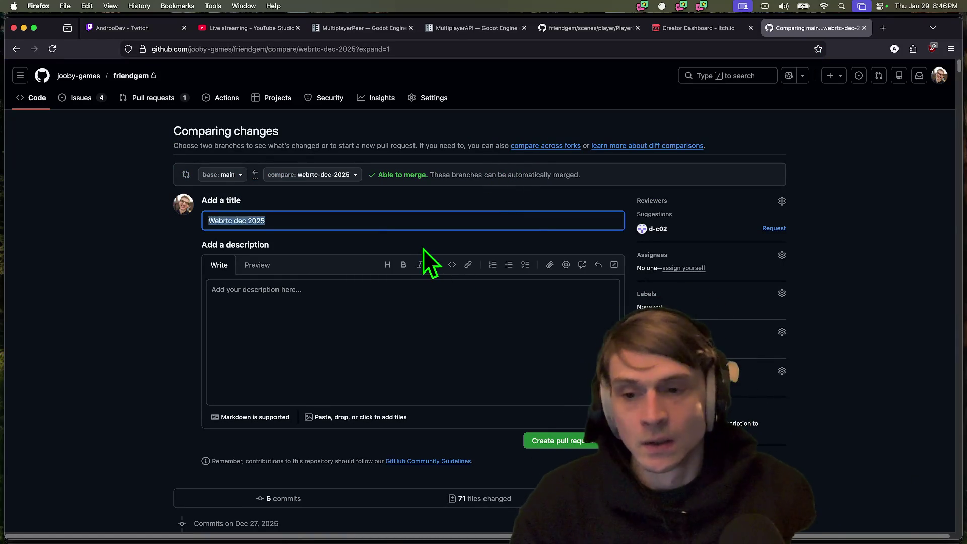
pyautogui.write('WebRTC Demo ')
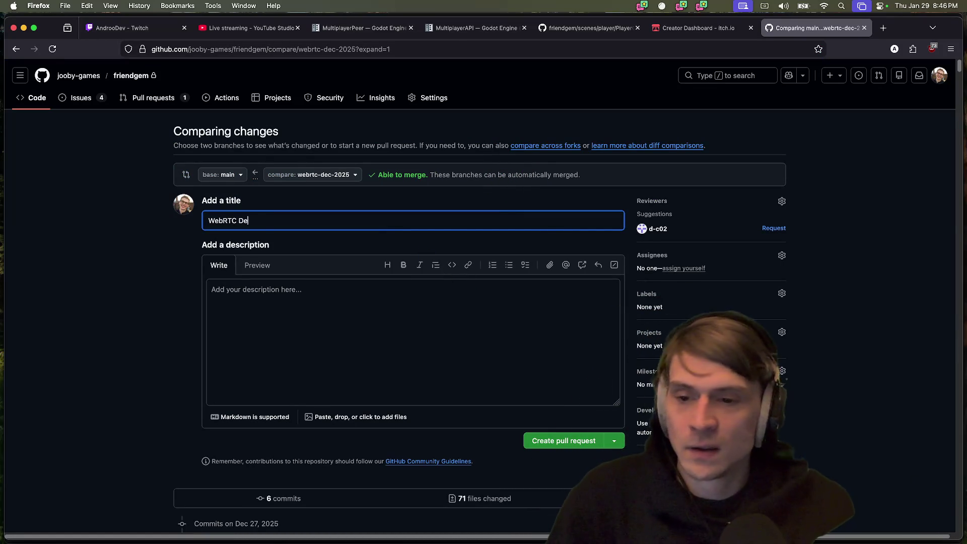
pyautogui.write('2025')
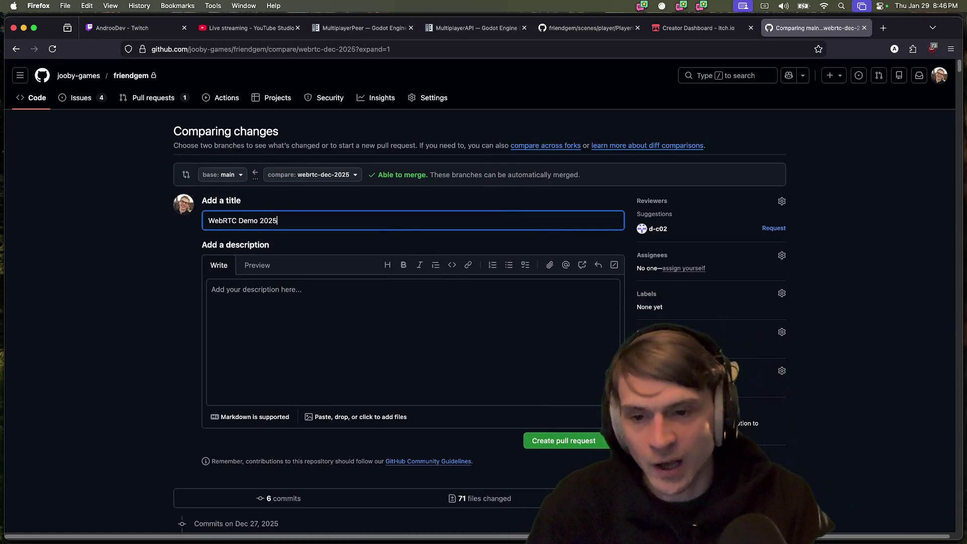
pyautogui.press('BackSpace')
pyautogui.press('BackSpace')
pyautogui.press('BackSpace')
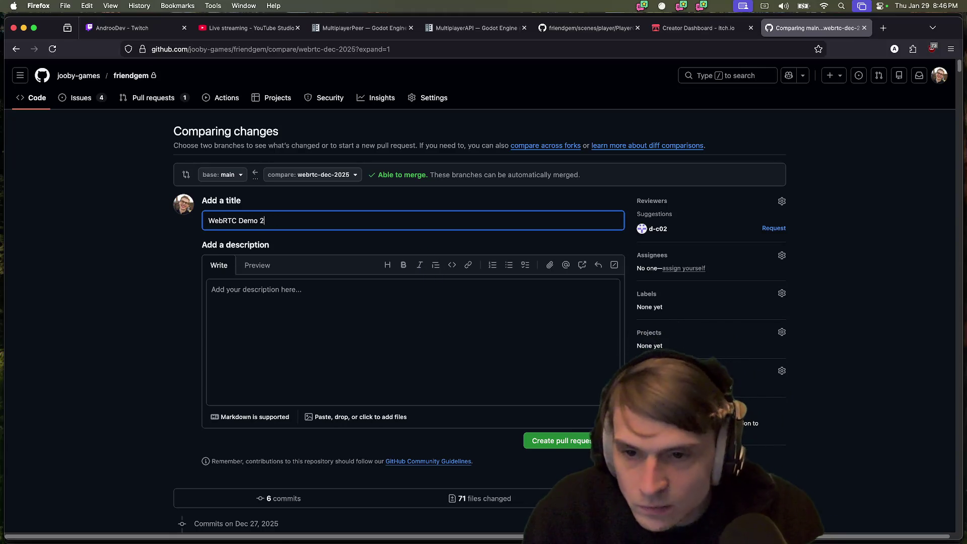
pyautogui.write('- ')
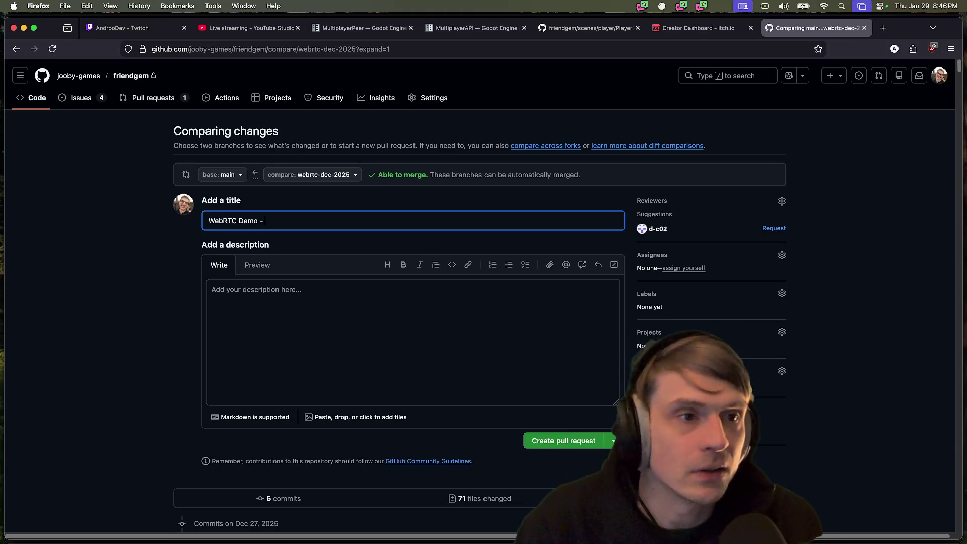
pyautogui.write('Jan 2025')
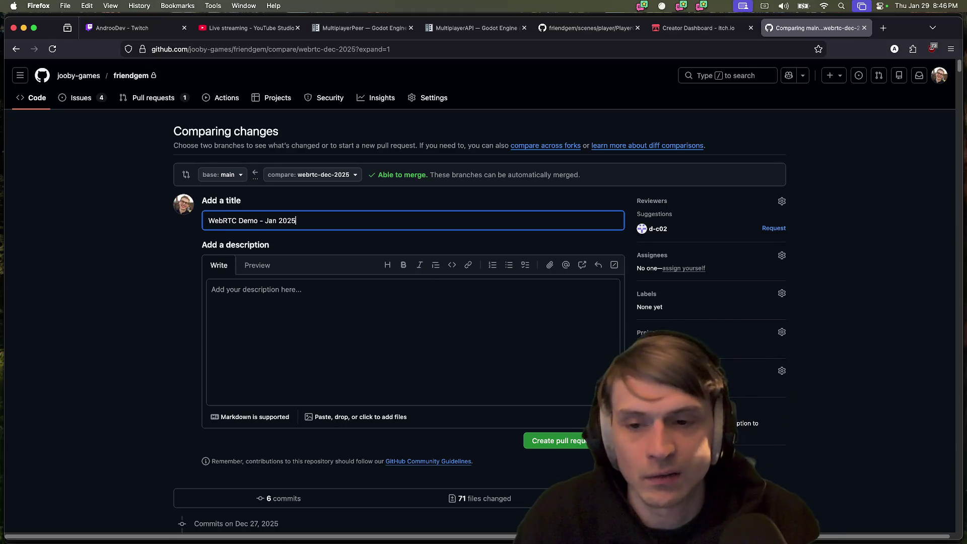
pyautogui.click(438, 302)
pyautogui.hotkey('shift', 'Tab')
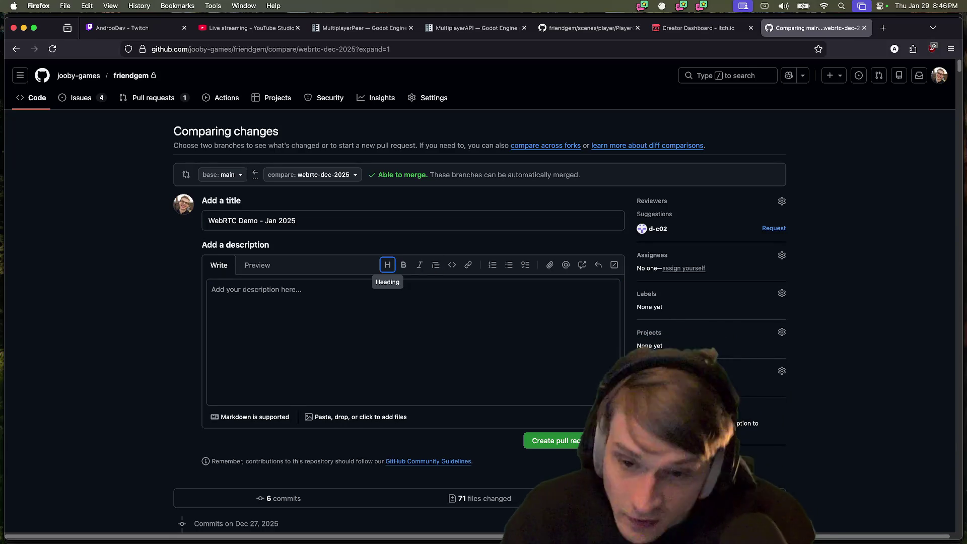
pyautogui.click(418, 221)
pyautogui.press('BackSpace')
pyautogui.write('6')
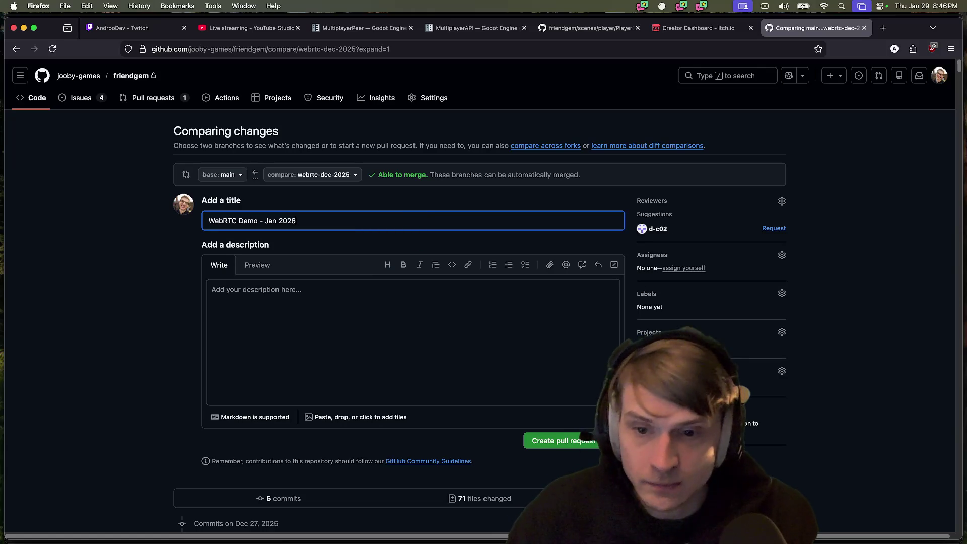
# Describe it as 'Prep web demo' and create the pull request
pyautogui.click(386, 305)
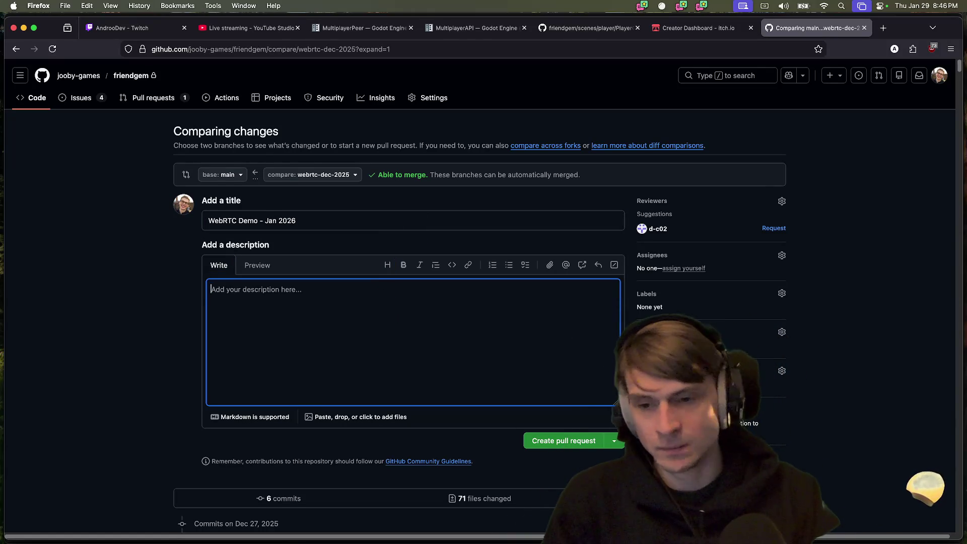
pyautogui.write('Prep web demo')
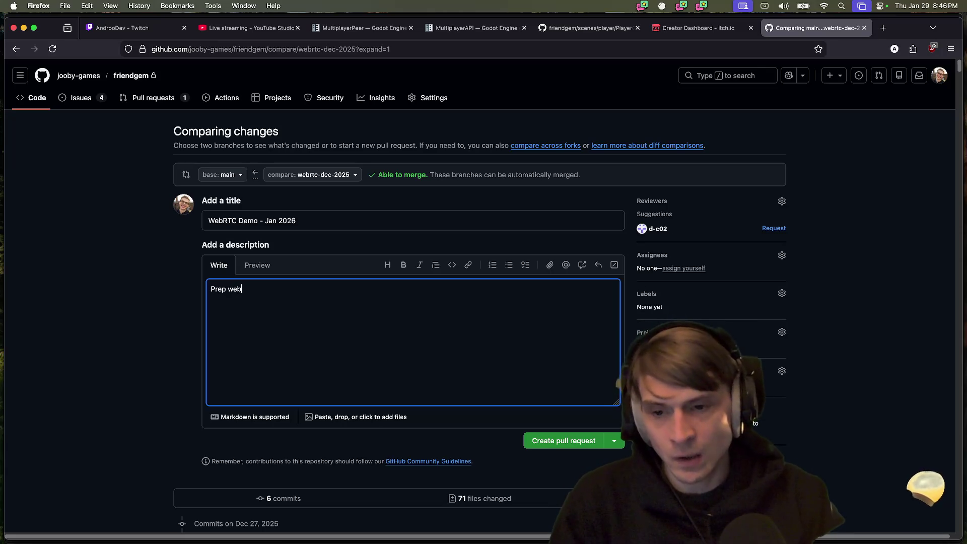
pyautogui.click(560, 447)
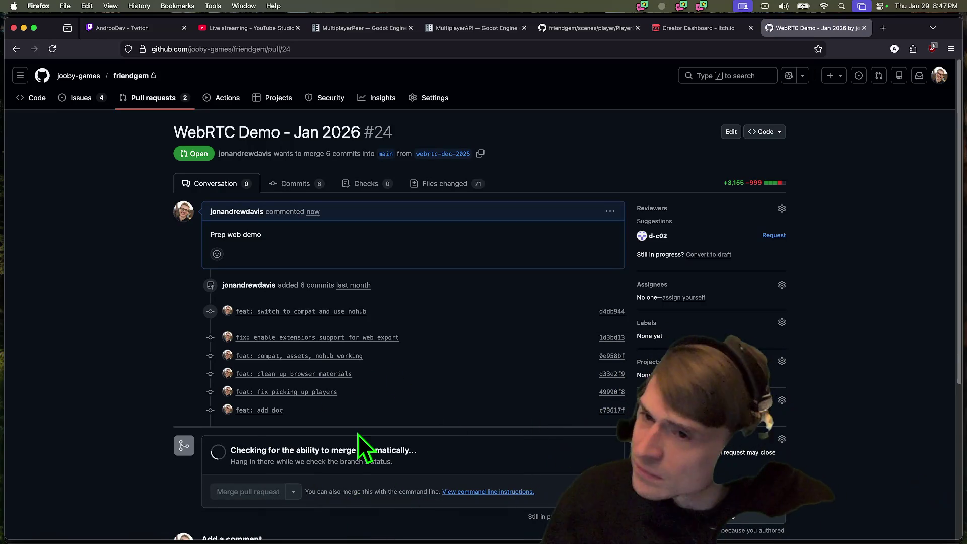
pyautogui.press('super+t')
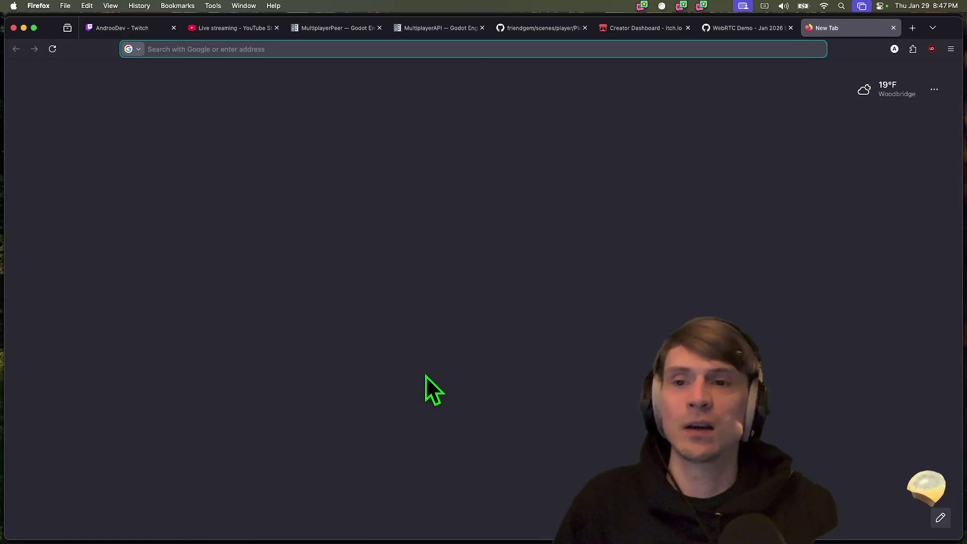
# Open Friend Gem from the itch.io Creator Dashboard and dismiss the devlog reminder
pyautogui.click(619, 28)
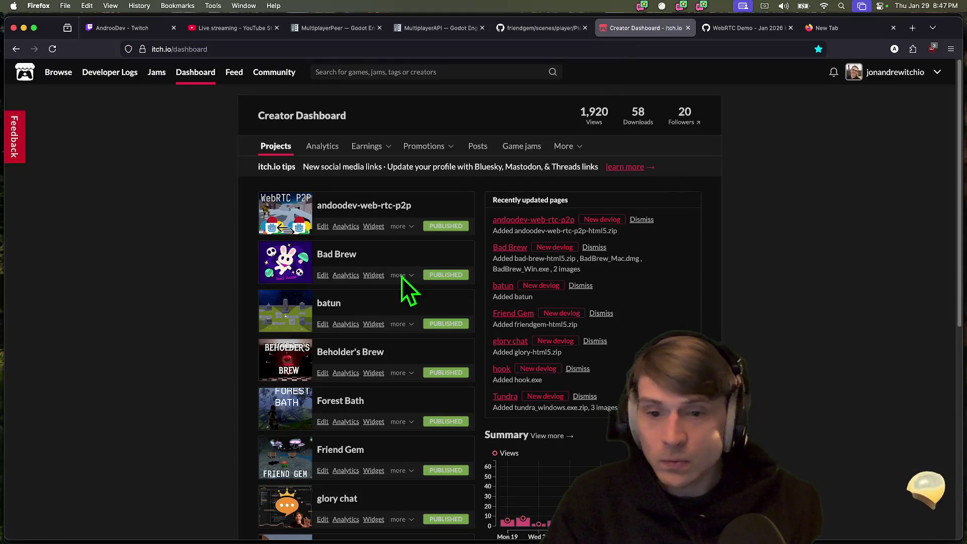
pyautogui.scroll(-2, 303, 353)
pyautogui.middleClick(443, 360)
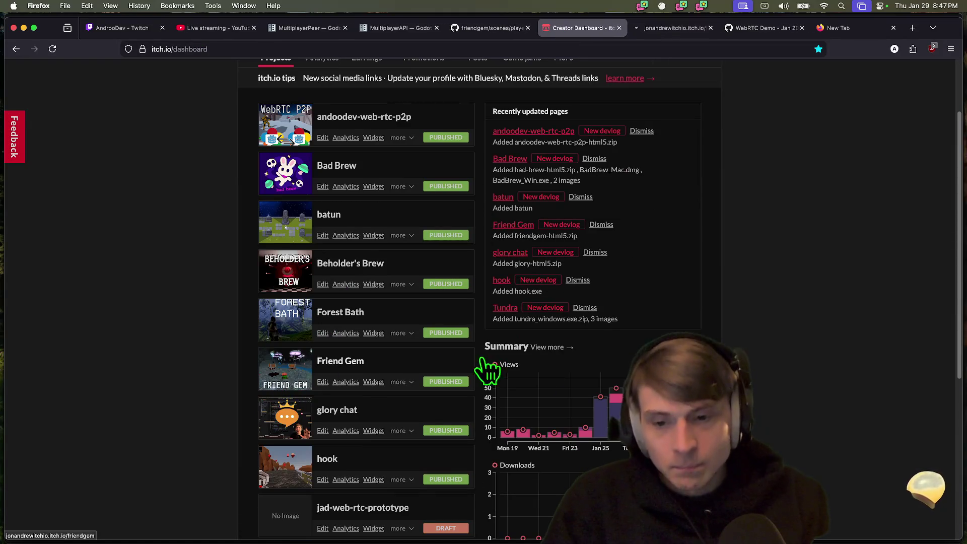
pyautogui.hotkey('ctrl', 'Tab')
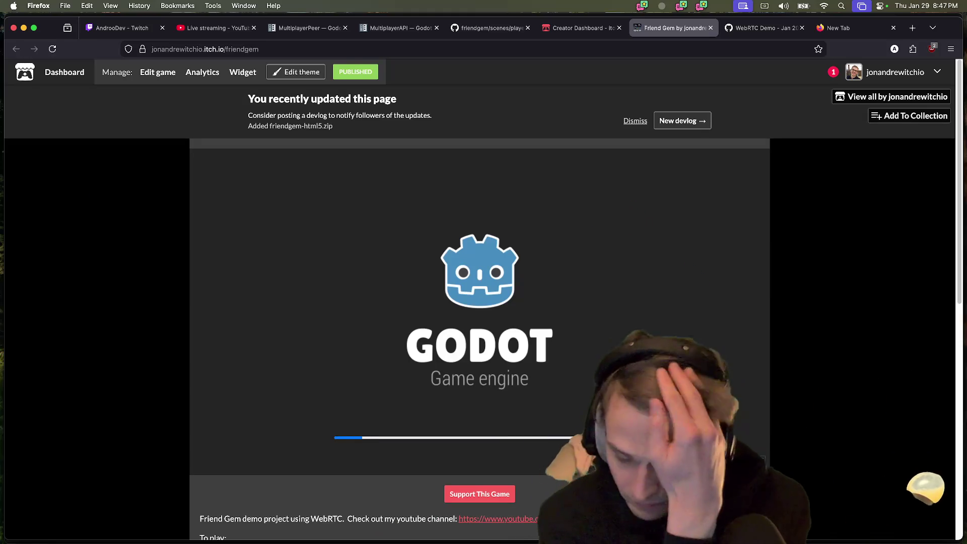
pyautogui.scroll(-8, 855, 418)
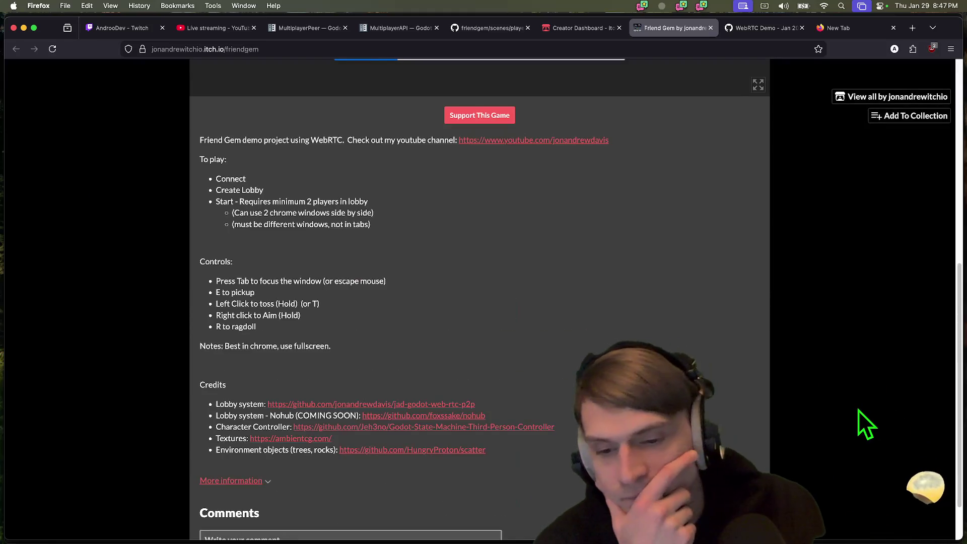
pyautogui.scroll(3, 857, 423)
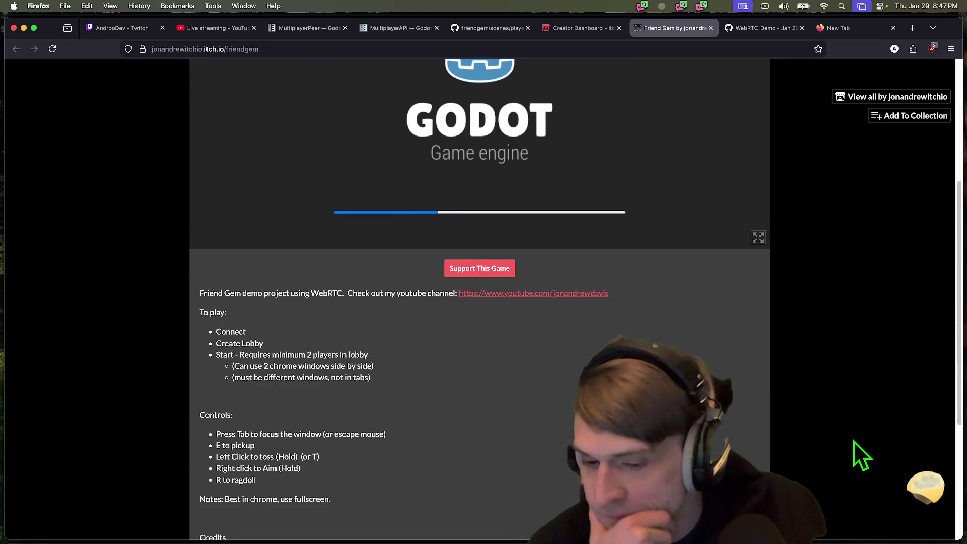
pyautogui.scroll(5, 854, 458)
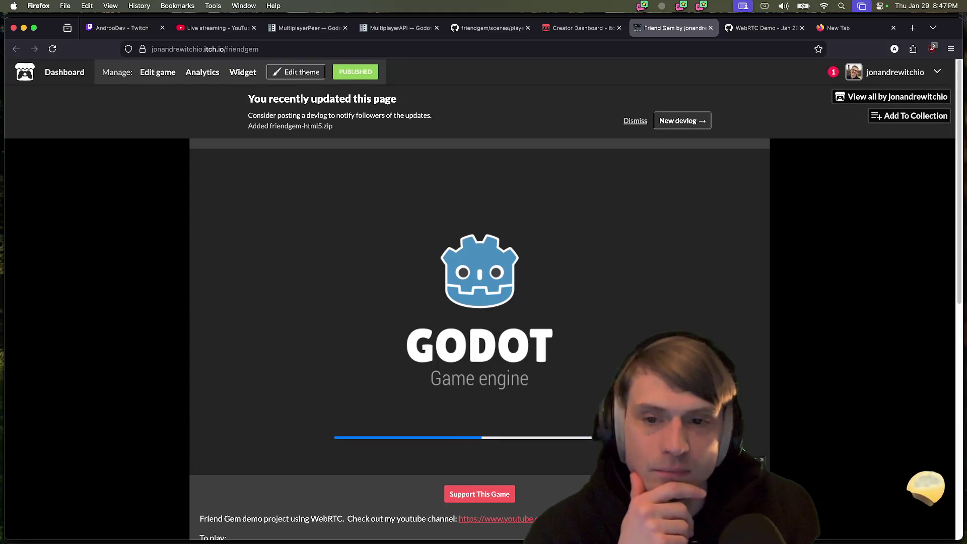
pyautogui.scroll(-1, 747, 431)
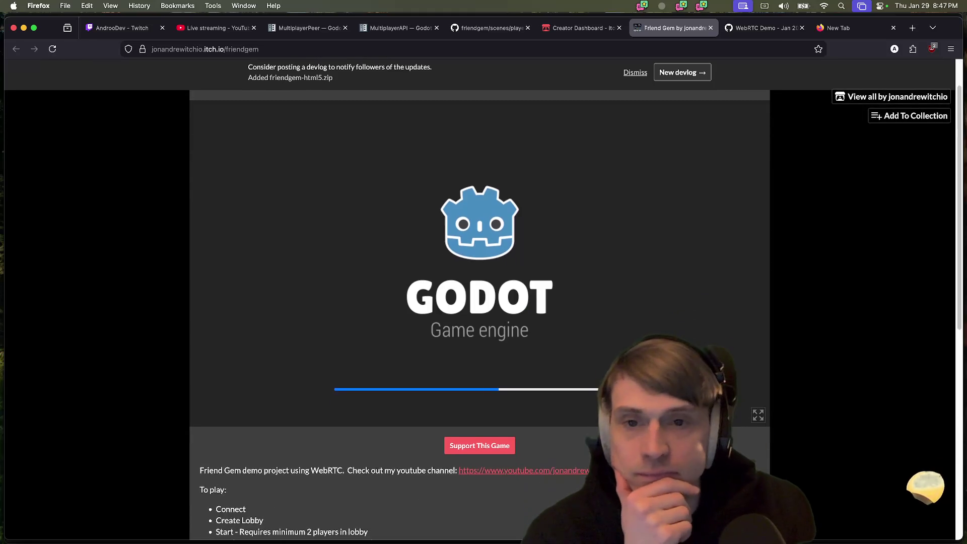
pyautogui.click(635, 73)
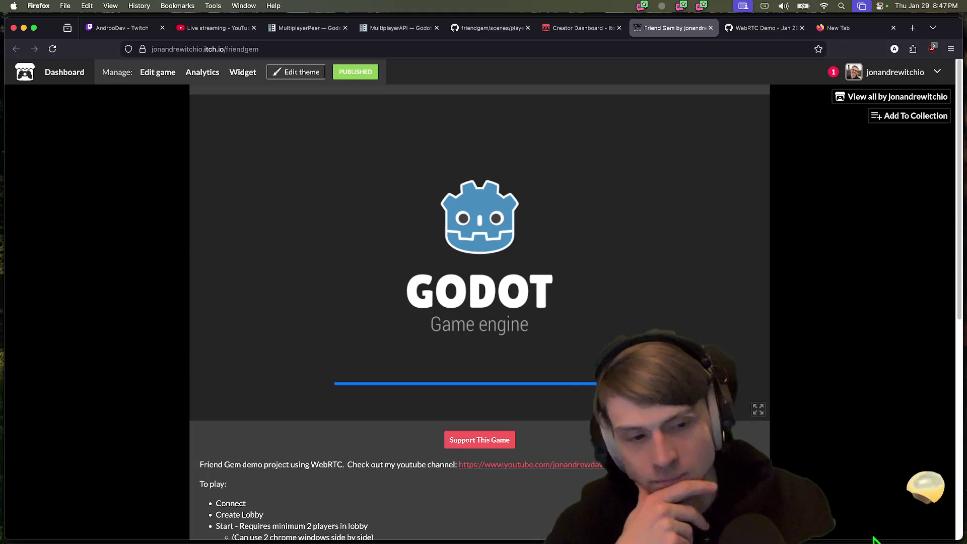
# Enter a player username, connect to the lobby server, and create a new lobby
pyautogui.click(251, 152)
pyautogui.write('andrew')
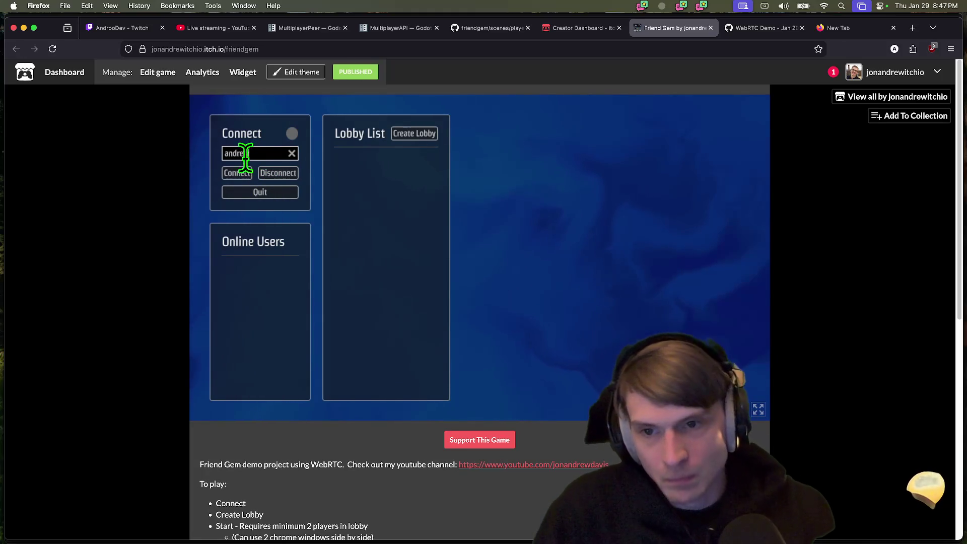
pyautogui.click(237, 173)
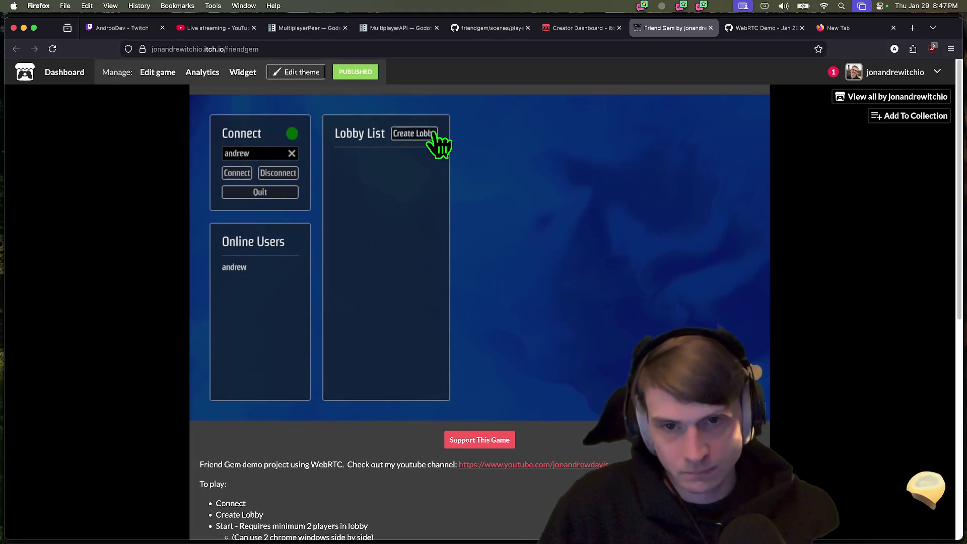
pyautogui.click(428, 134)
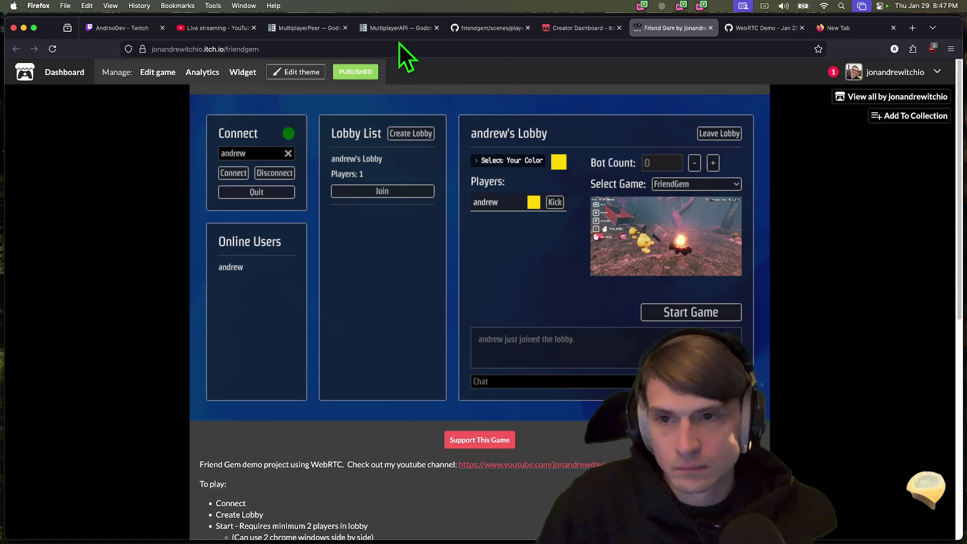
# Copy the Friend Gem page's link and post it in the Twitch stream chat
pyautogui.click(399, 45)
pyautogui.press('super+Tab')
pyautogui.press('super+Tab')
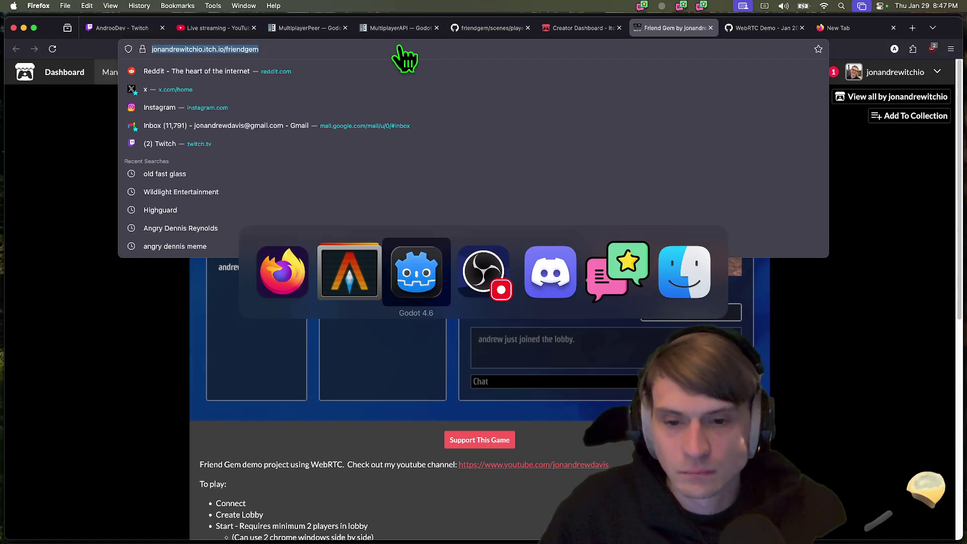
pyautogui.press('shift+super+Tab')
pyautogui.press('shift+super+Tab')
pyautogui.press('Escape')
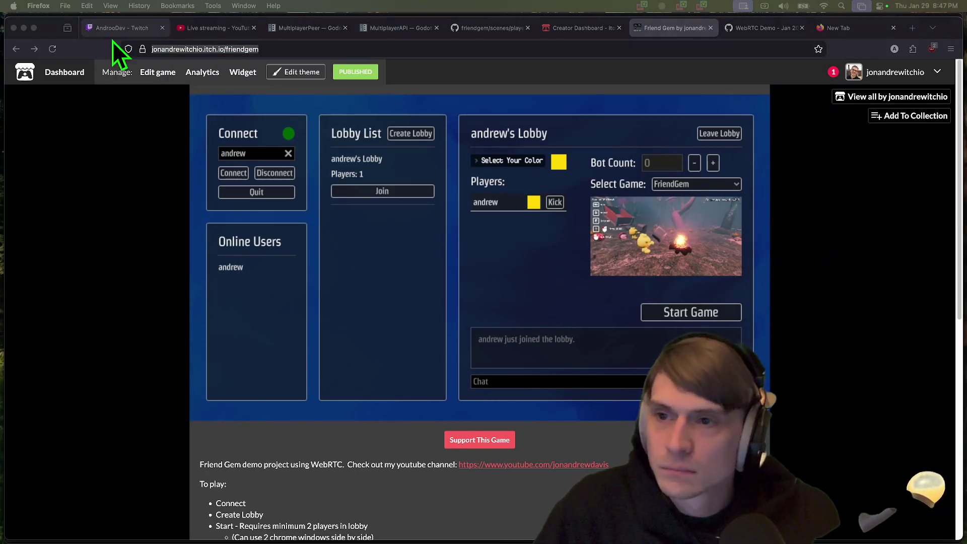
pyautogui.click(119, 32)
pyautogui.click(911, 509)
pyautogui.press('super+v')
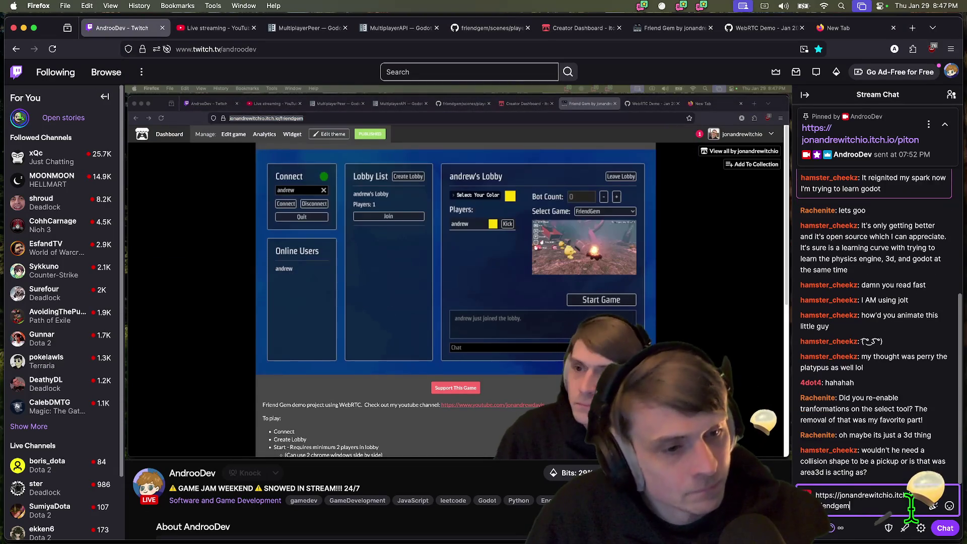
pyautogui.press('Return')
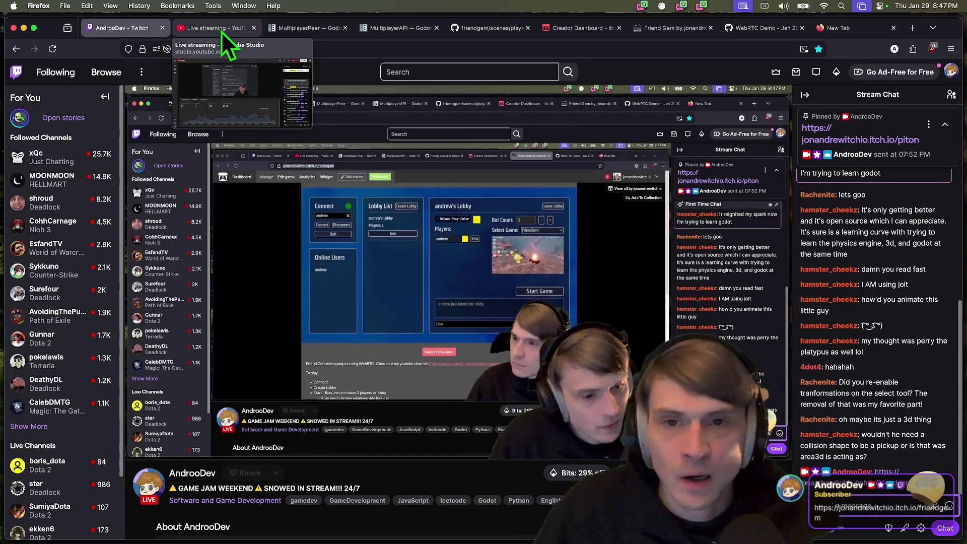
# Post the same link in the YouTube live chat
pyautogui.click(221, 32)
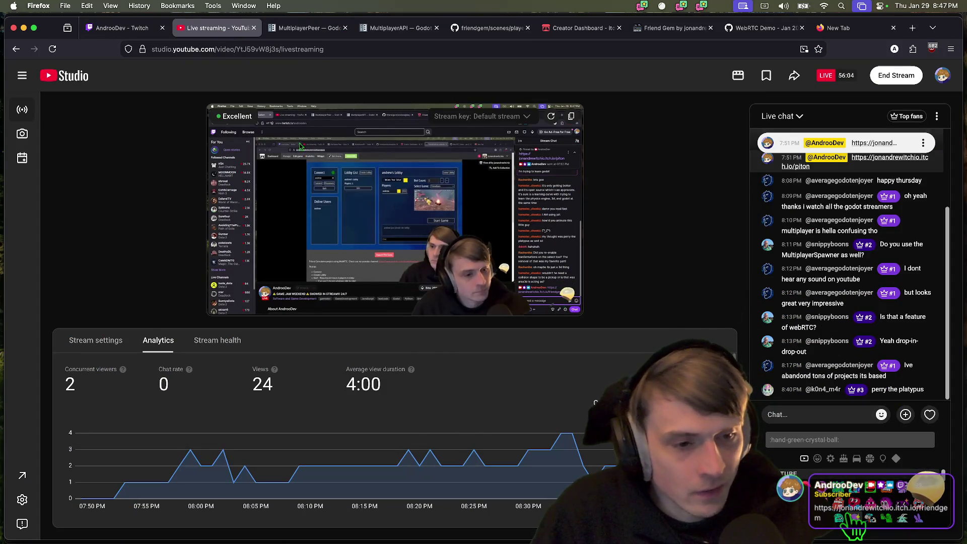
pyautogui.click(809, 414)
pyautogui.press('super+v')
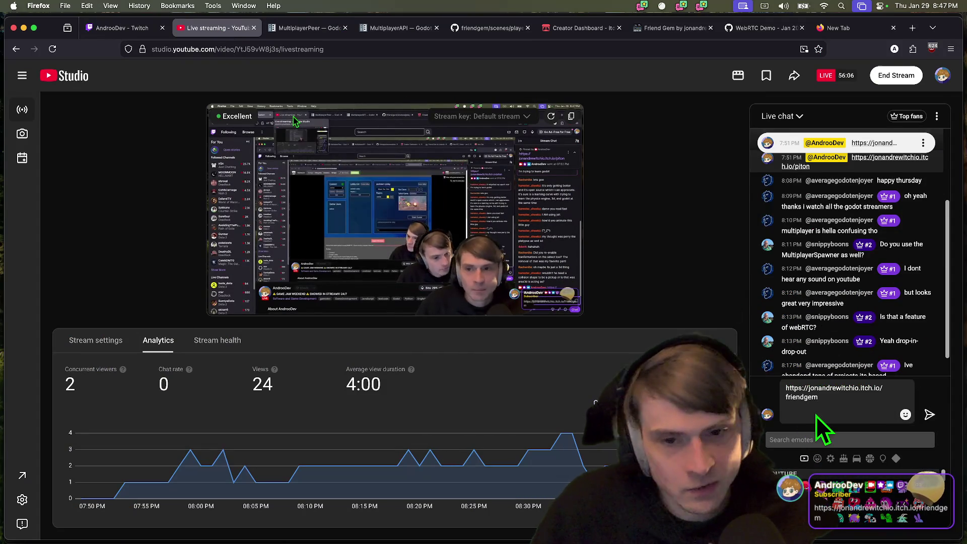
pyautogui.press('Return')
pyautogui.press('super+1')
pyautogui.press('super+7')
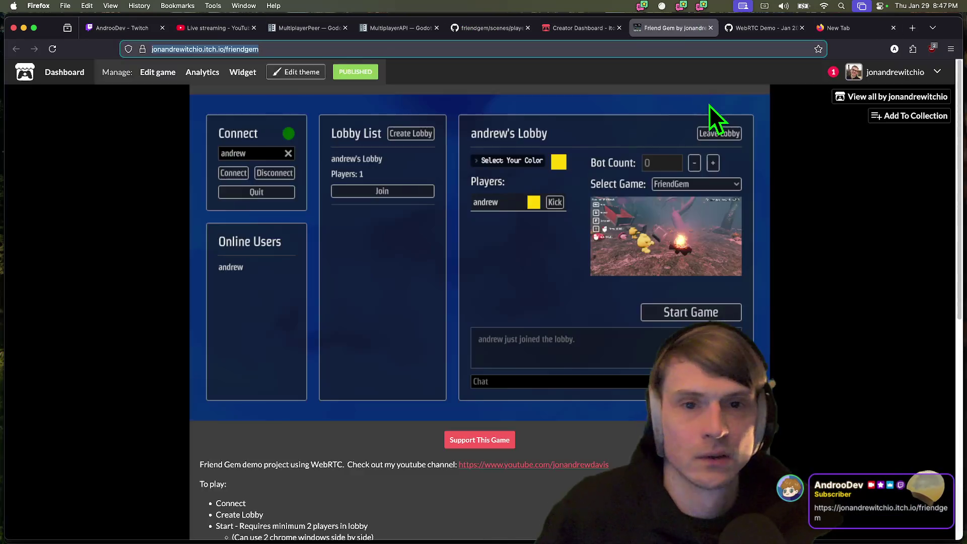
pyautogui.press('super+6')
# Return to the Friend Gem tab and wait until a second player joins the lobby
pyautogui.press('super+7')
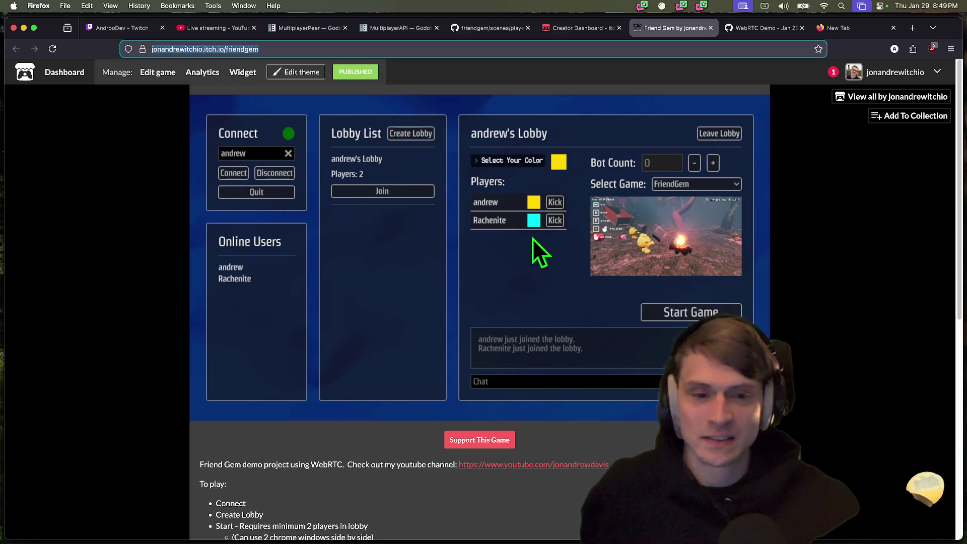
pyautogui.click(567, 317)
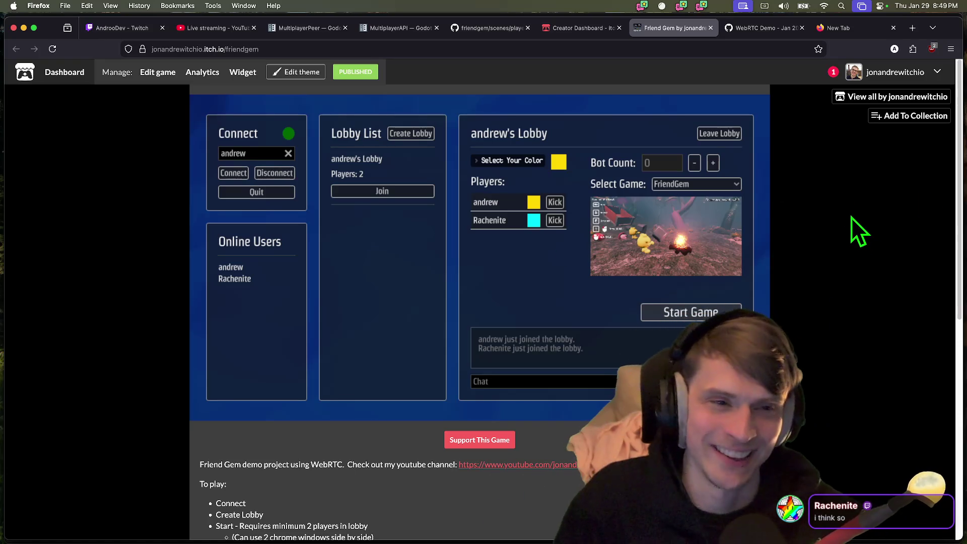
# Press Start Game in the two-player lobby
pyautogui.click(666, 316)
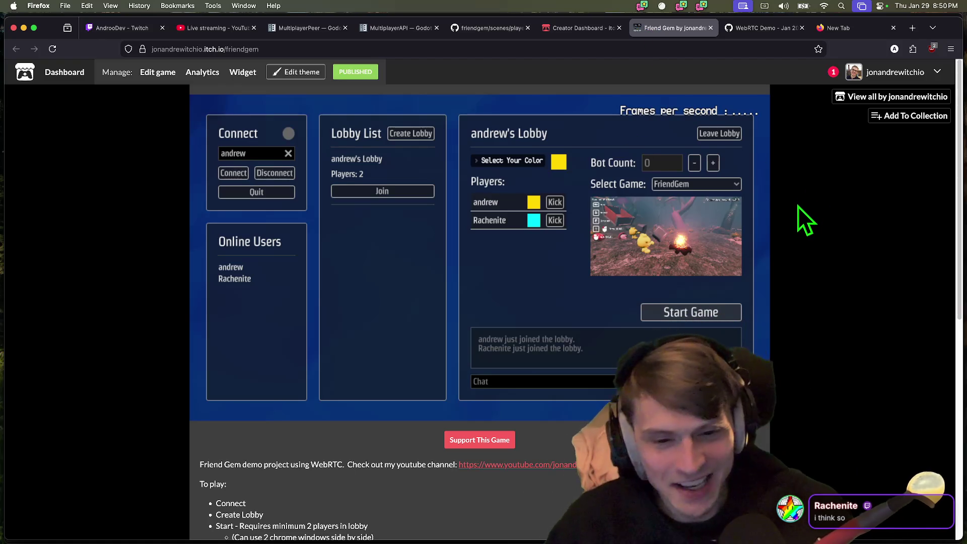
# Open the browser's developer tools on the Network panel
pyautogui.rightClick(815, 312)
pyautogui.click(844, 452)
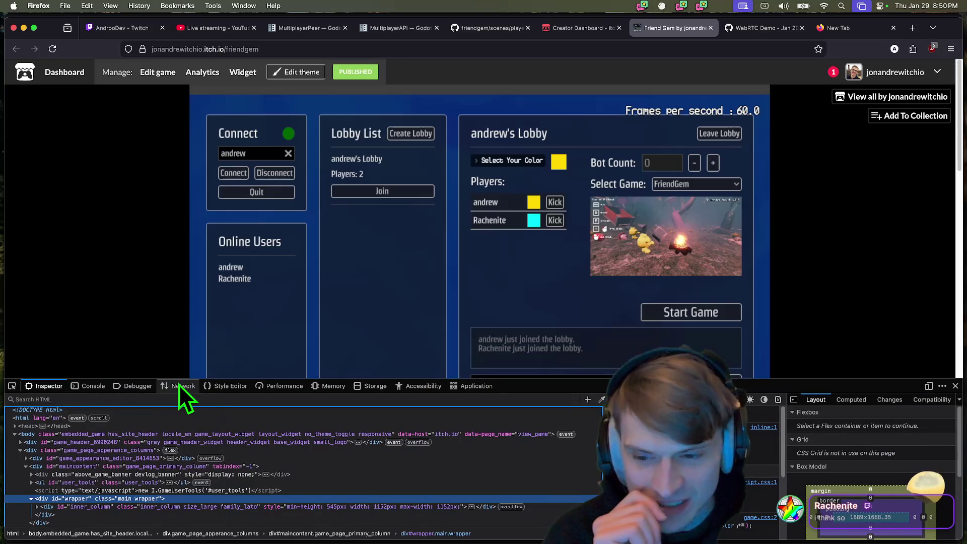
pyautogui.click(180, 387)
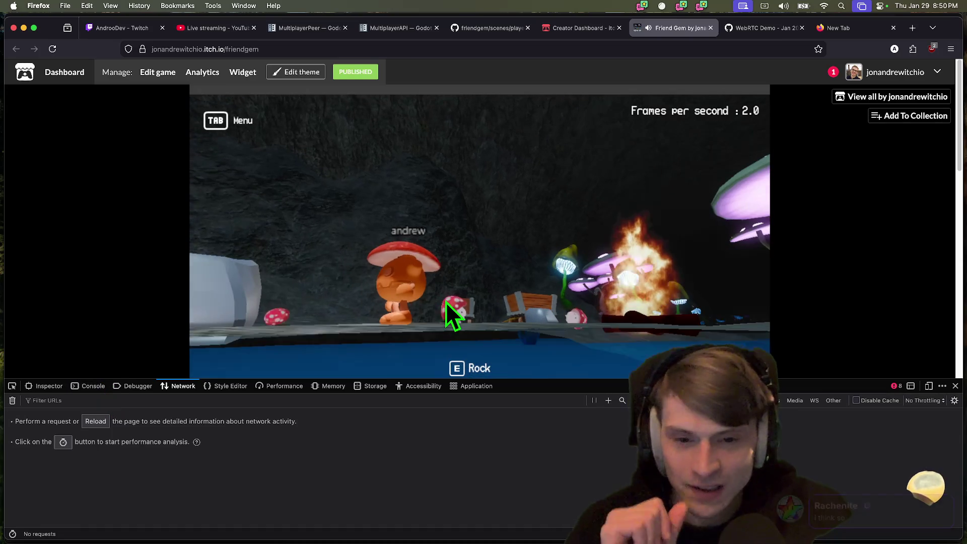
pyautogui.scroll(-5, 594, 304)
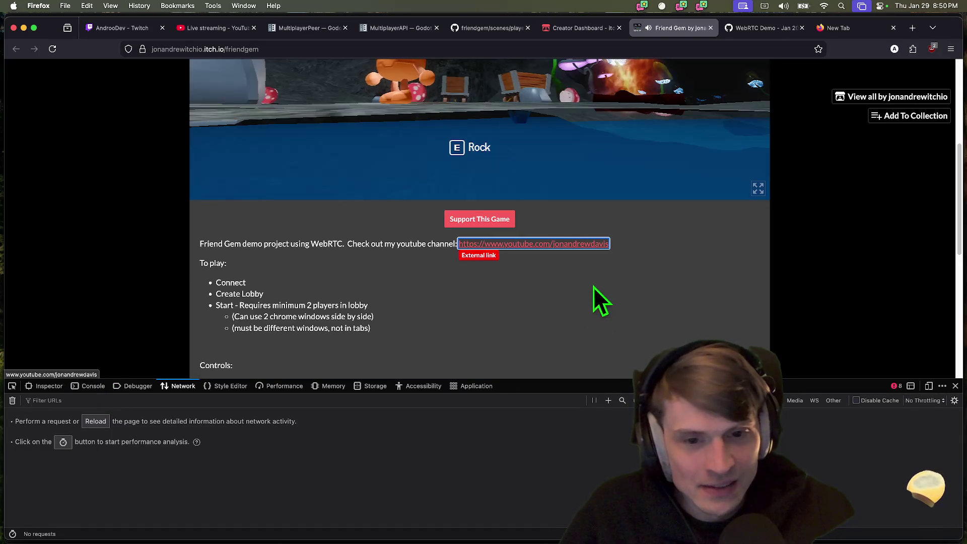
pyautogui.scroll(5, 785, 323)
# In the game, pick up the grey rock and the red spotted mushroom
pyautogui.click(607, 247)
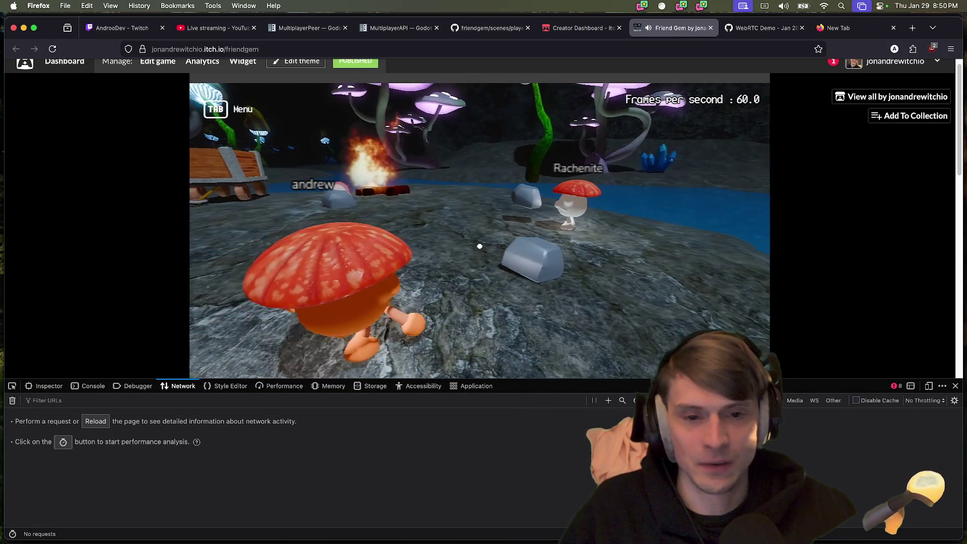
pyautogui.press('e')
pyautogui.press('e')
pyautogui.press('w')
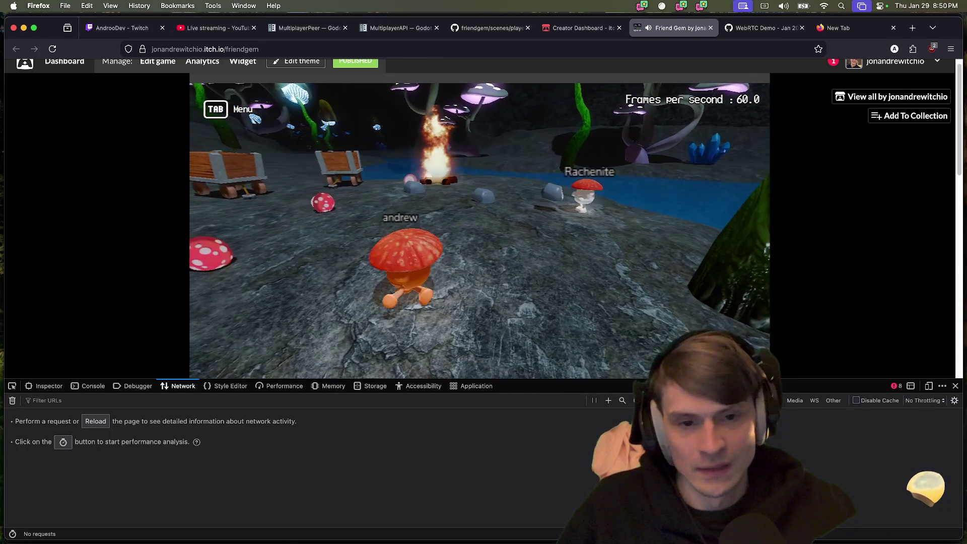
pyautogui.press('e')
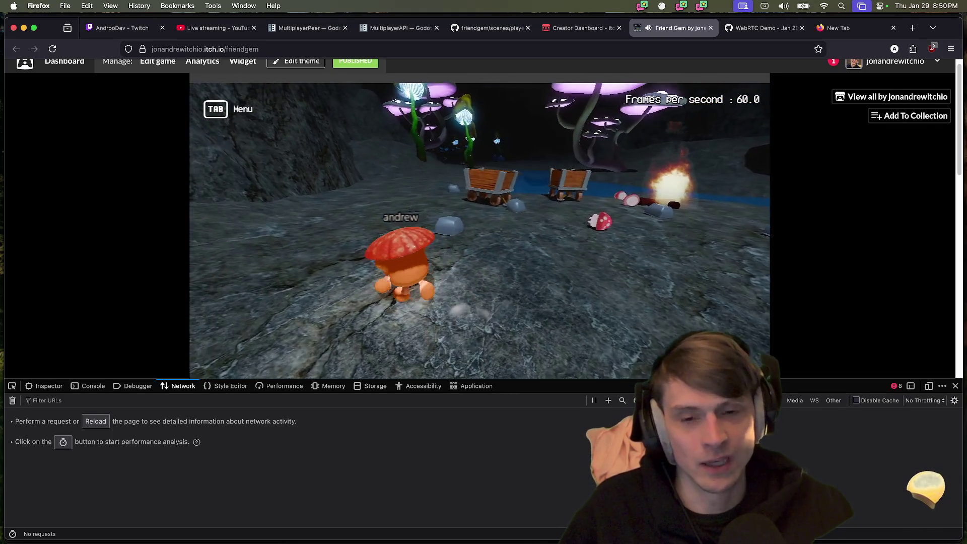
# Walk through the cave, grab and drop the other player's body, then move past the rock
pyautogui.press('w')
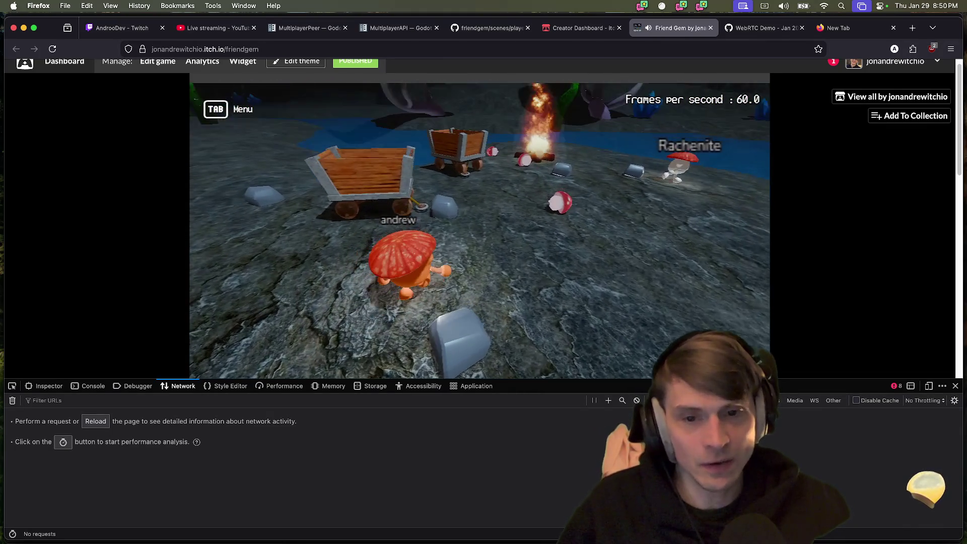
pyautogui.press('d')
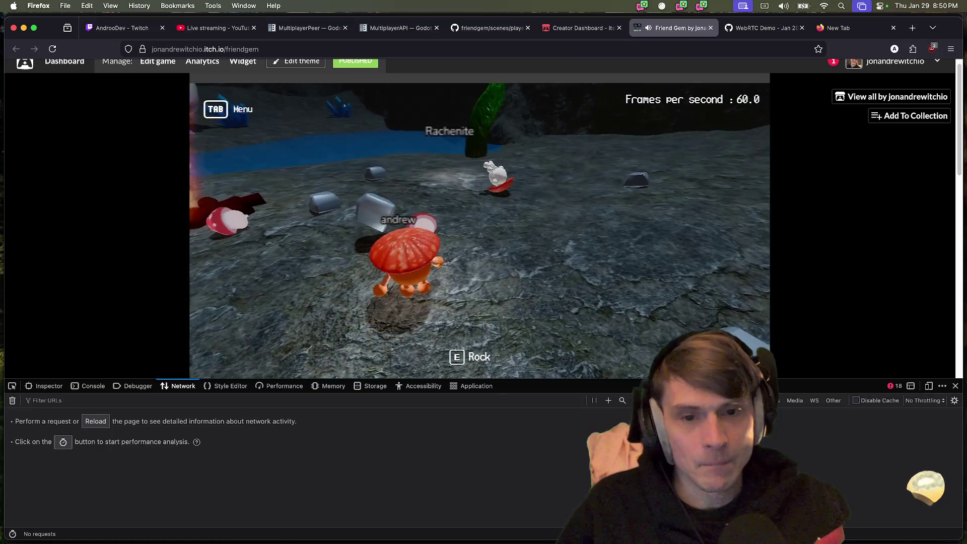
pyautogui.press('w')
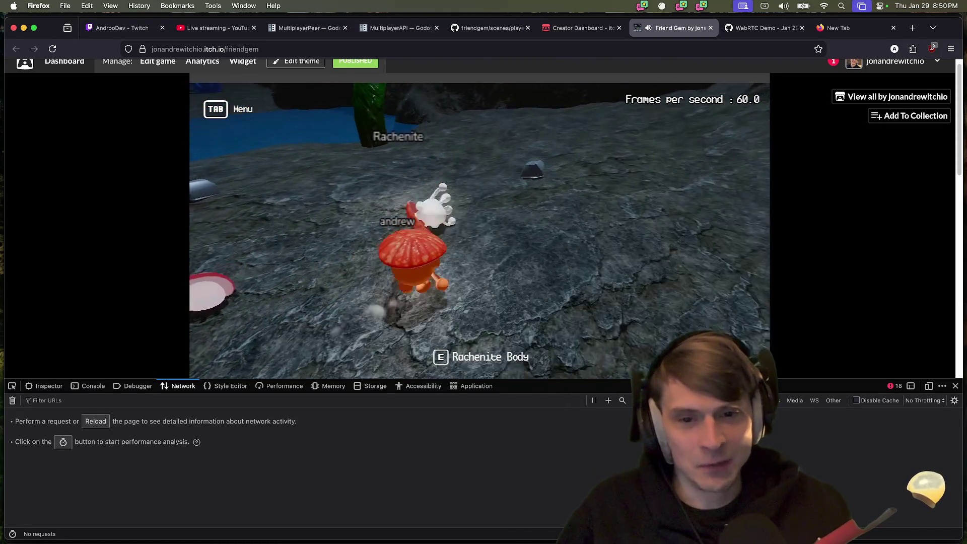
pyautogui.press('e')
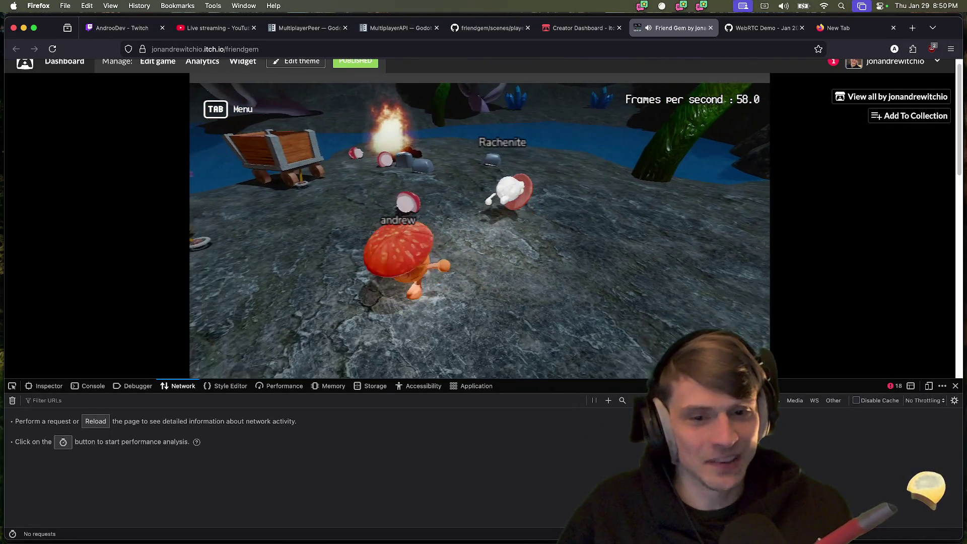
pyautogui.press('w')
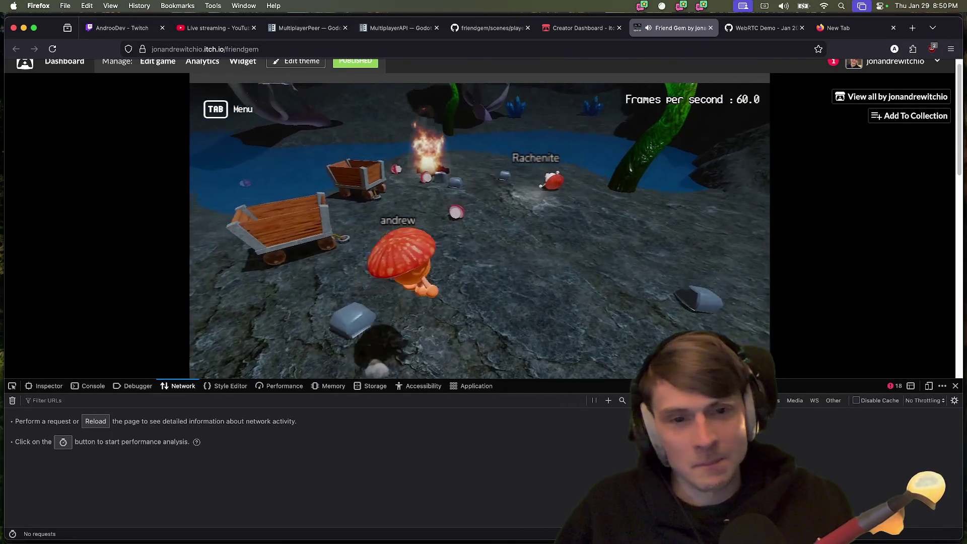
pyautogui.press('a')
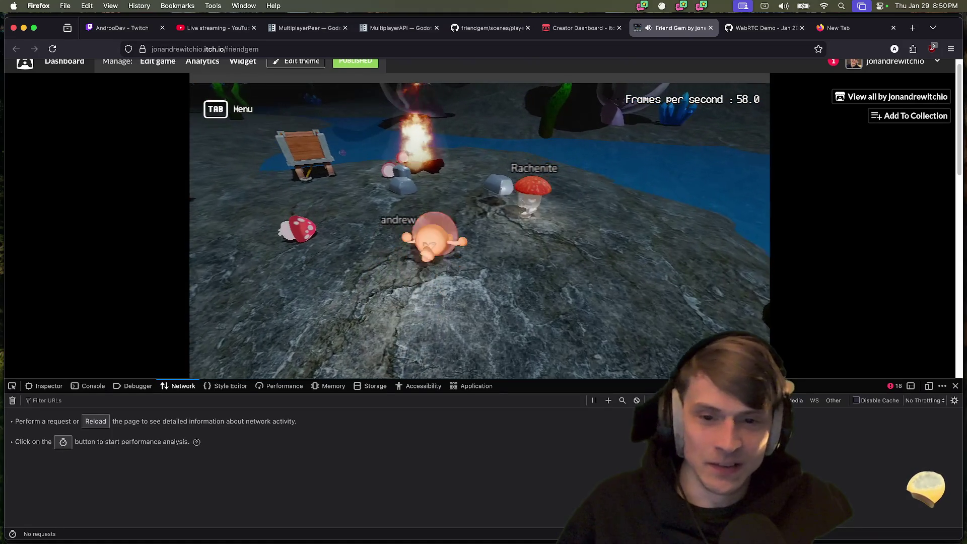
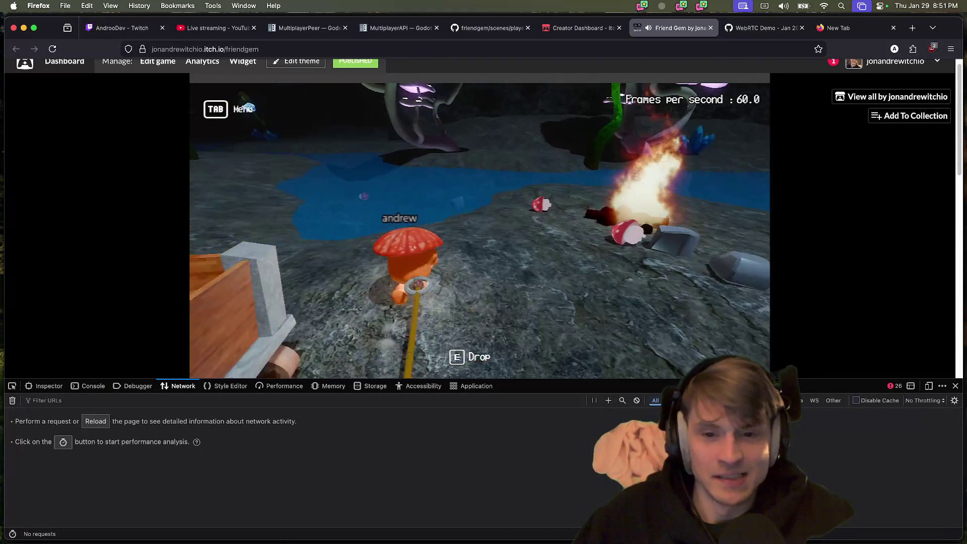
# Re-rope the wooden cart and tow it across the water onto the rocky shore
pyautogui.press('e')
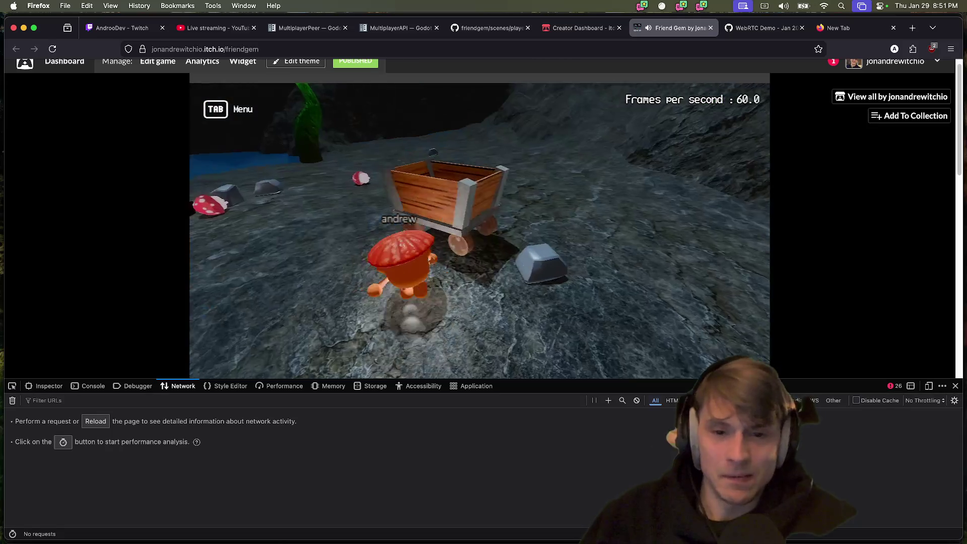
pyautogui.press('e')
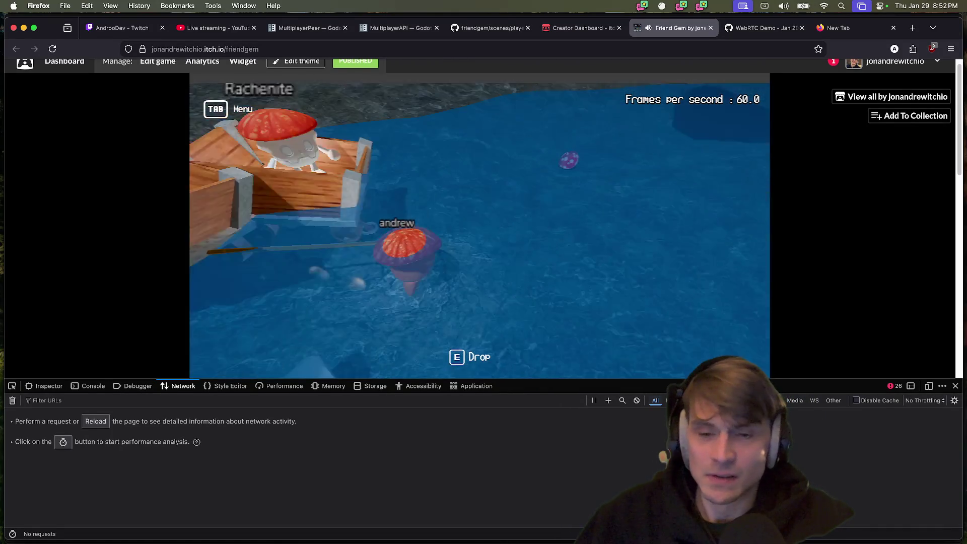
pyautogui.press('e')
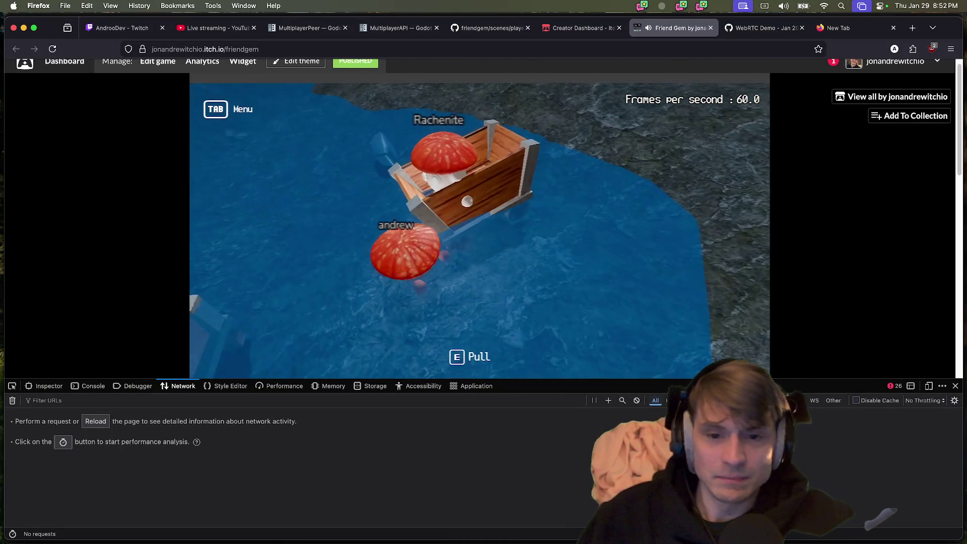
pyautogui.press('e')
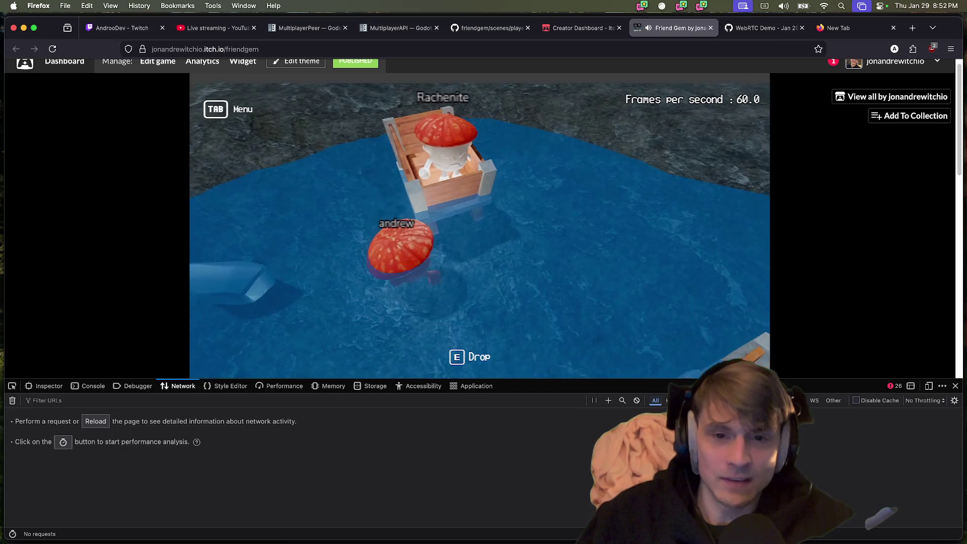
pyautogui.press('d')
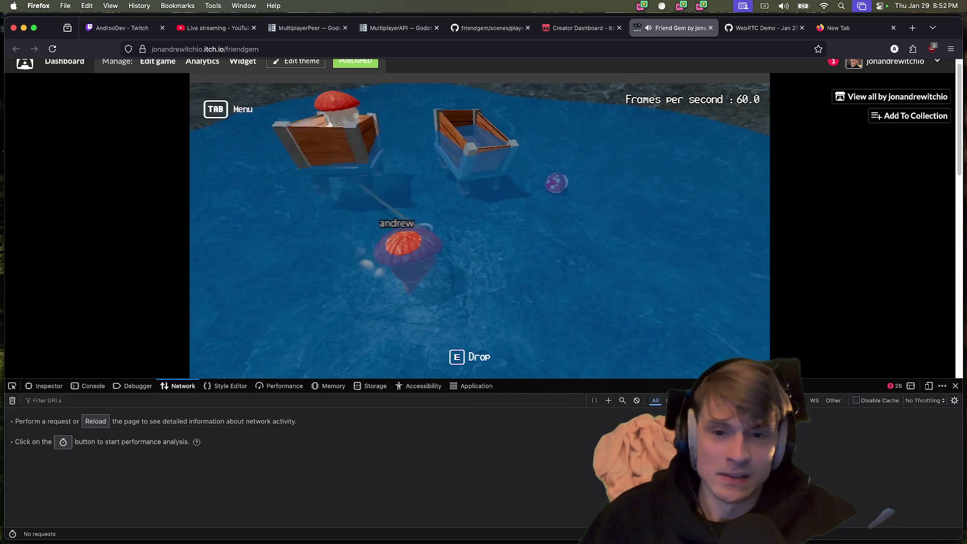
pyautogui.press('w')
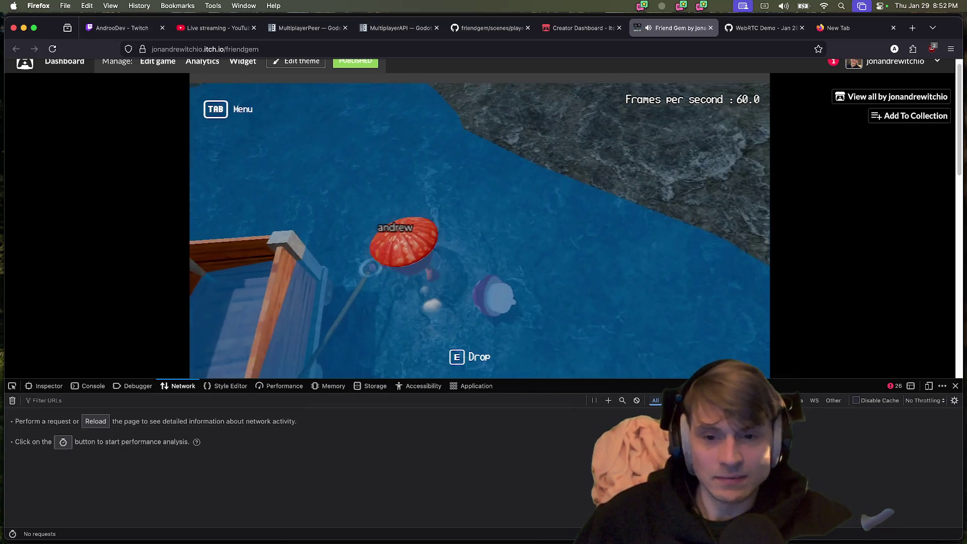
pyautogui.press('w')
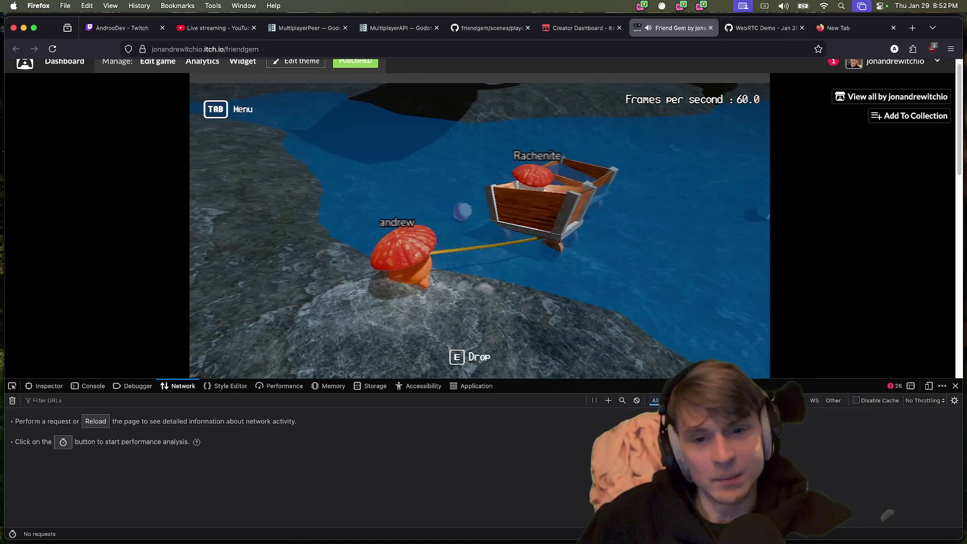
pyautogui.press('a')
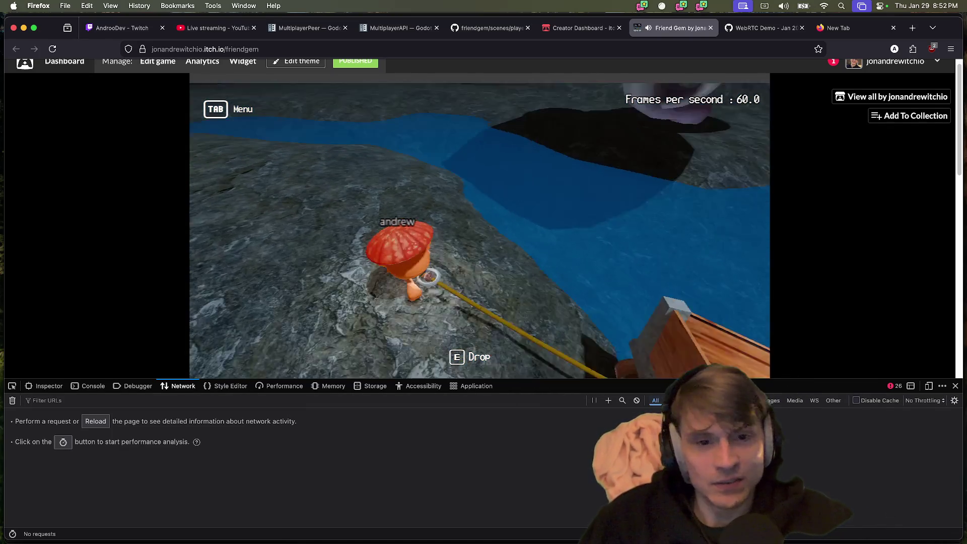
pyautogui.press('d')
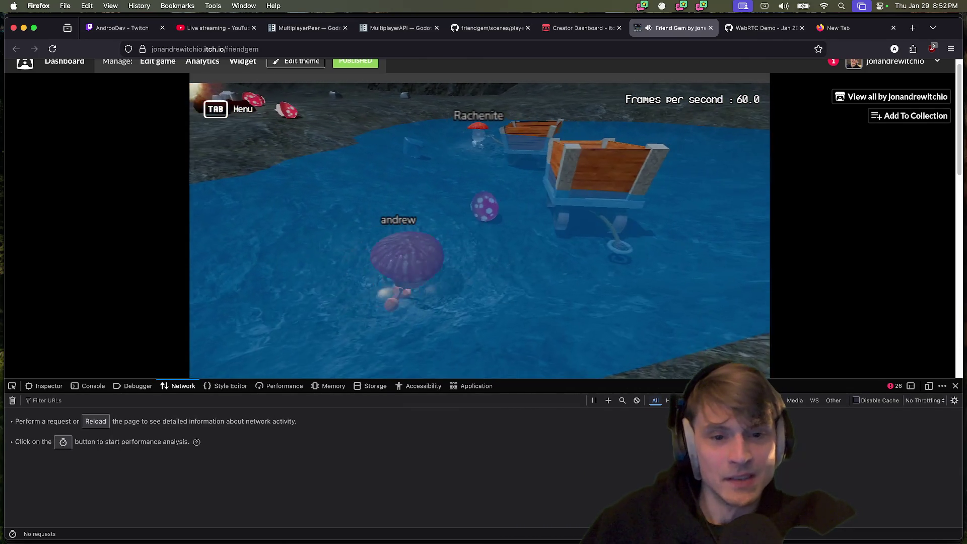
pyautogui.press('d')
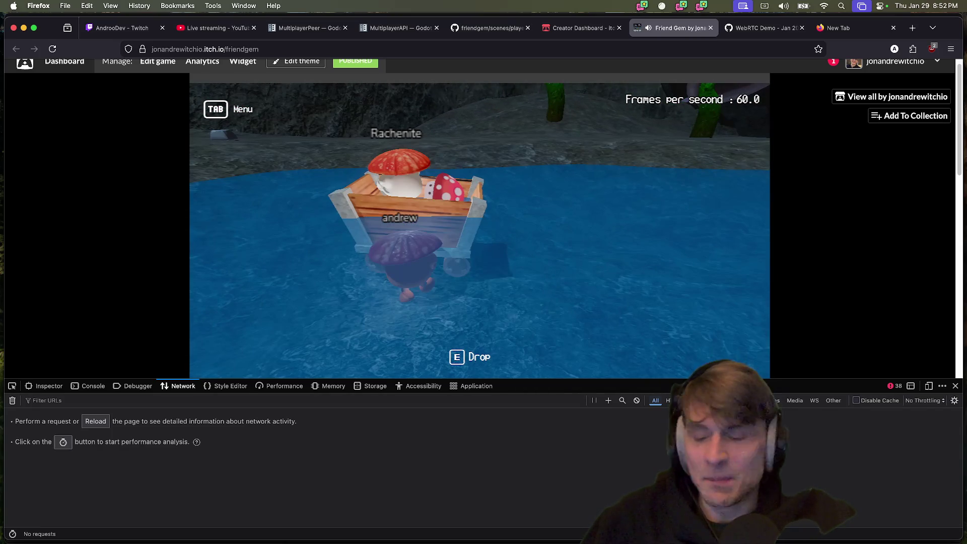
# Drop the cart in the water, then climb the rock by the vines and head for the campfire
pyautogui.press('e')
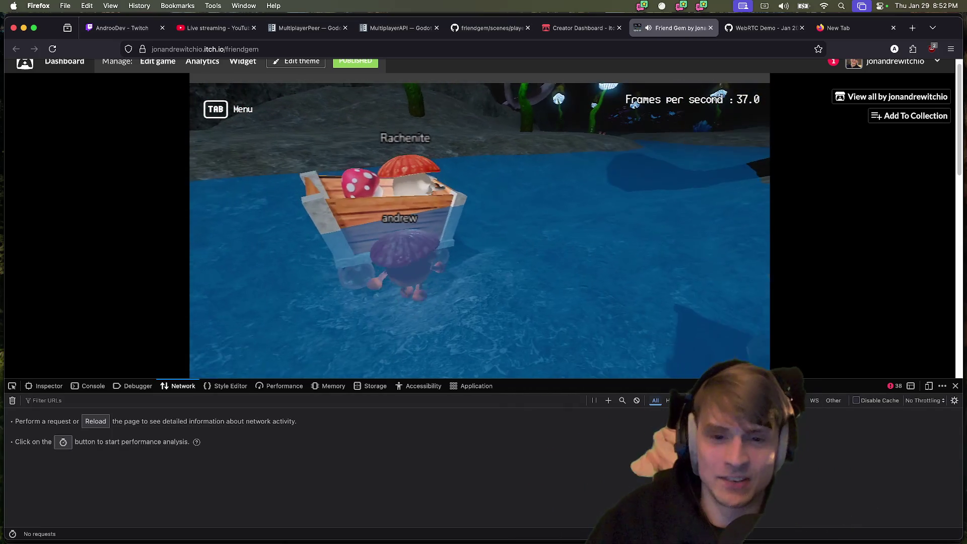
pyautogui.press('d')
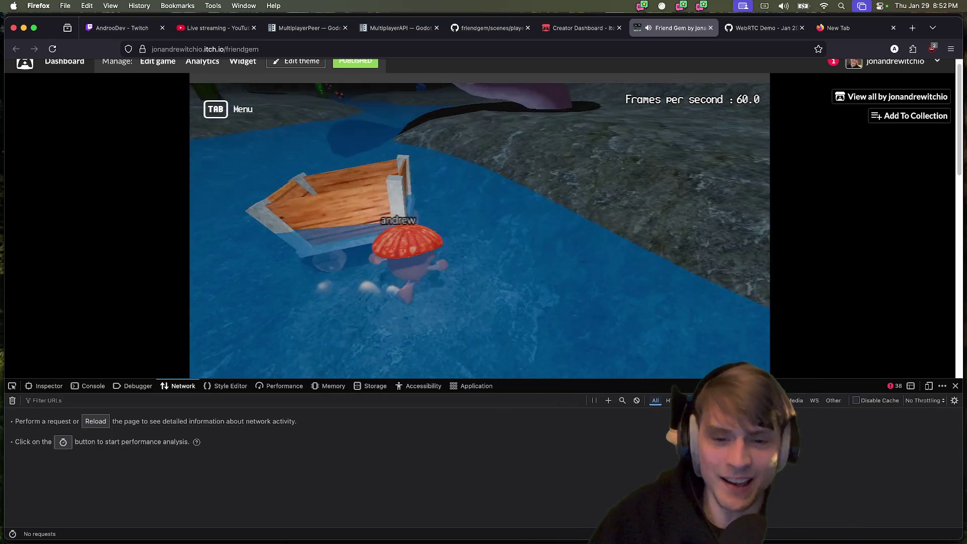
pyautogui.press('w')
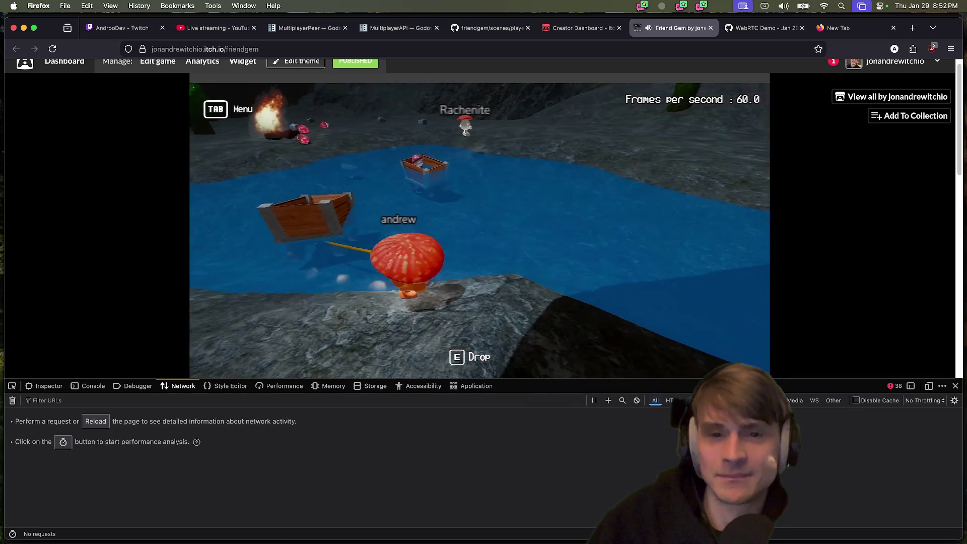
pyautogui.press('w')
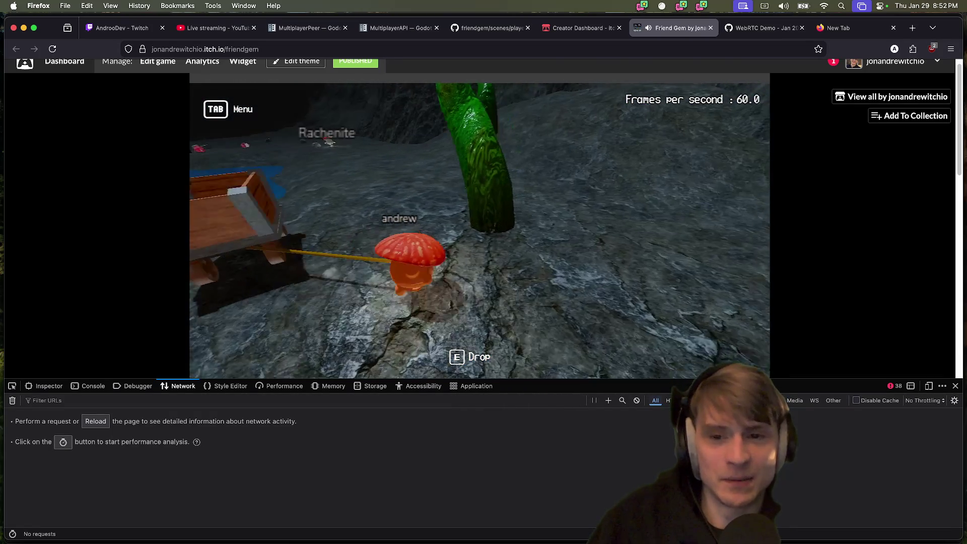
pyautogui.press('w')
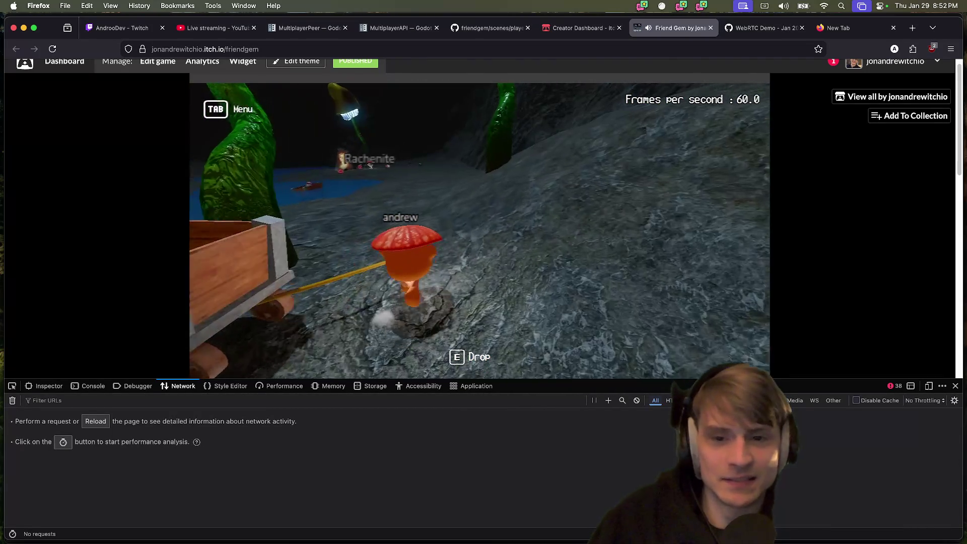
pyautogui.press('w')
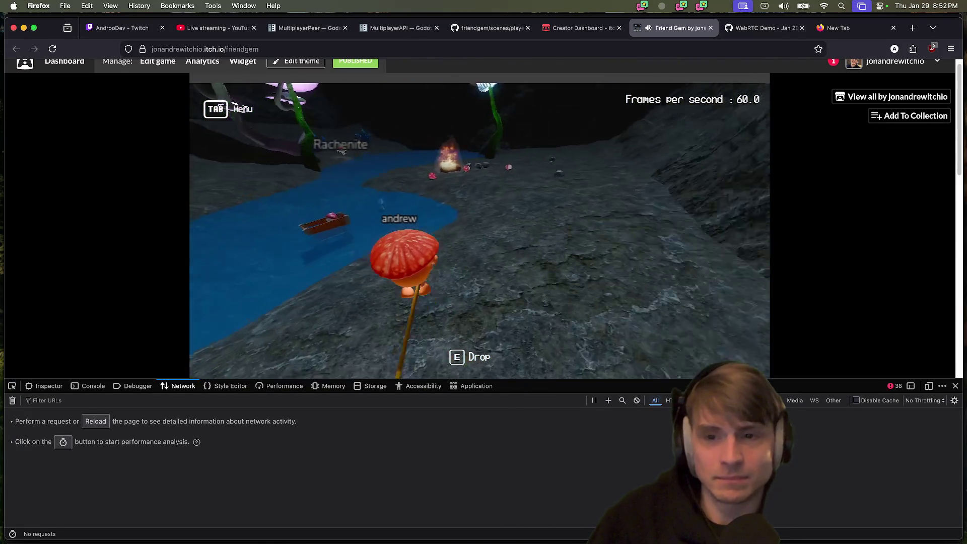
pyautogui.press('w')
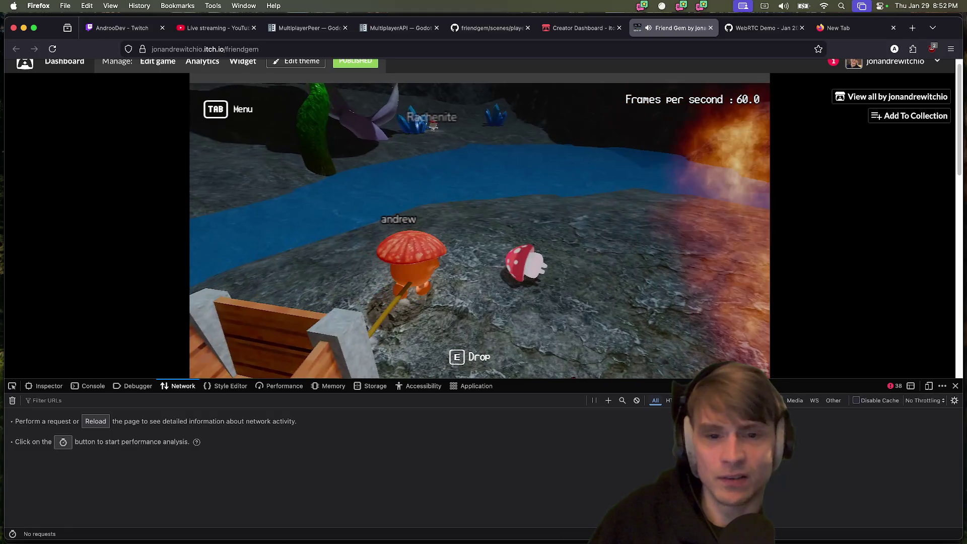
# Wade in, leave the crate in the water, and swim along the river toward the crystals
pyautogui.press('w')
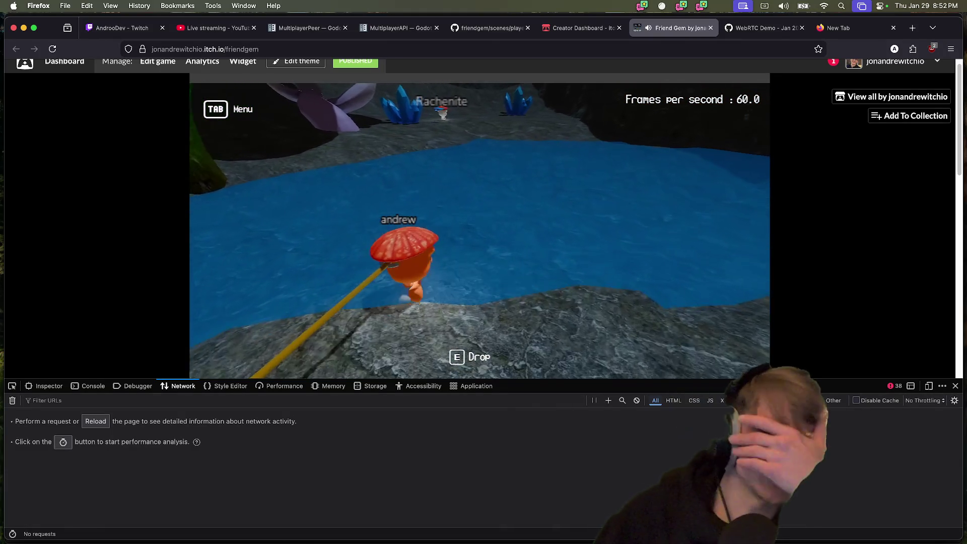
pyautogui.press('e')
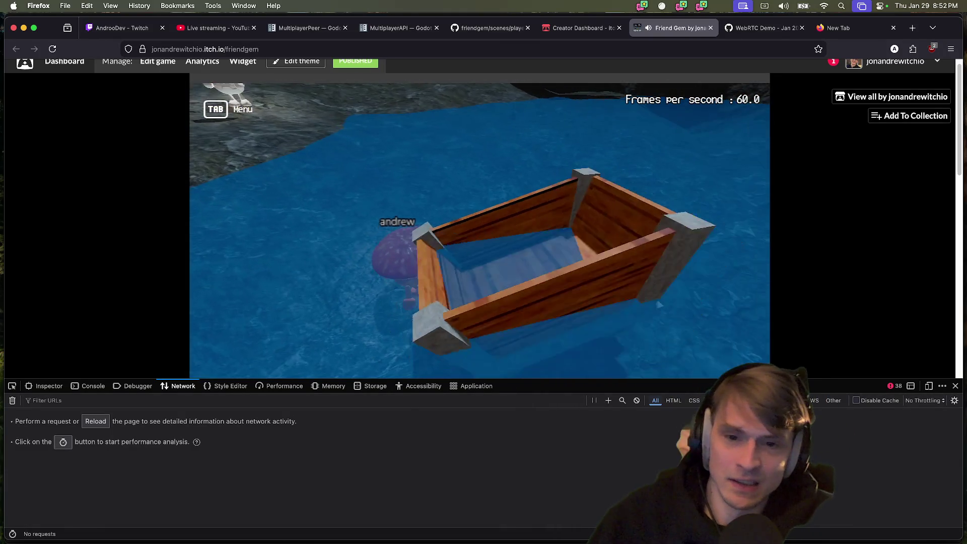
pyautogui.press('w')
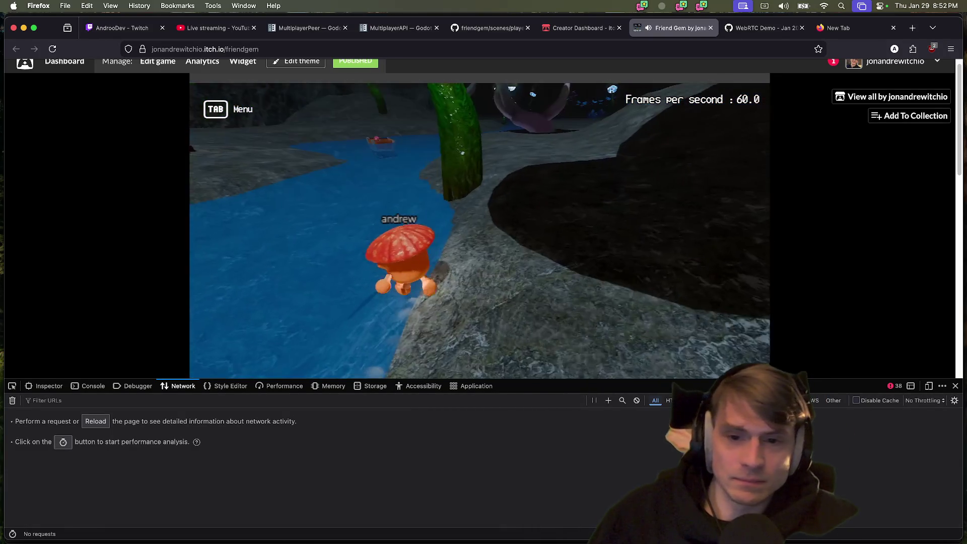
pyautogui.press('w')
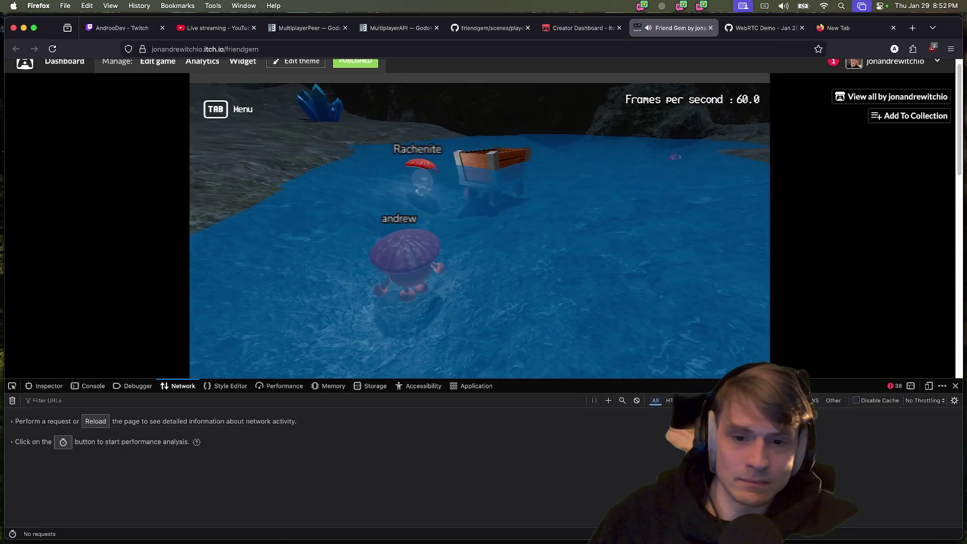
pyautogui.press('a')
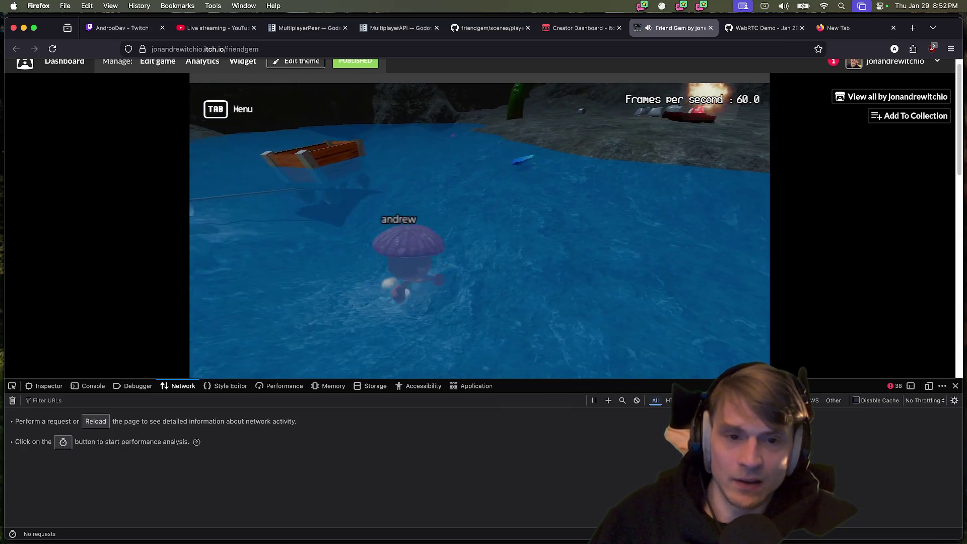
# Swim ashore, walk into the blue crystal cluster and pick up a crystal
pyautogui.press('w')
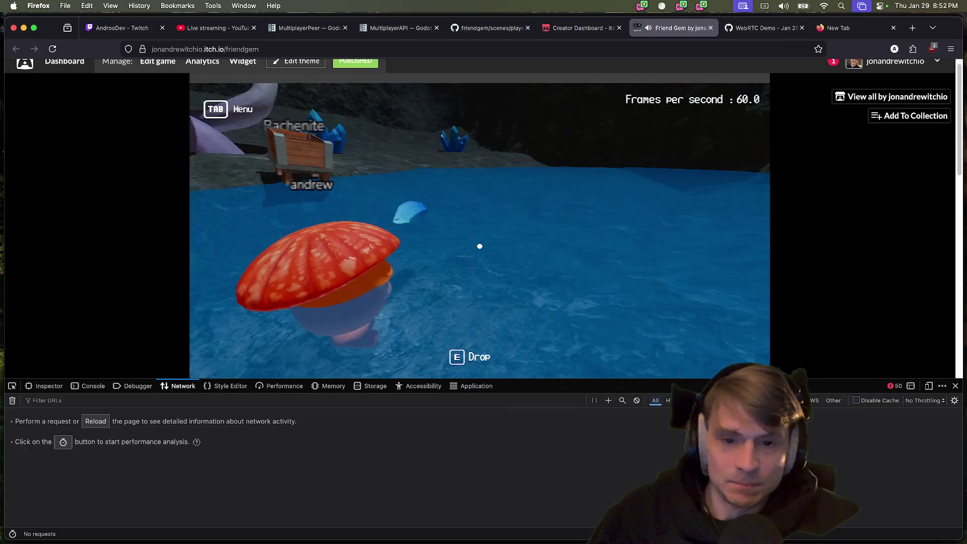
pyautogui.press('w')
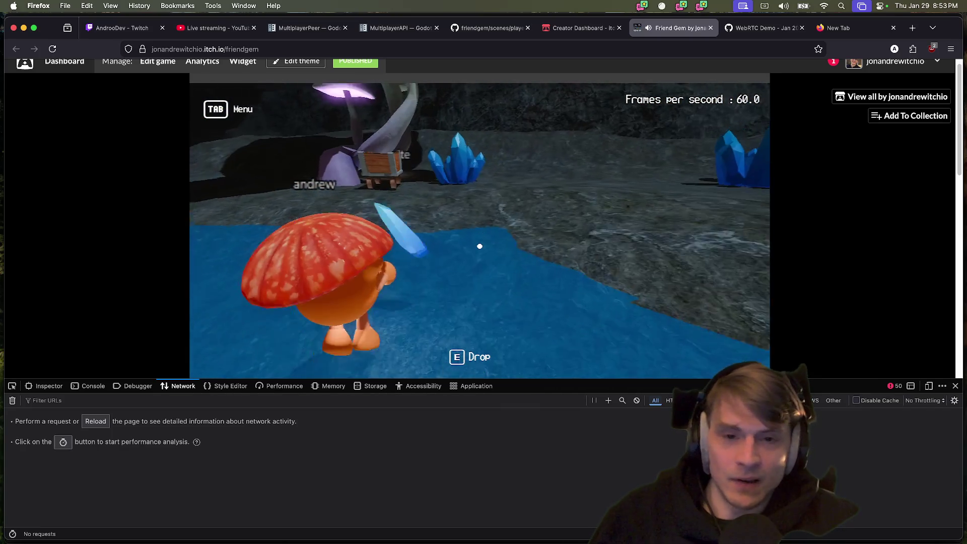
pyautogui.press('w')
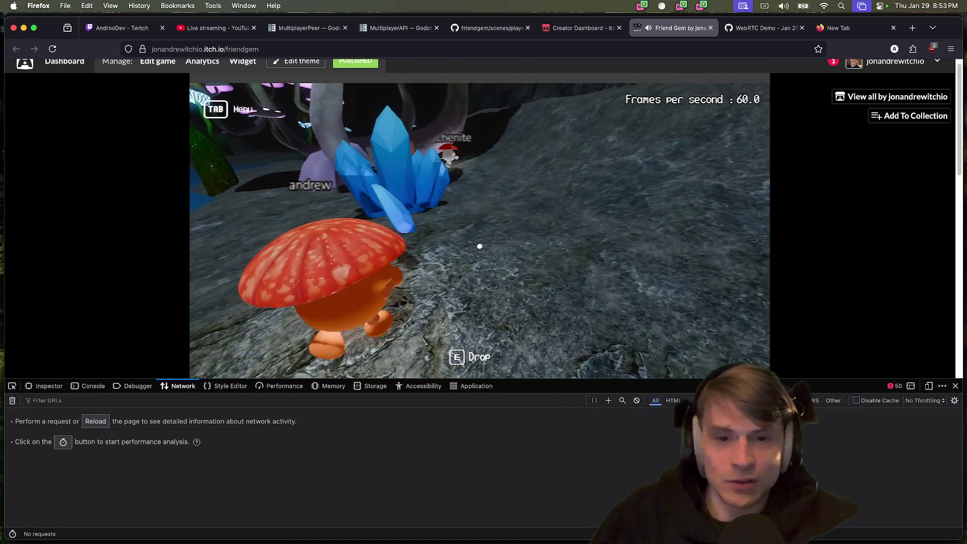
pyautogui.press('w')
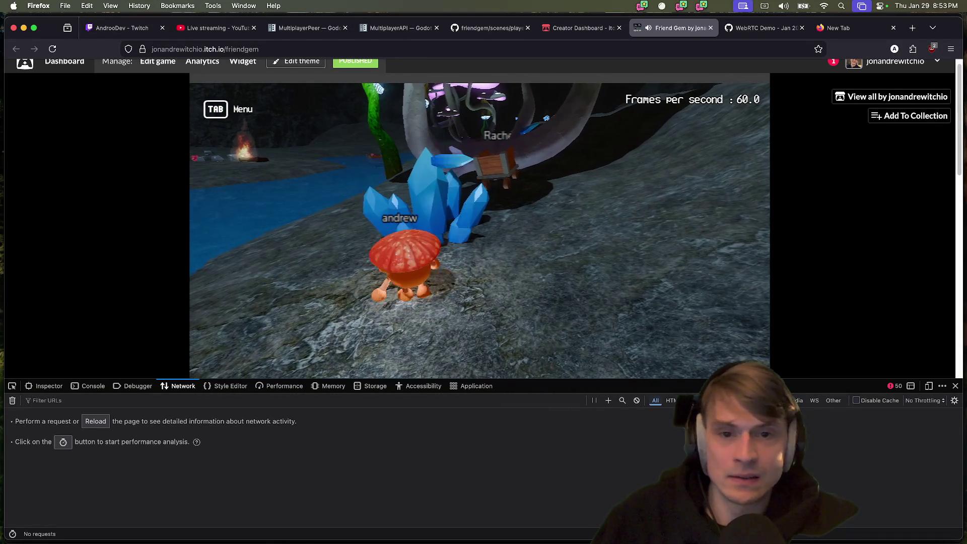
pyautogui.press('w')
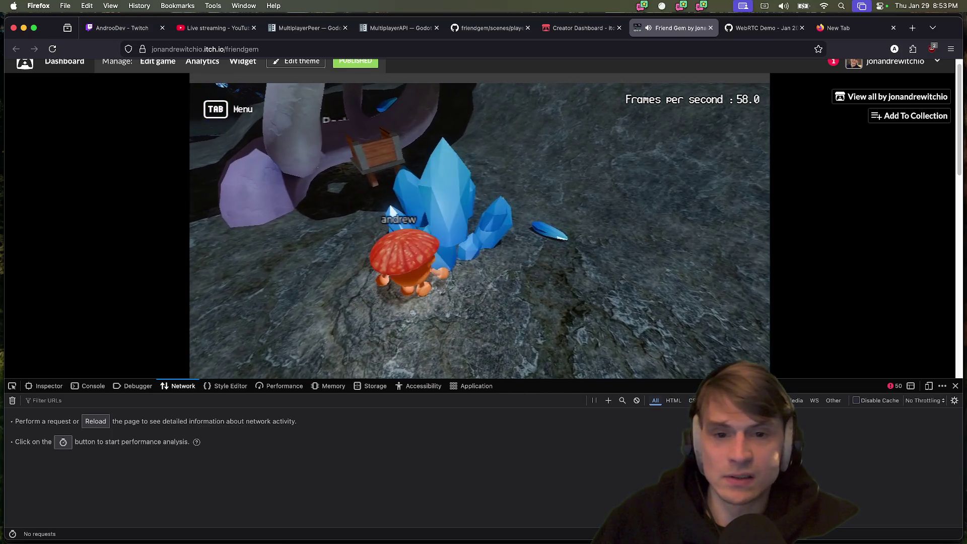
pyautogui.scroll(-5, 479, 231)
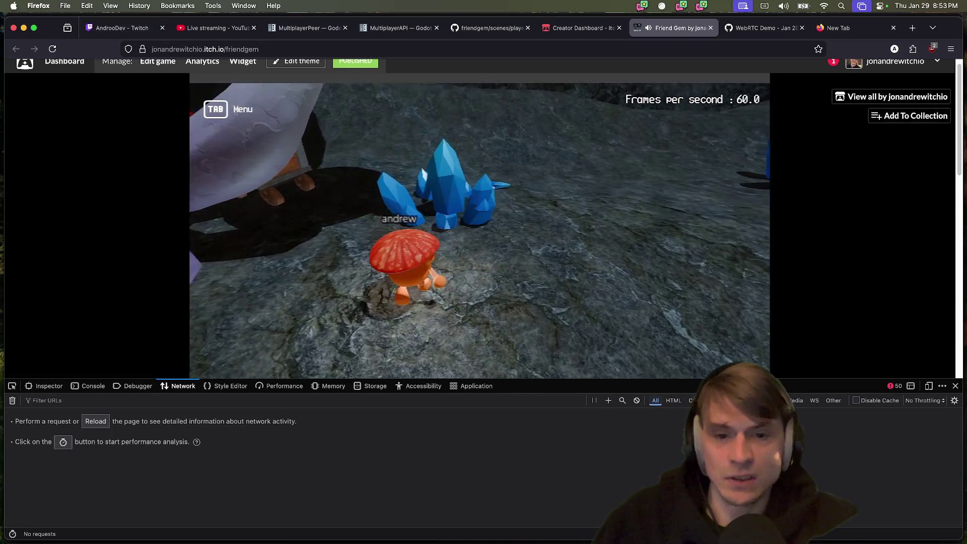
pyautogui.press('w')
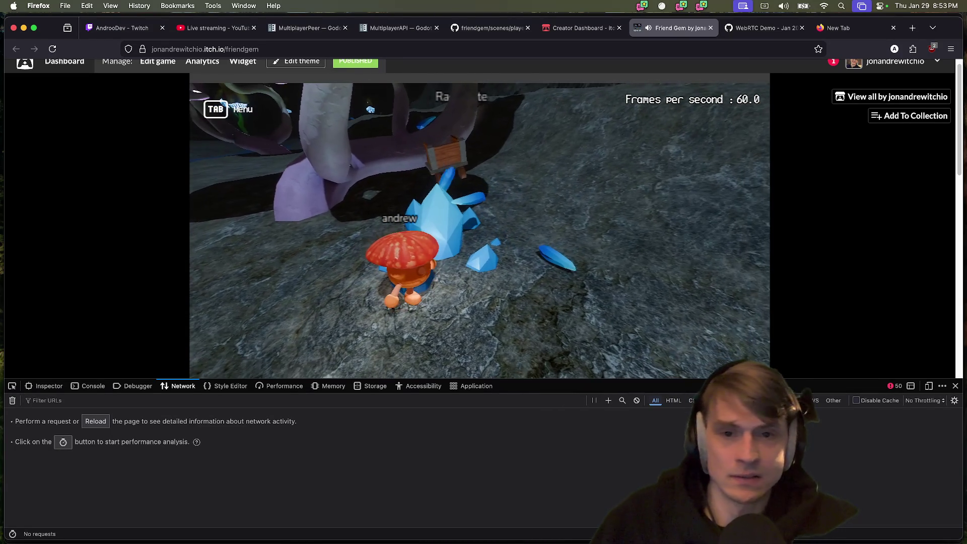
pyautogui.press('w')
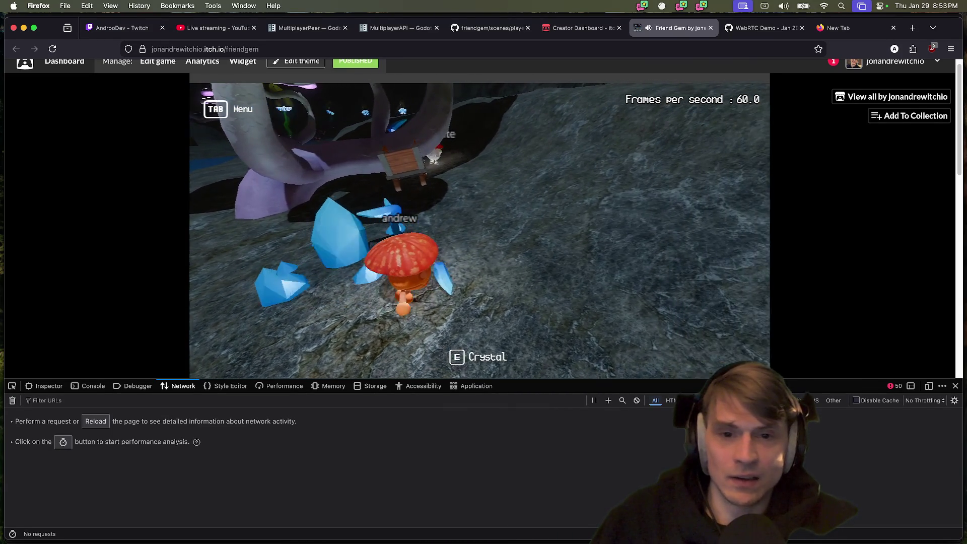
pyautogui.press('a')
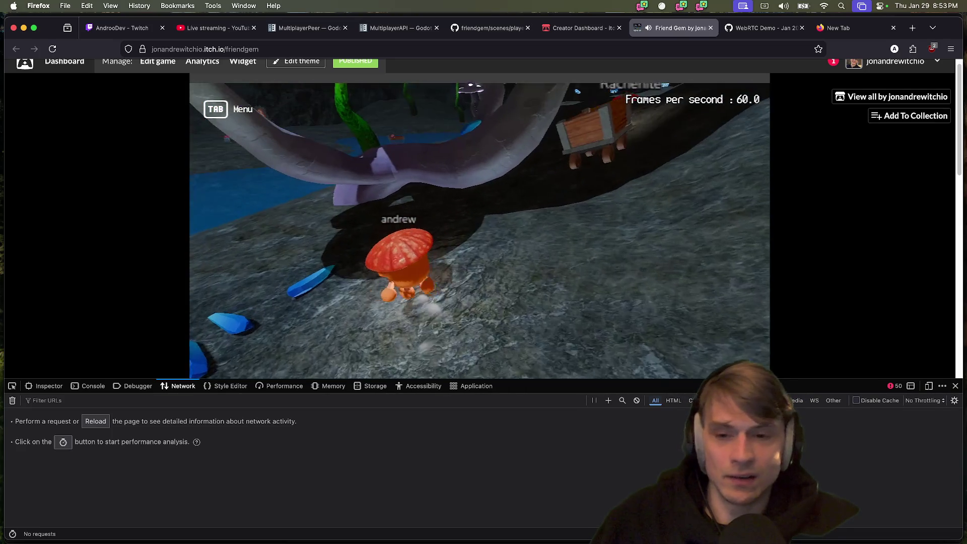
pyautogui.press('e')
# Head toward the mine cart, dropping the crystal once and picking it back up
pyautogui.press('w')
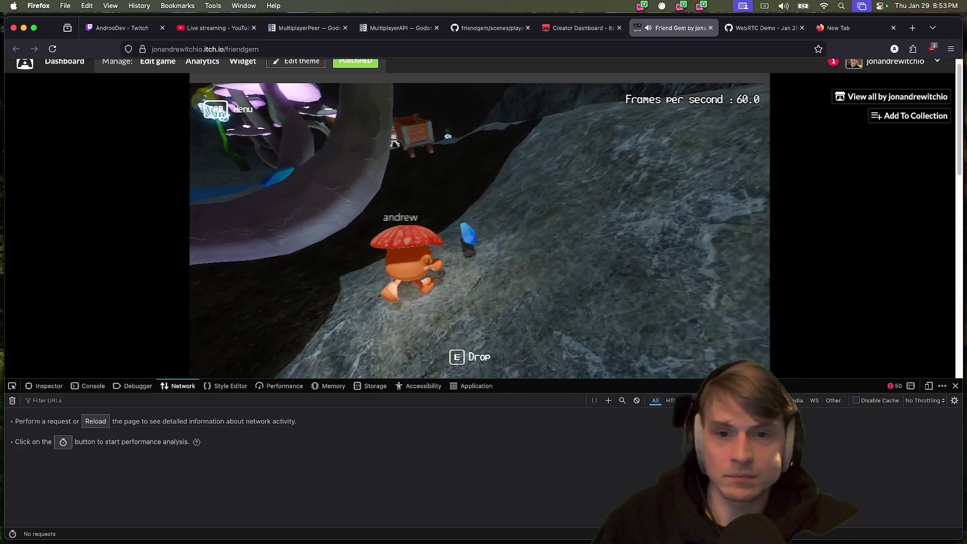
pyautogui.press('w')
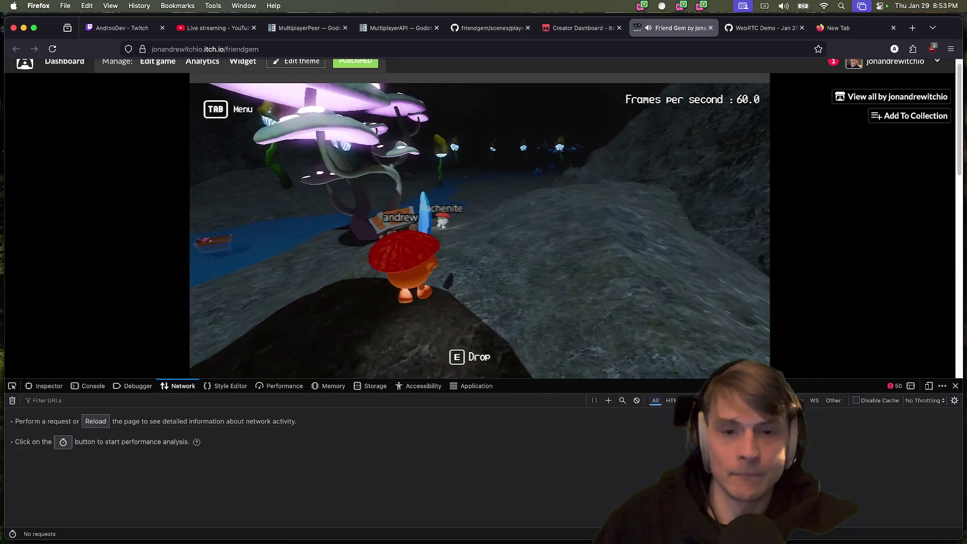
pyautogui.press('Tab')
pyautogui.press('Tab')
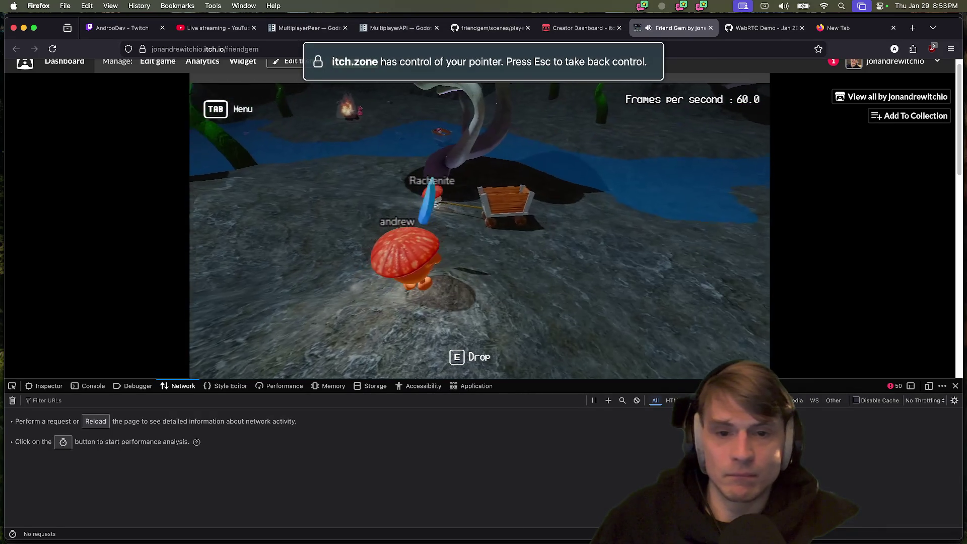
pyautogui.press('e')
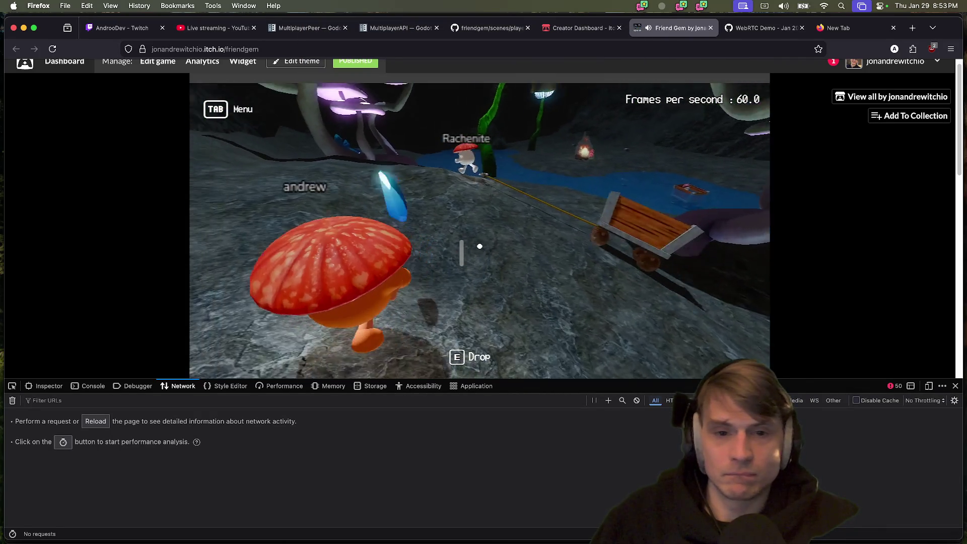
pyautogui.press('w')
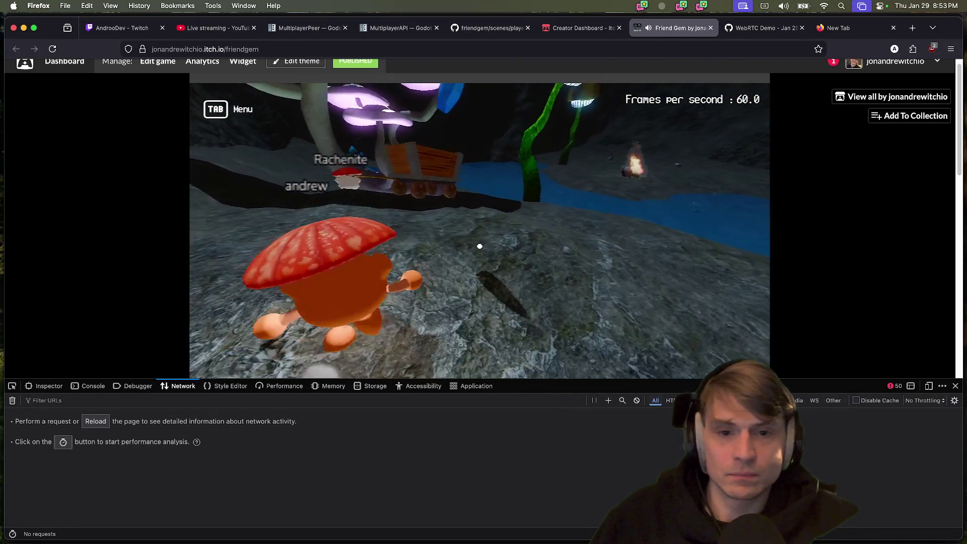
pyautogui.press('e')
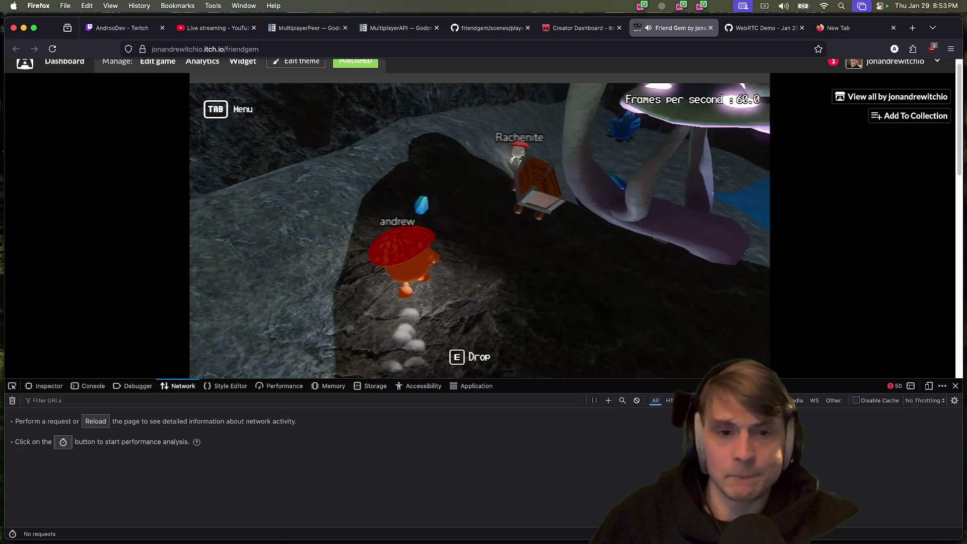
# Carry the blue crystal up beside the other player's cart
pyautogui.press('w')
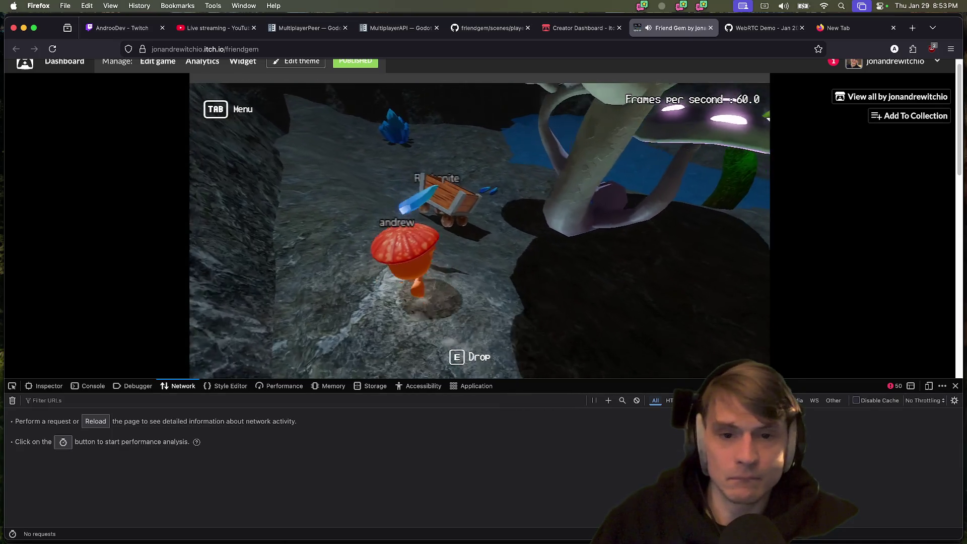
pyautogui.press('w')
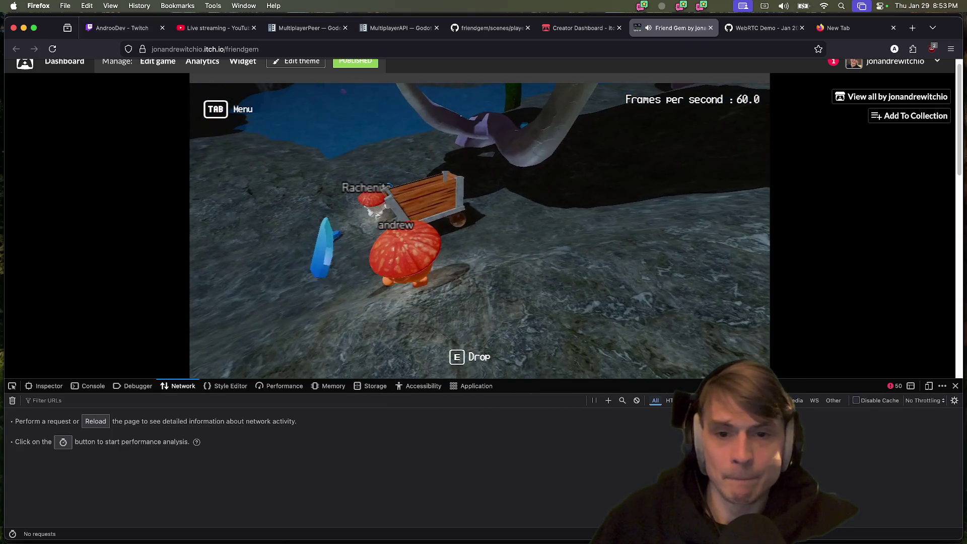
pyautogui.press('w')
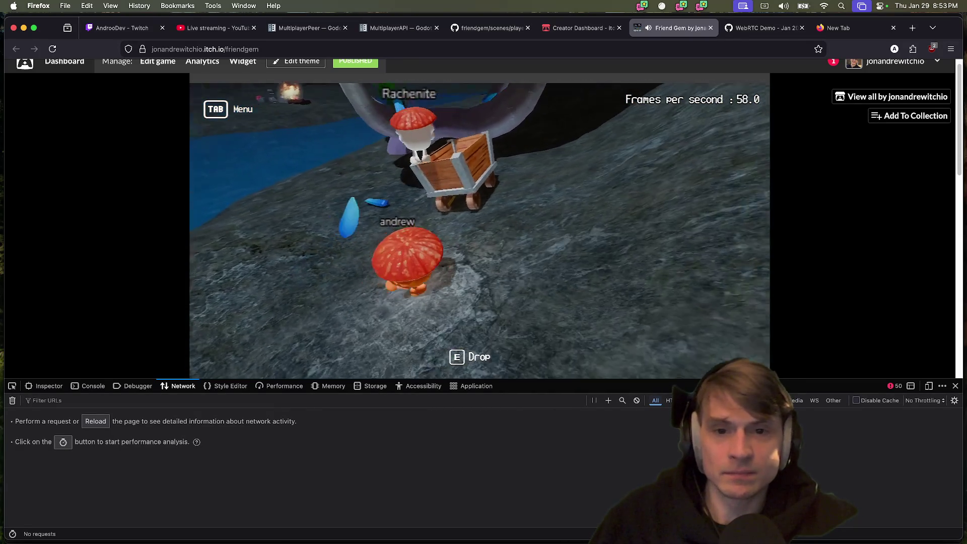
pyautogui.press('w')
pyautogui.press('w')
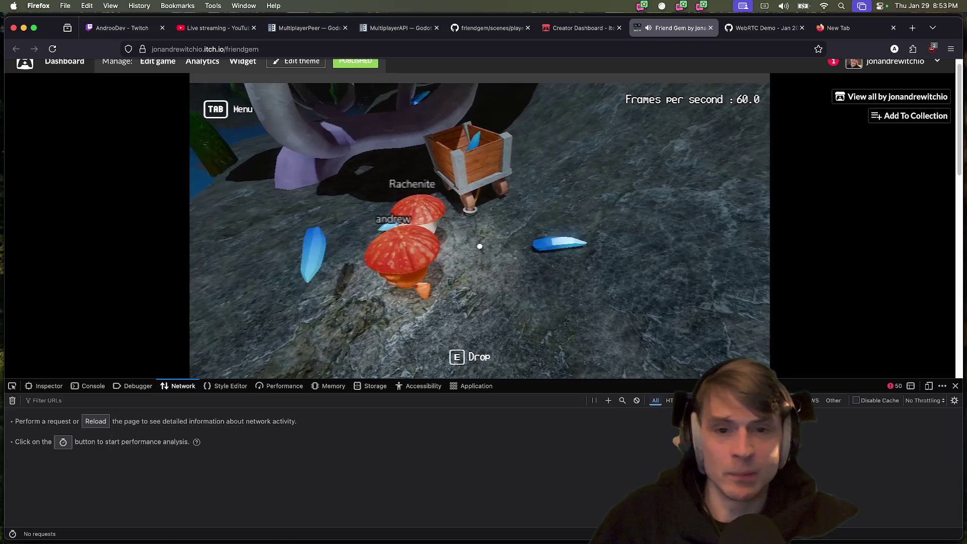
pyautogui.press('w')
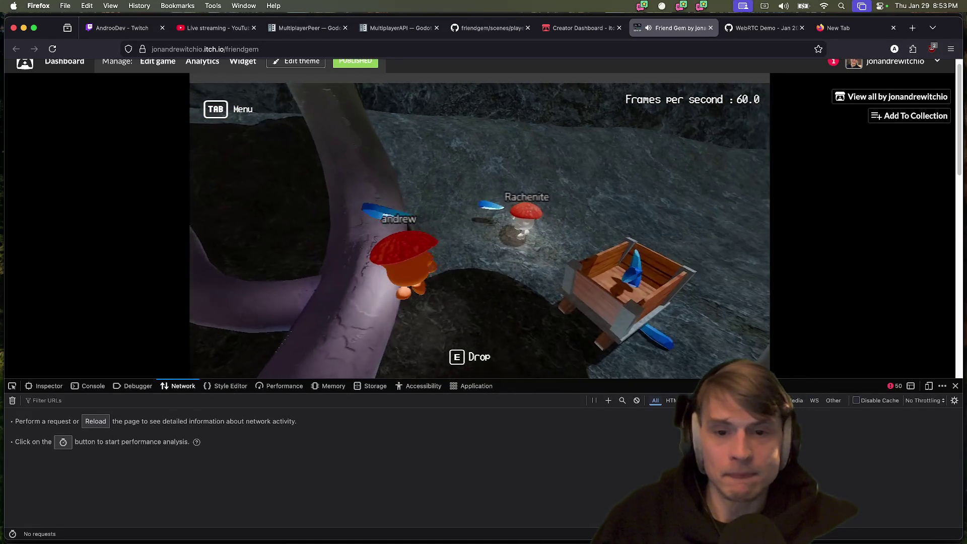
pyautogui.press('w')
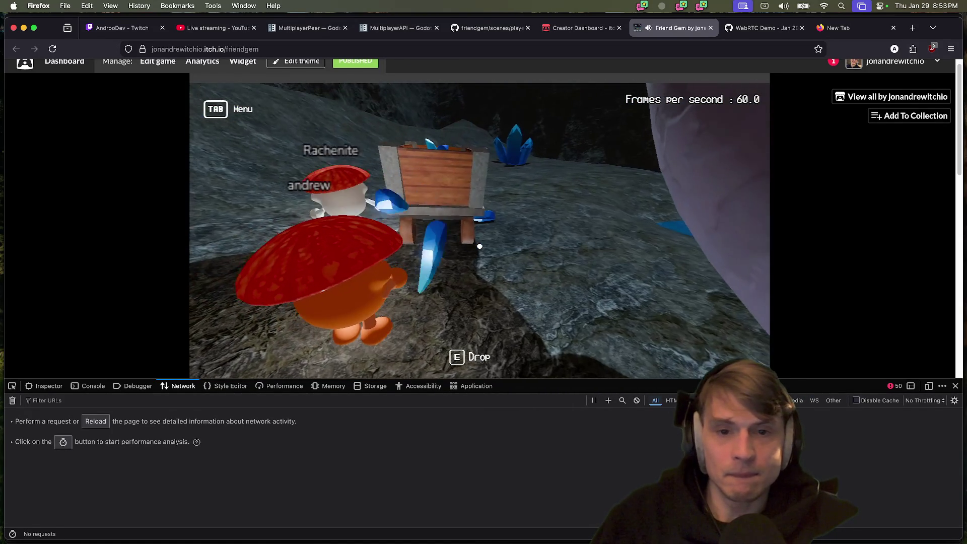
pyautogui.press('w')
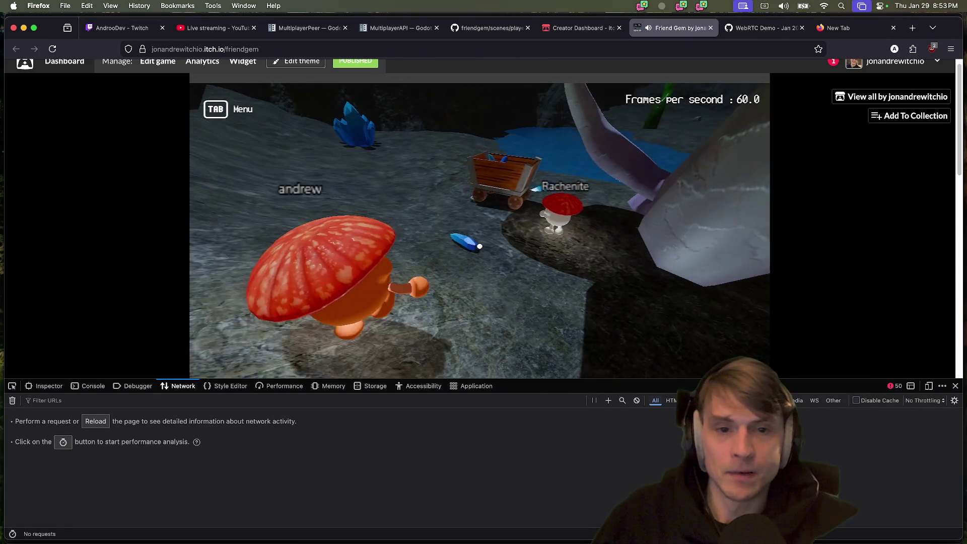
pyautogui.press('w')
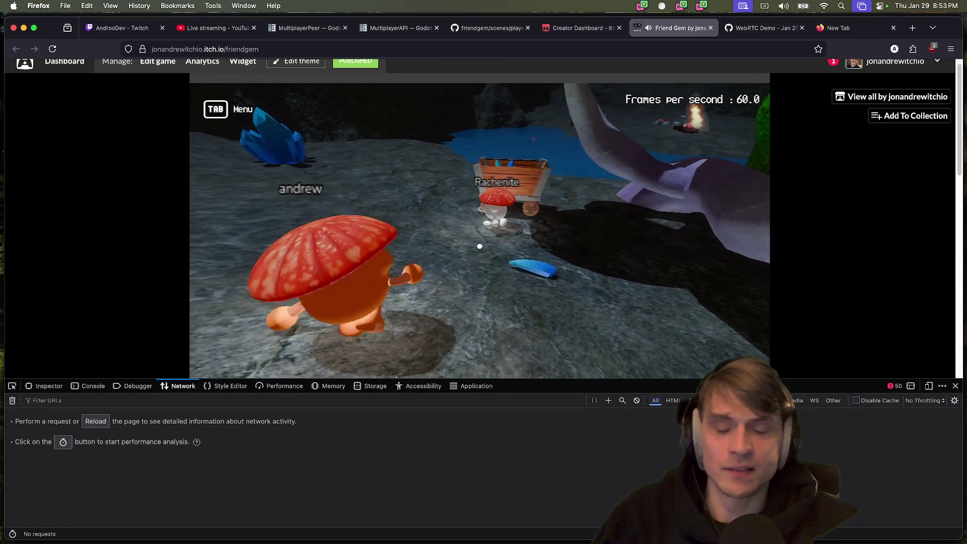
pyautogui.press('w')
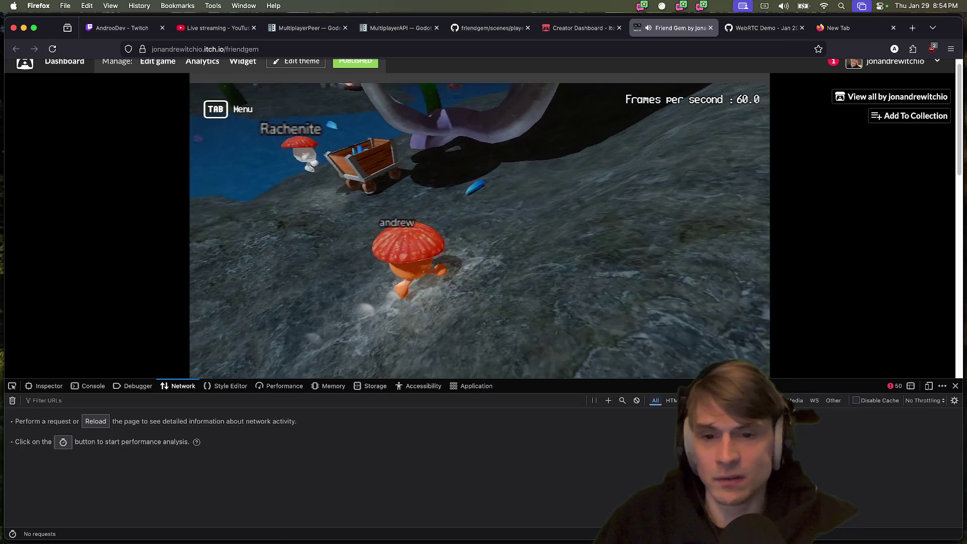
pyautogui.press('a')
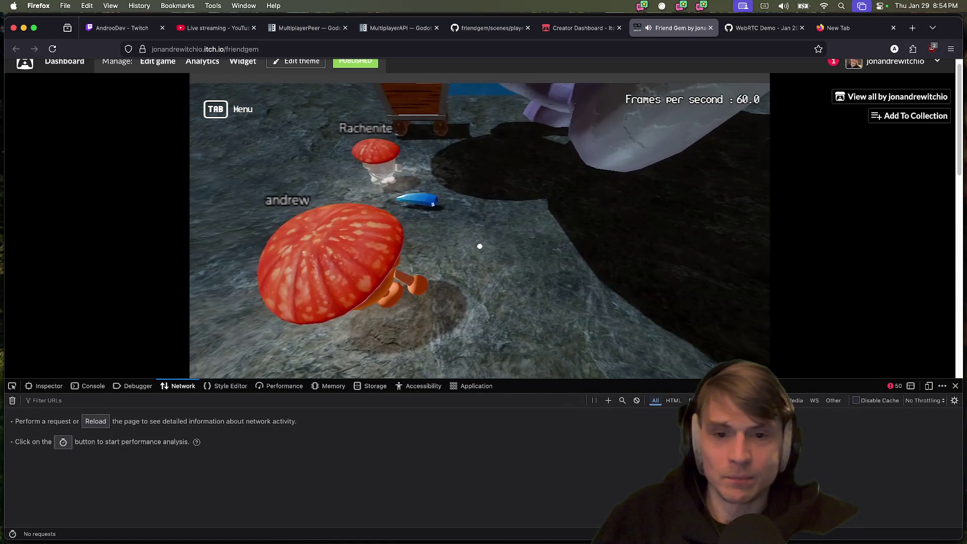
pyautogui.press('w')
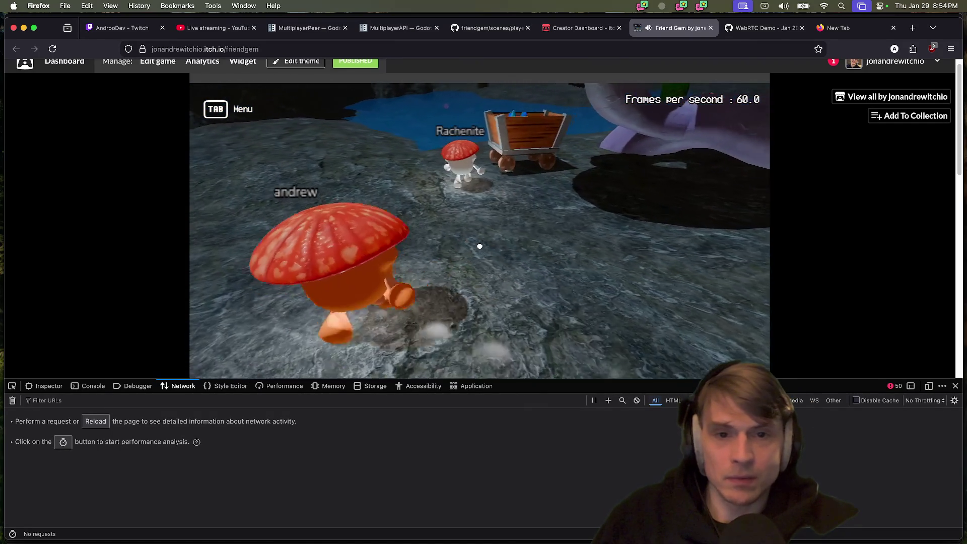
pyautogui.press('w')
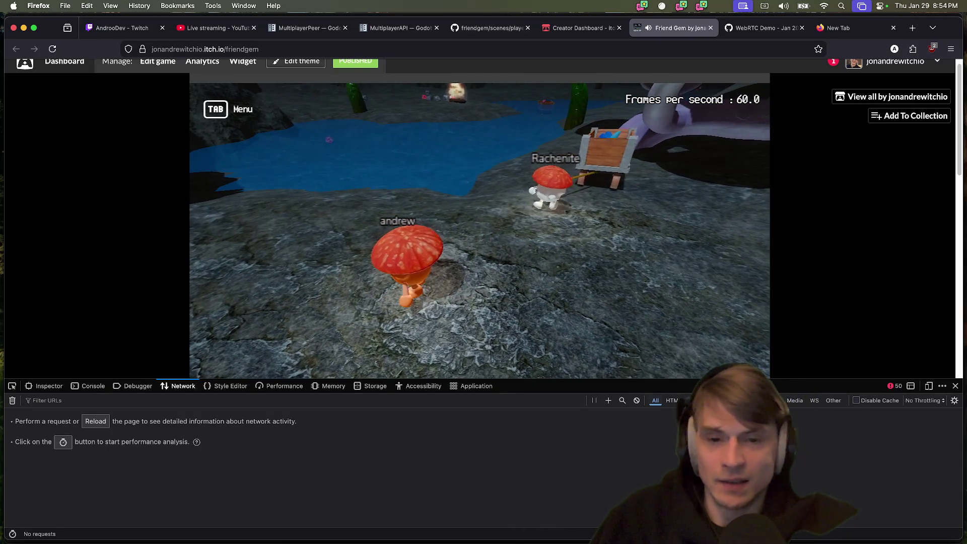
# Follow the cart across the water, climb onto land, and drop the carried rock beside the campfire
pyautogui.press('w')
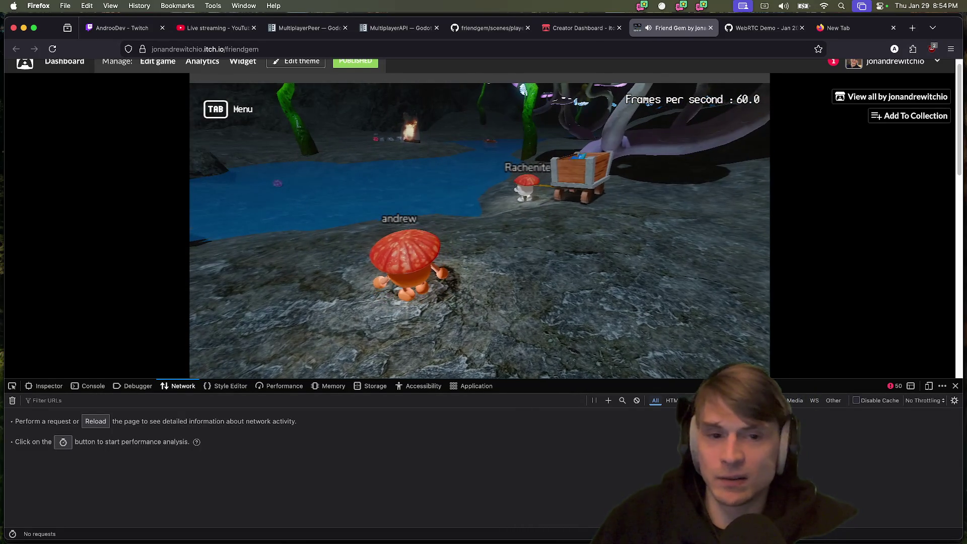
pyautogui.press('a')
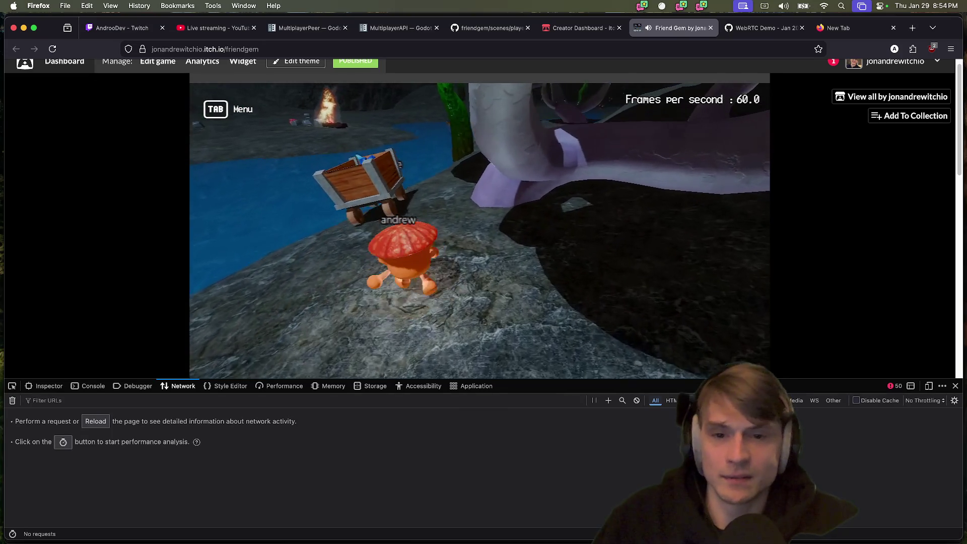
pyautogui.press('a')
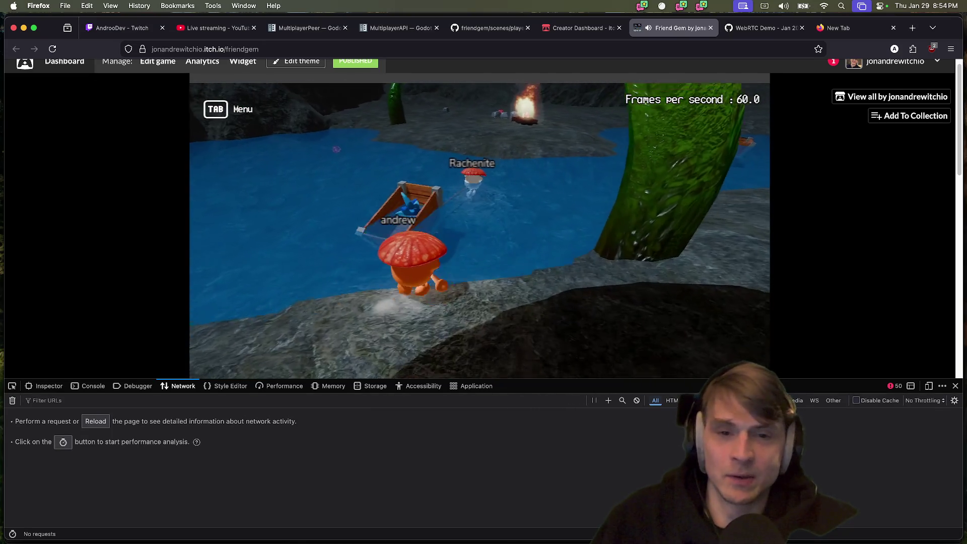
pyautogui.press('w')
pyautogui.press('d')
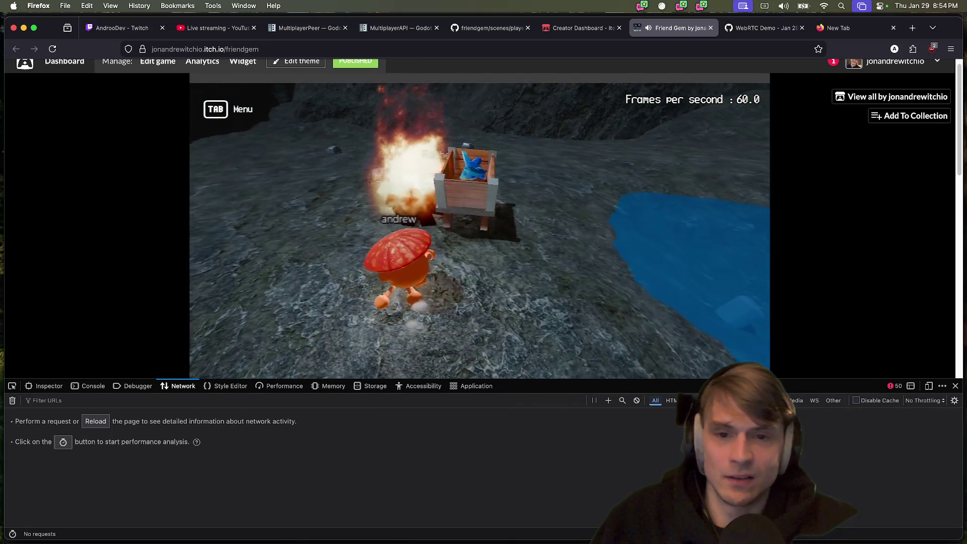
pyautogui.press('a')
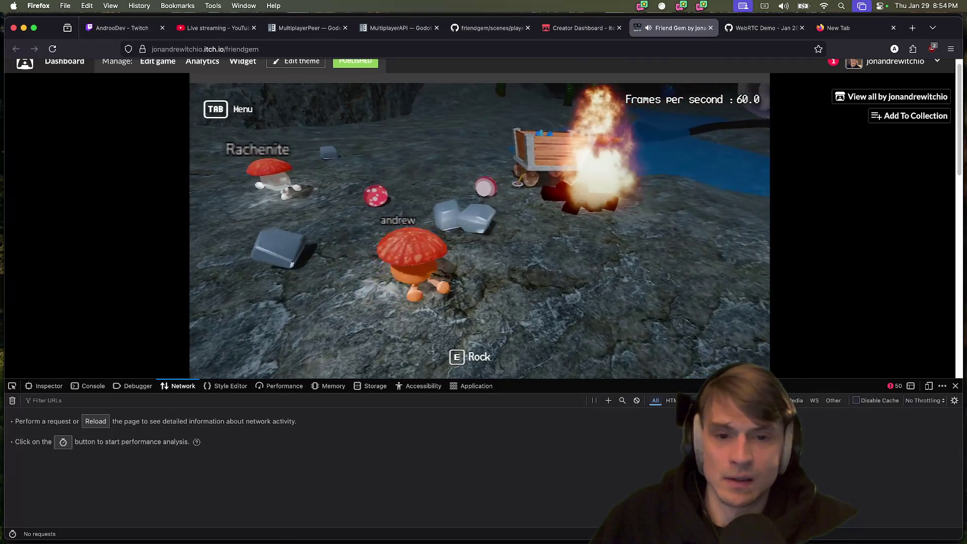
pyautogui.press('w')
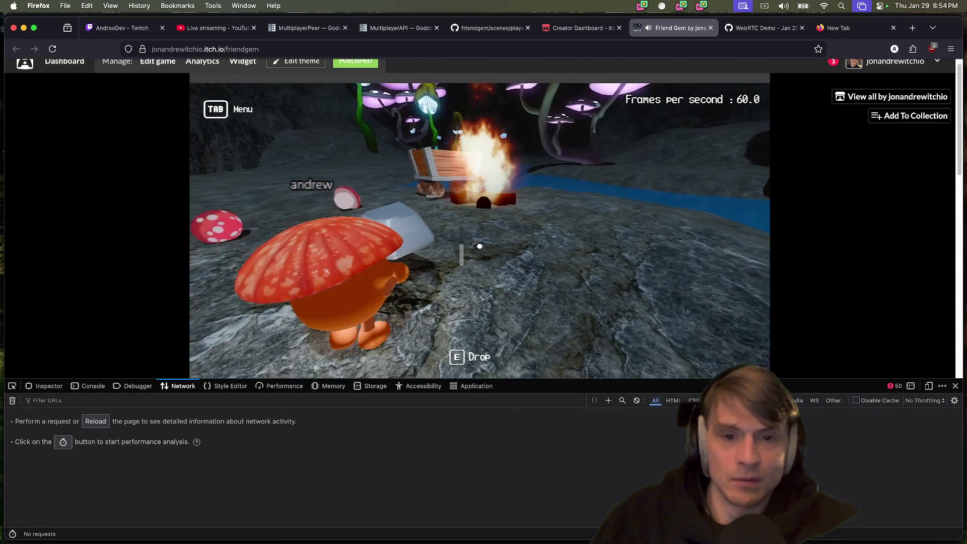
pyautogui.press('w')
pyautogui.press('e')
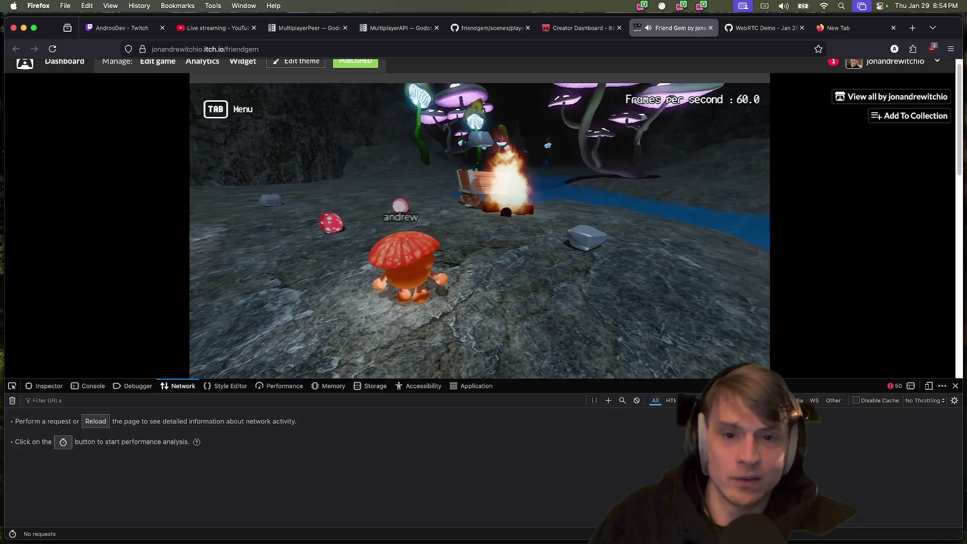
# Run andrew around to the left and right up to the burning bench
pyautogui.press('a')
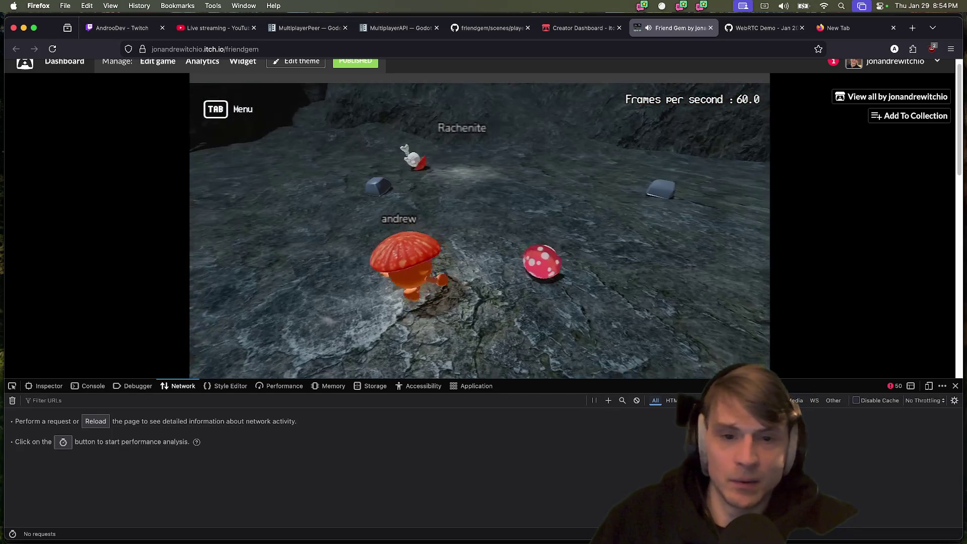
pyautogui.press('a')
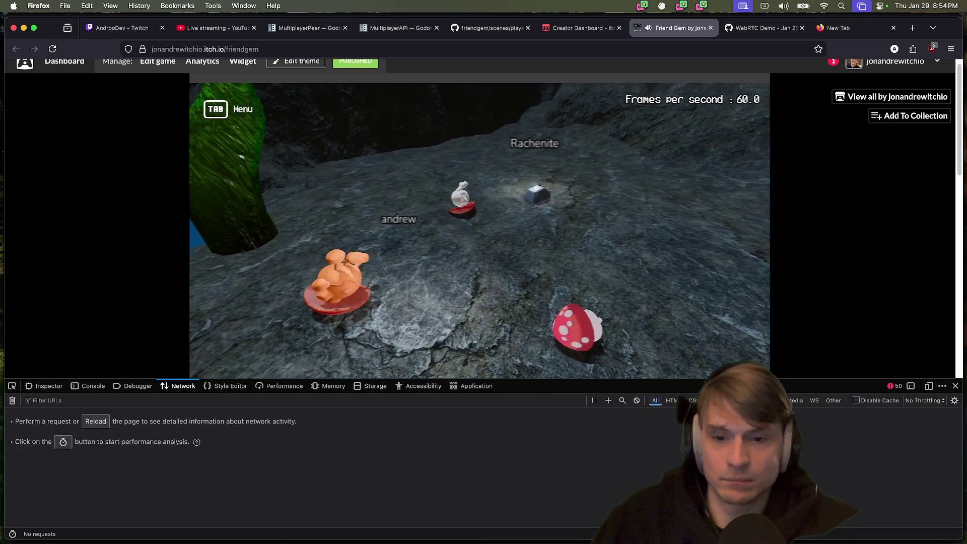
pyautogui.press('d')
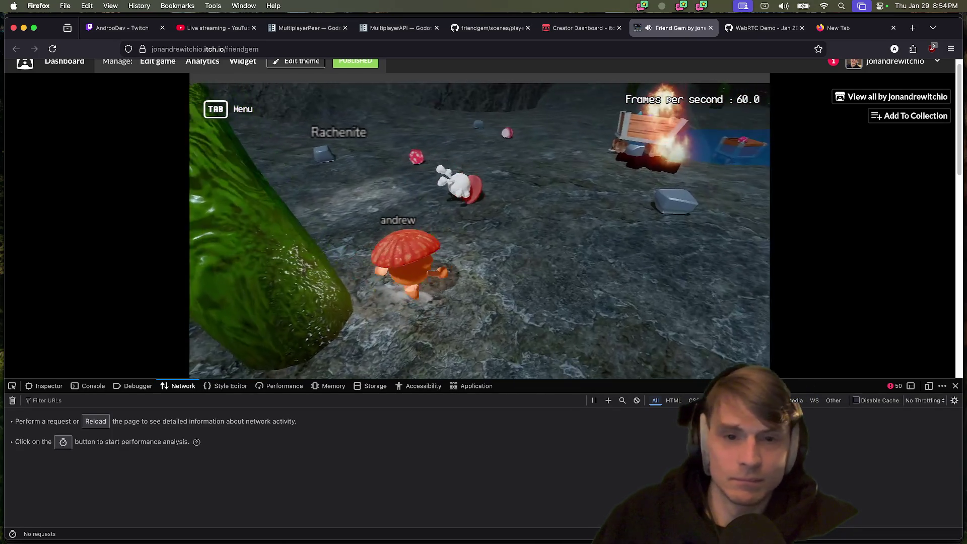
pyautogui.press('d')
pyautogui.press('w')
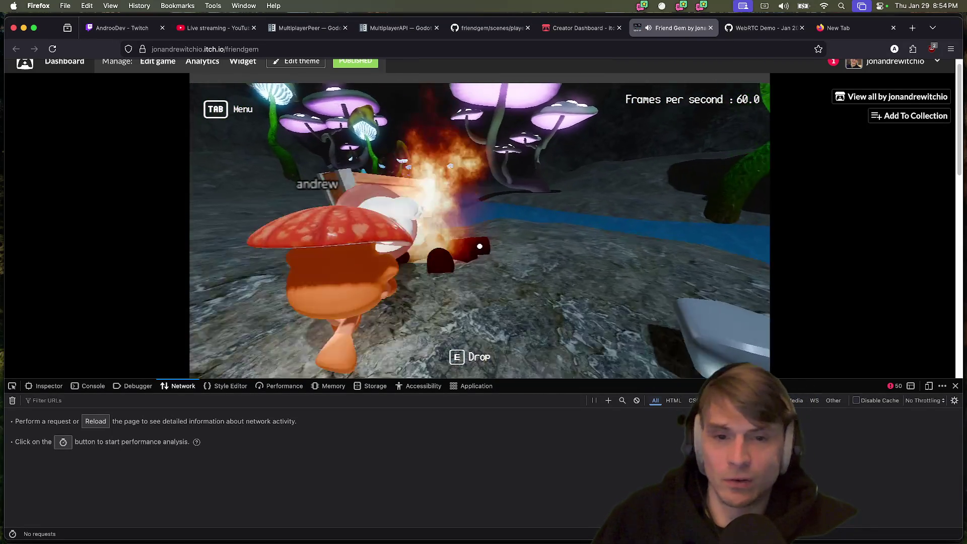
# Turn andrew away from the fire to face the rock wall and jump up it
pyautogui.press('a')
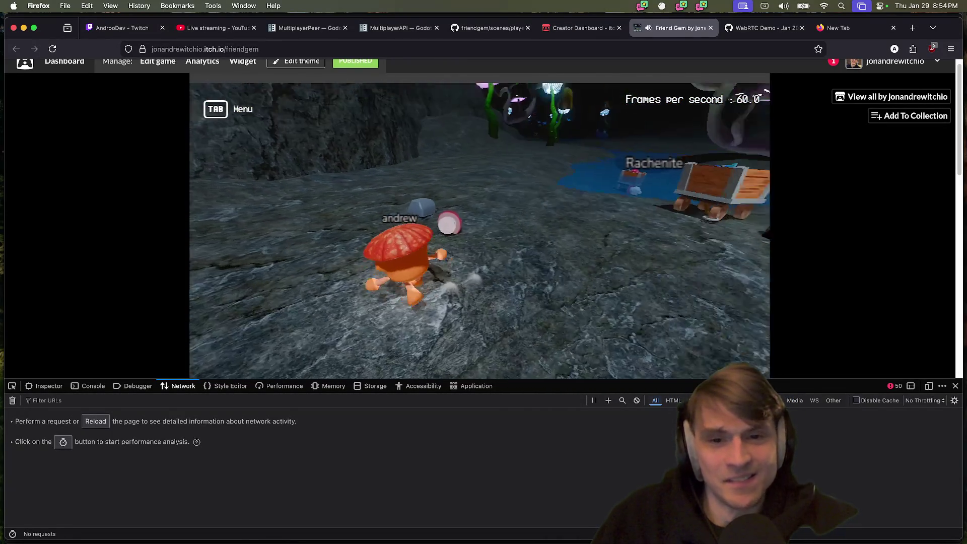
pyautogui.press('d')
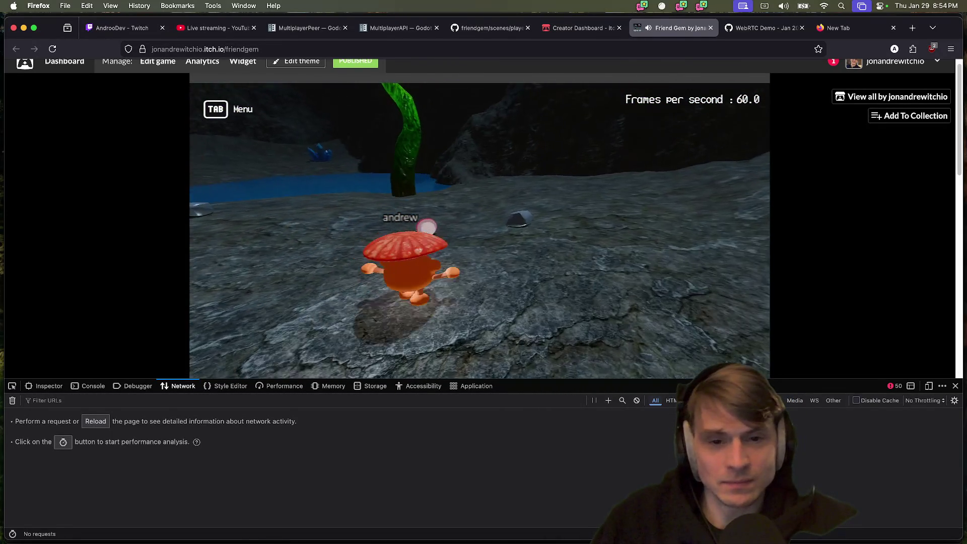
pyautogui.press('d')
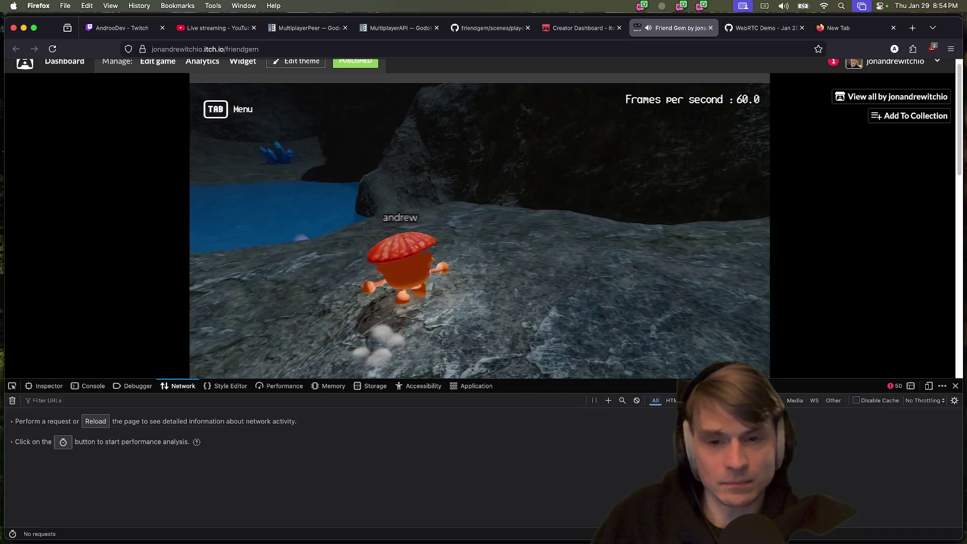
pyautogui.press('d')
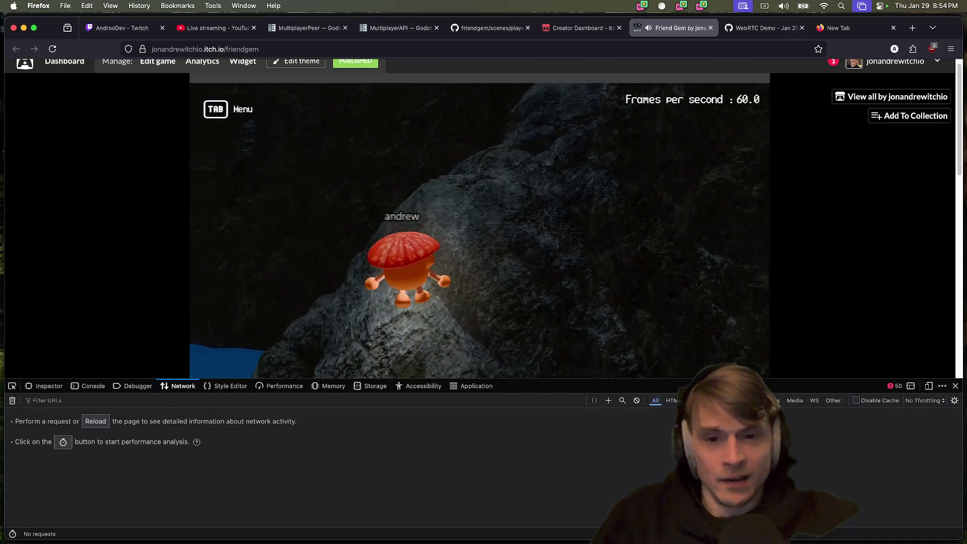
pyautogui.press('space')
# Walk andrew along and off the rock, back toward the campfire and cart
pyautogui.press('a')
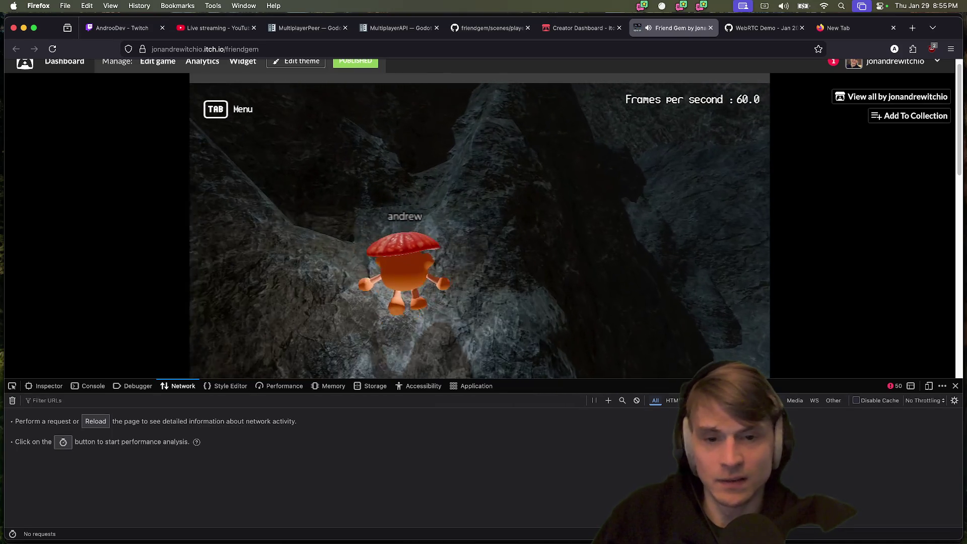
pyautogui.press('d')
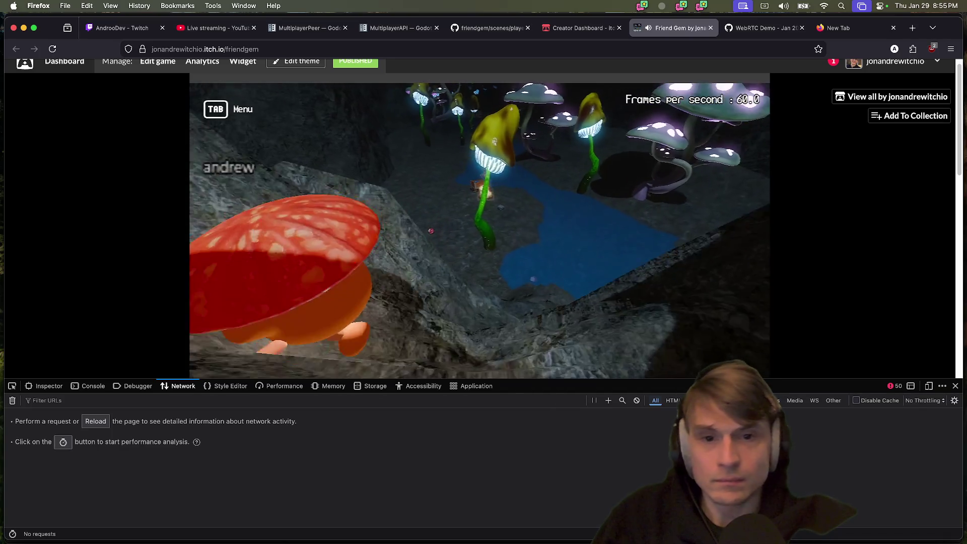
pyautogui.press('d')
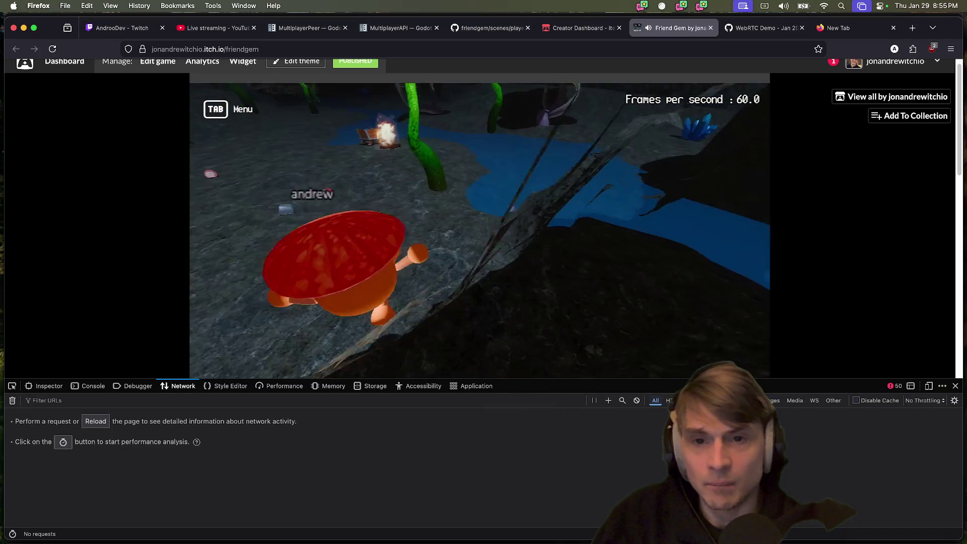
pyautogui.press('w')
pyautogui.press('a')
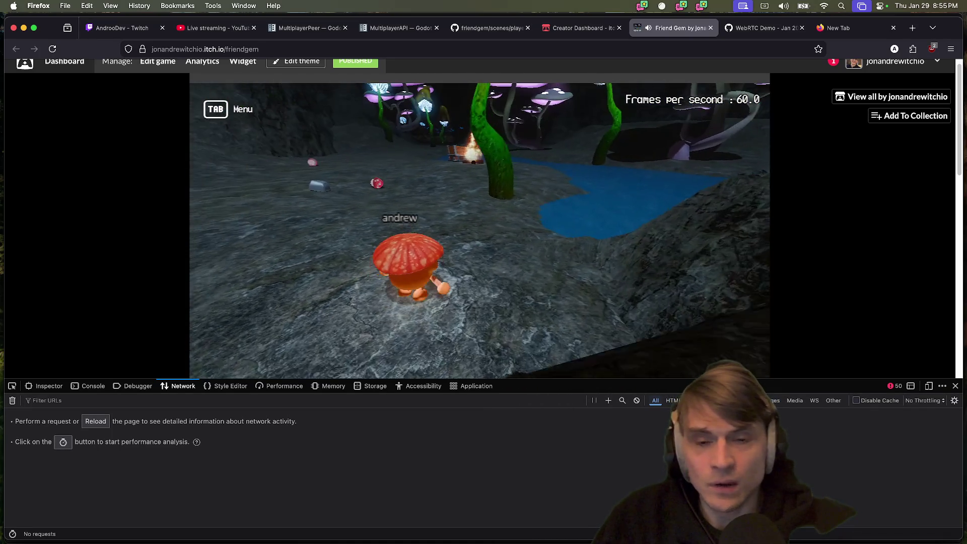
pyautogui.press('w')
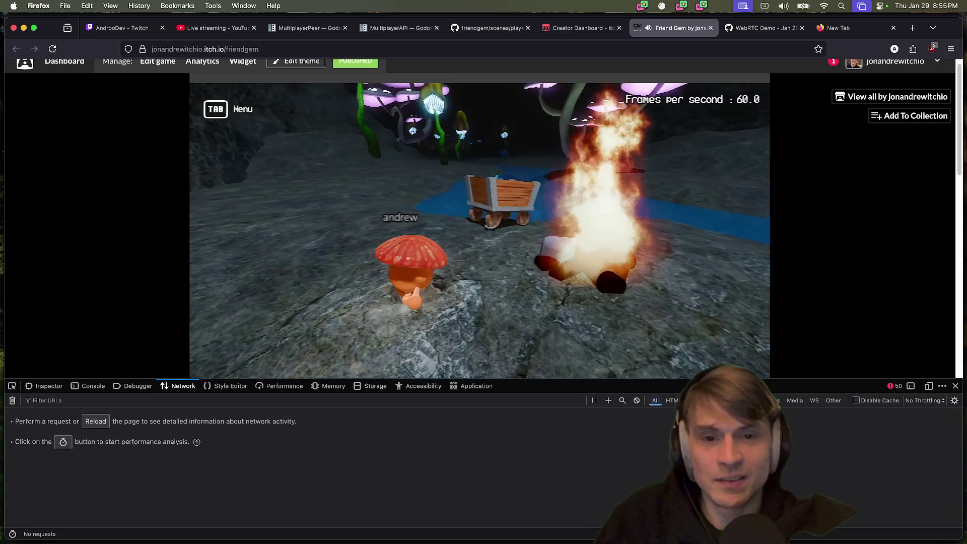
# Steer andrew with the cart past the green stalk toward the water and Rachenite
pyautogui.press('a')
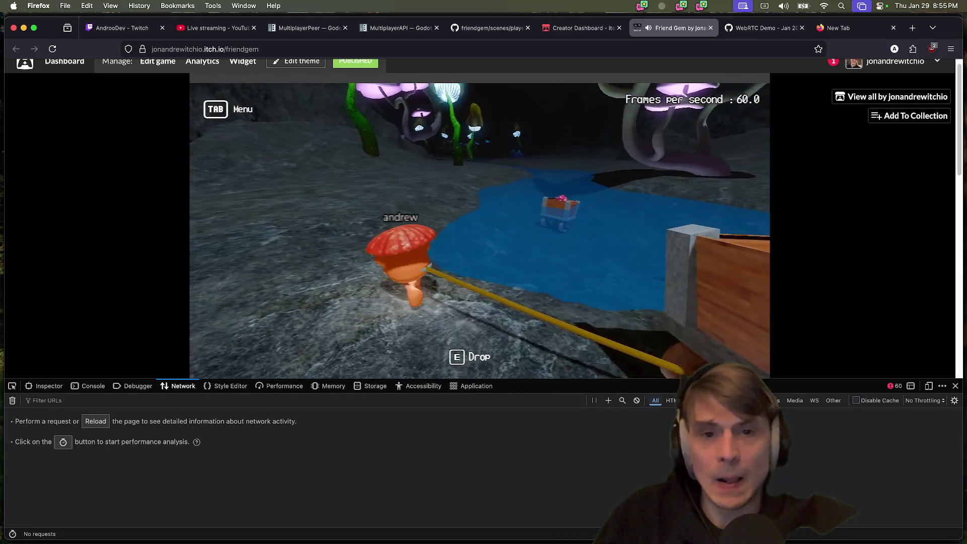
pyautogui.press('a')
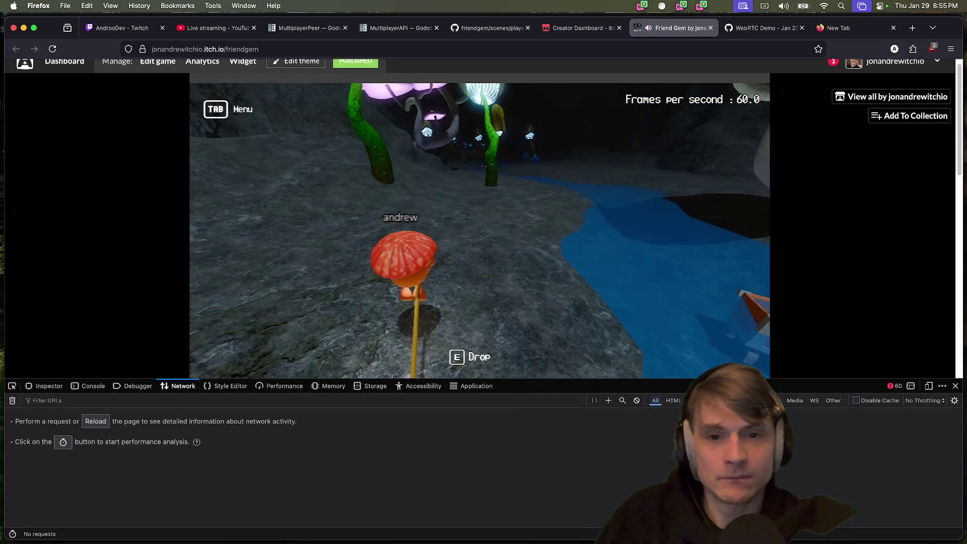
pyautogui.press('a')
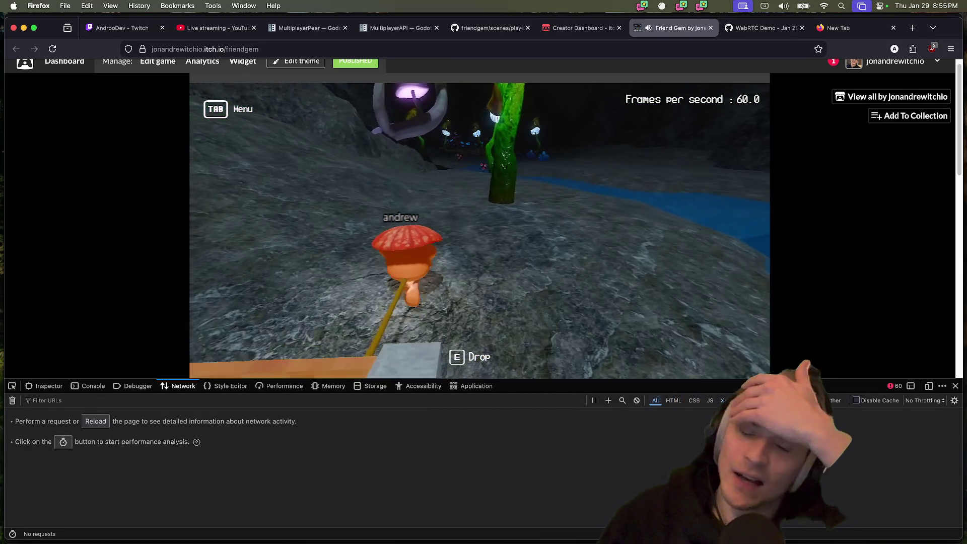
pyautogui.press('d')
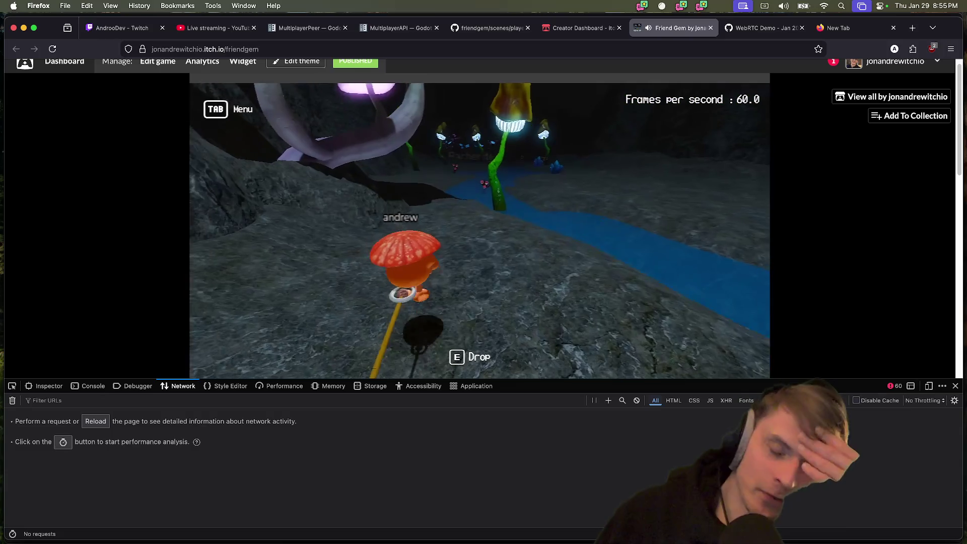
pyautogui.press('a')
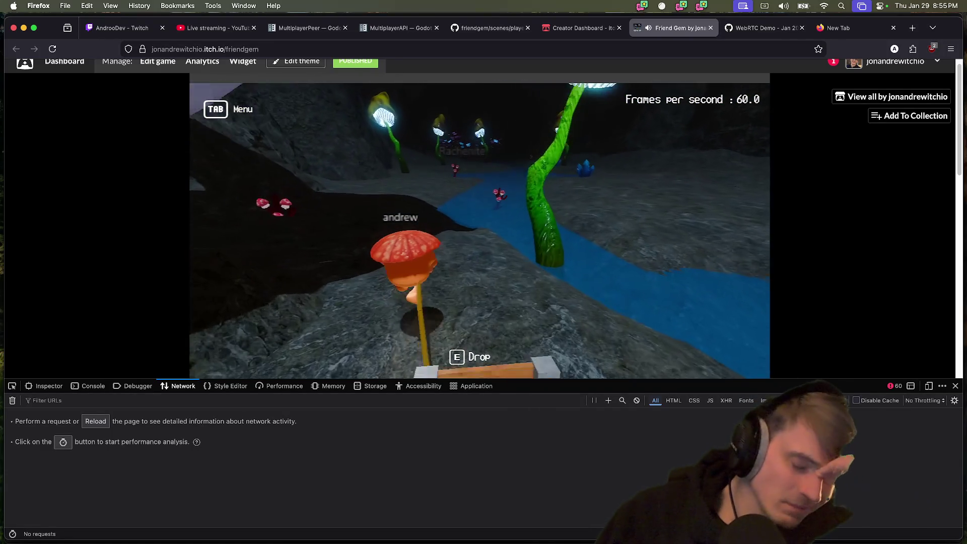
pyautogui.press('a')
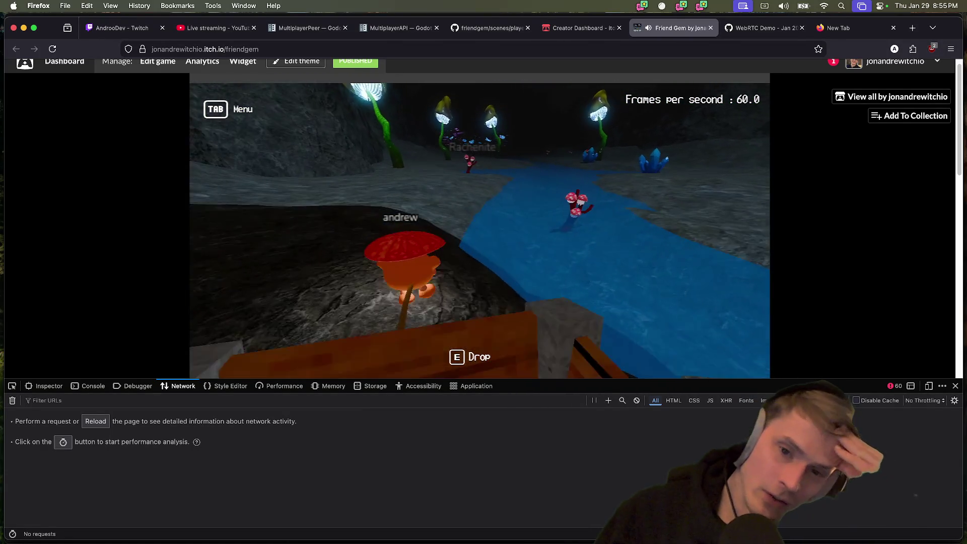
pyautogui.press('w')
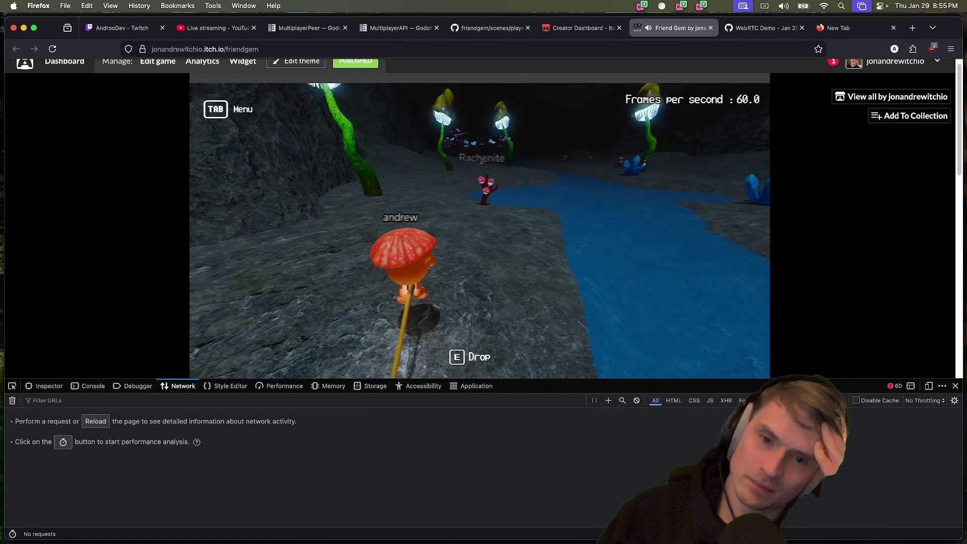
pyautogui.press('w')
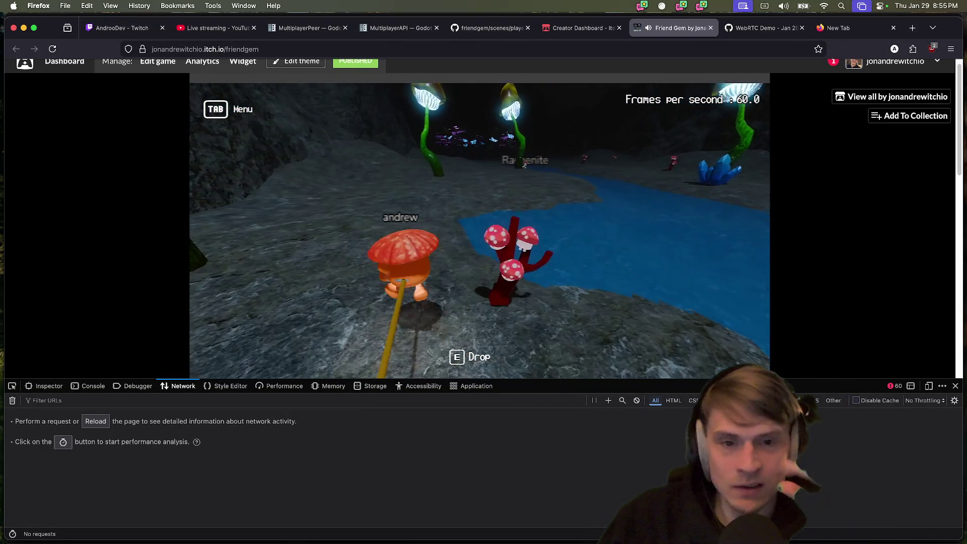
# Pull the cart left past the red coral along the river toward the glowing plants
pyautogui.press('a')
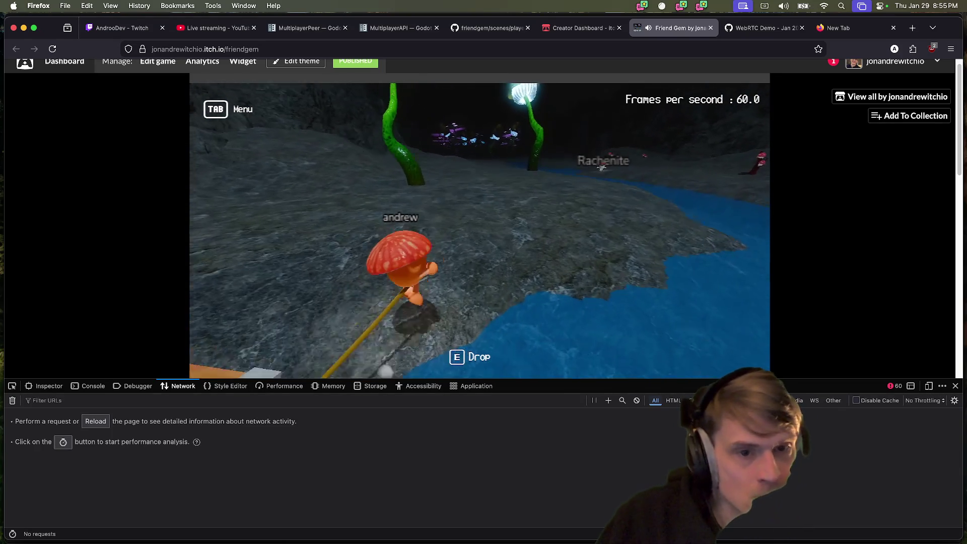
pyautogui.press('a')
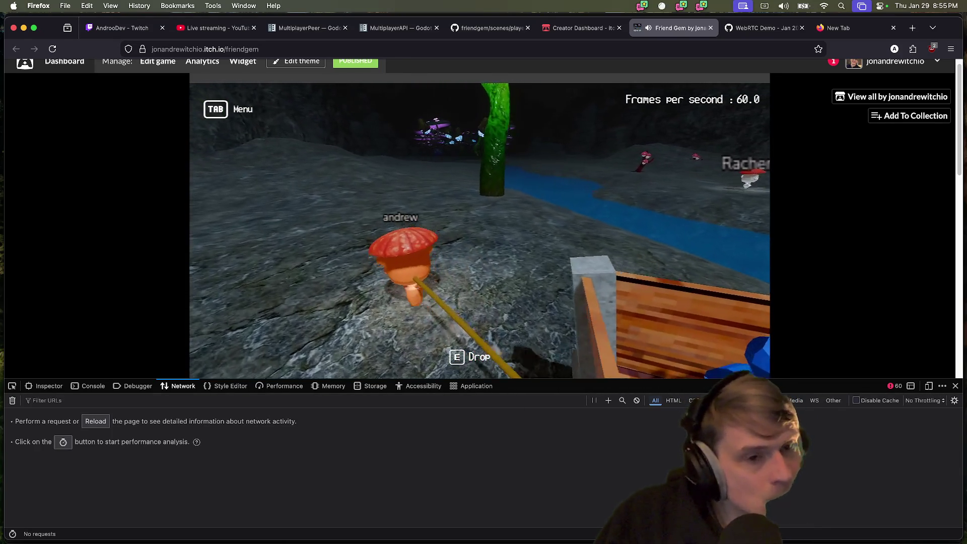
pyautogui.press('a')
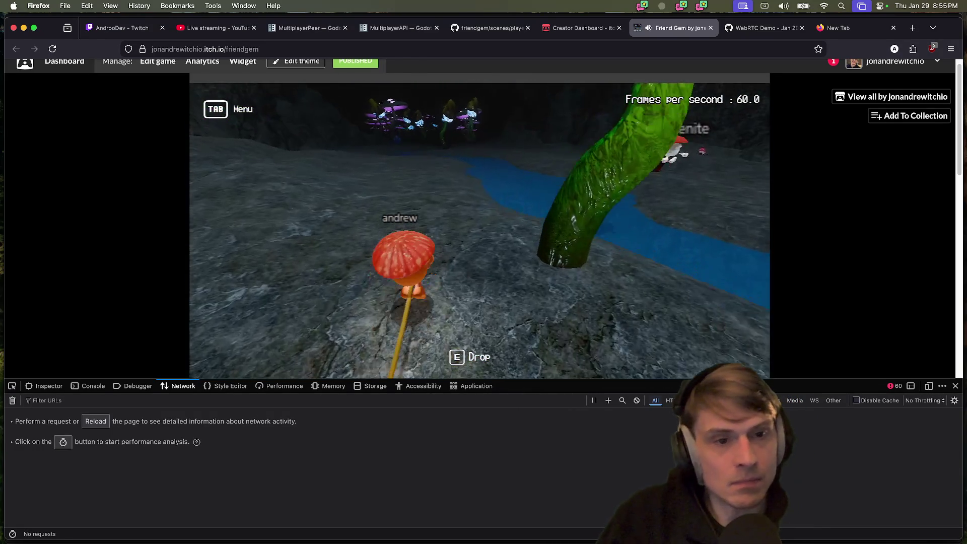
pyautogui.press('a')
pyautogui.press('a')
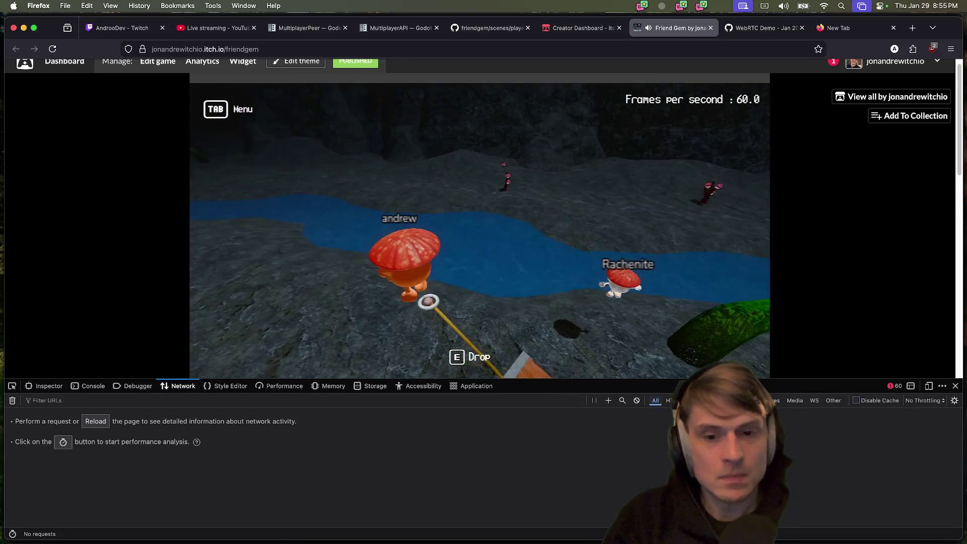
pyautogui.press('a')
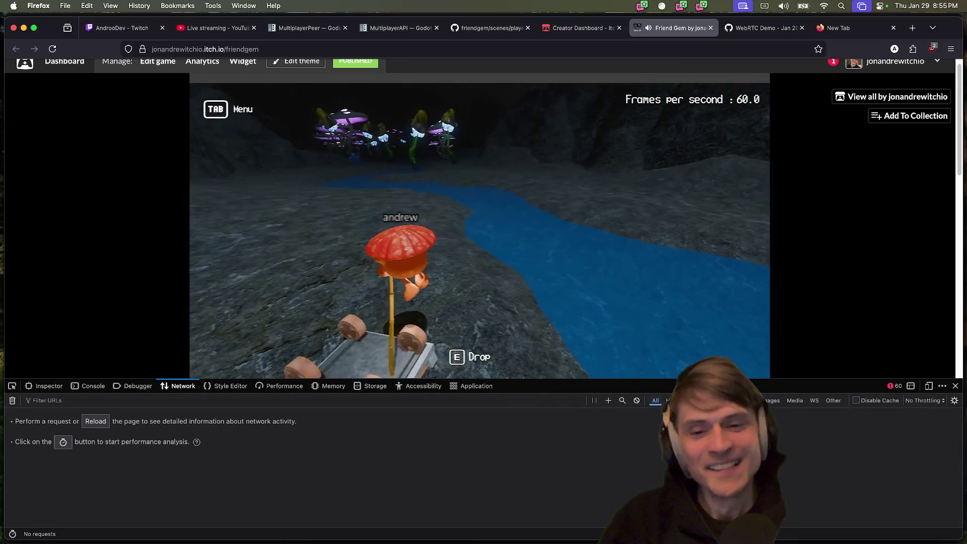
pyautogui.press('a')
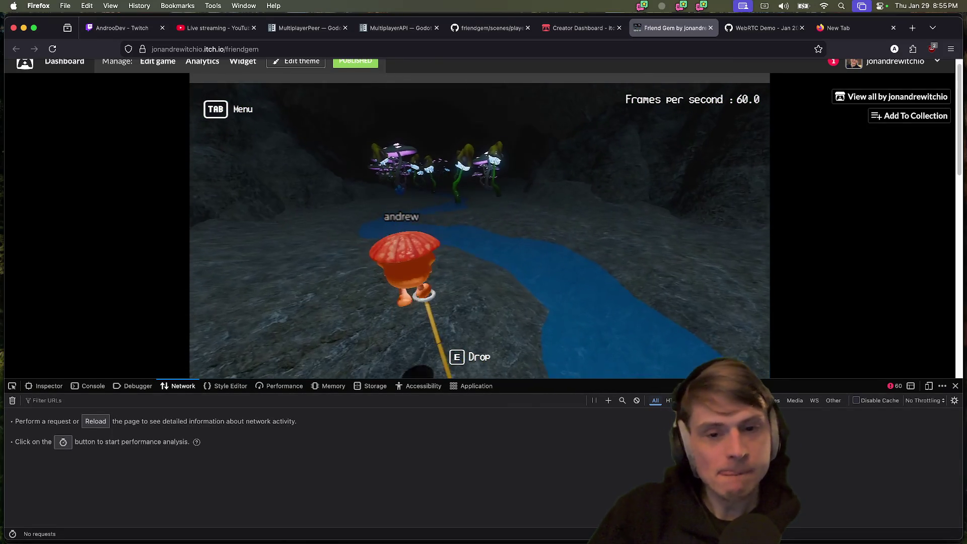
pyautogui.press('a')
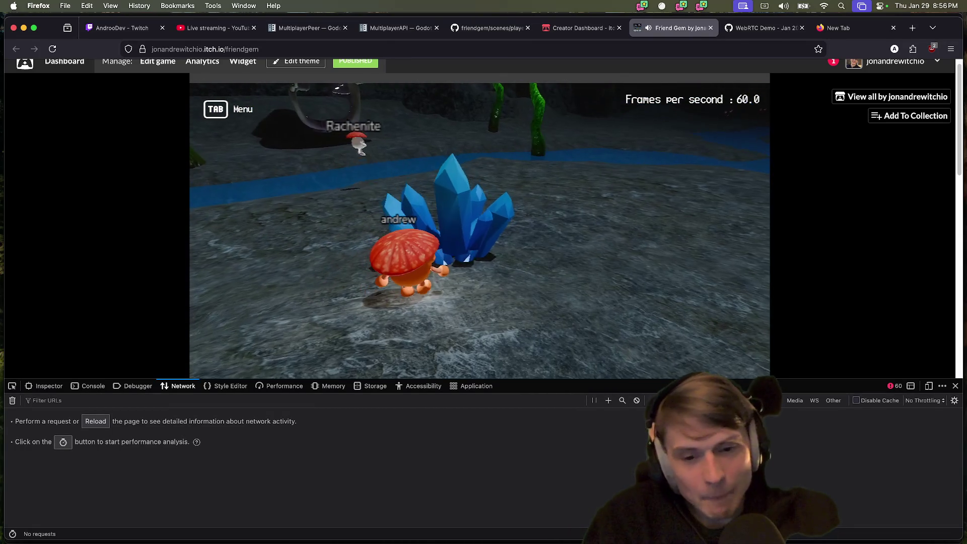
pyautogui.press('super+Tab')
pyautogui.press('super+Tab')
# Select an on_sync_receive error line in the console, then return to the game
pyautogui.click(83, 386)
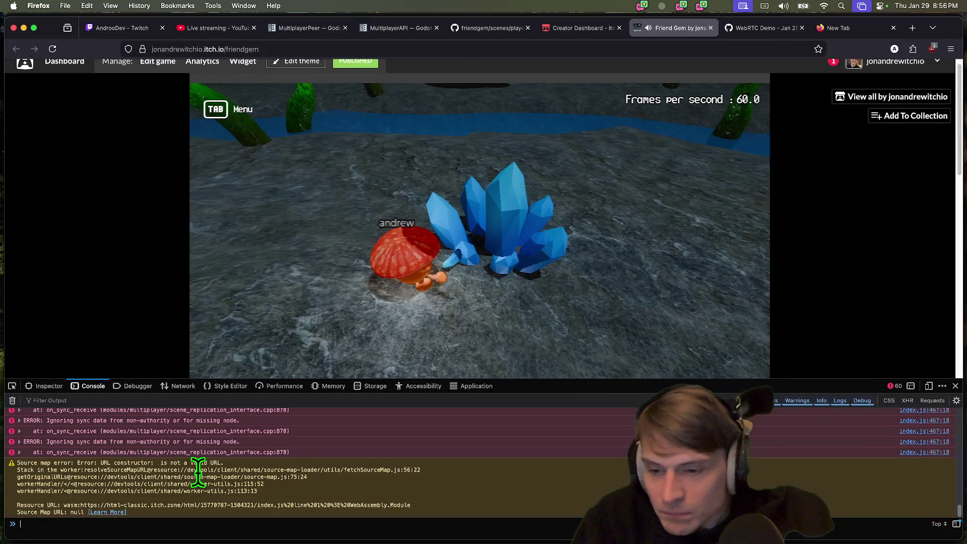
pyautogui.moveTo(393, 464); pyautogui.dragTo(263, 438)
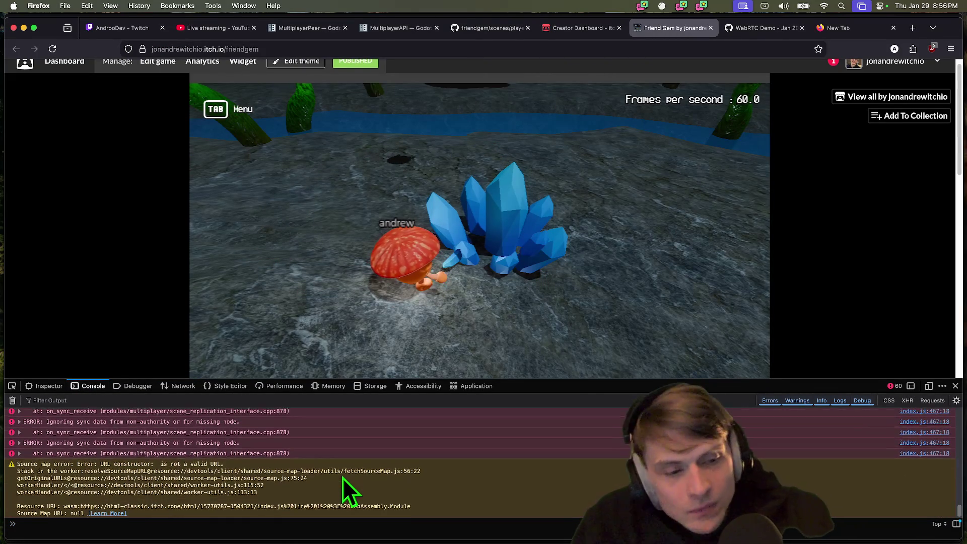
pyautogui.press('super+Tab')
pyautogui.press('super+Tab')
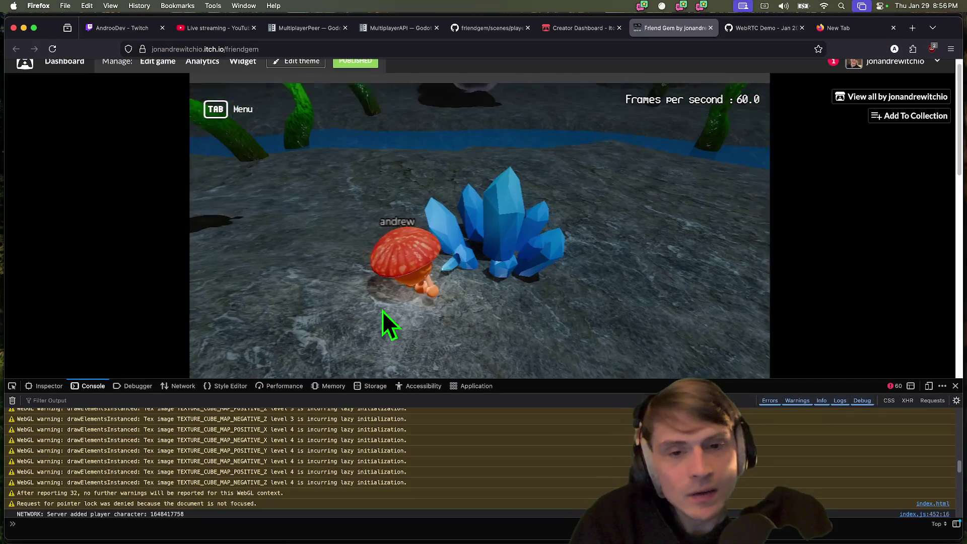
# Walk the mushroom character from the crystals deep into the glowing-mushroom cave and jump
pyautogui.click(506, 212)
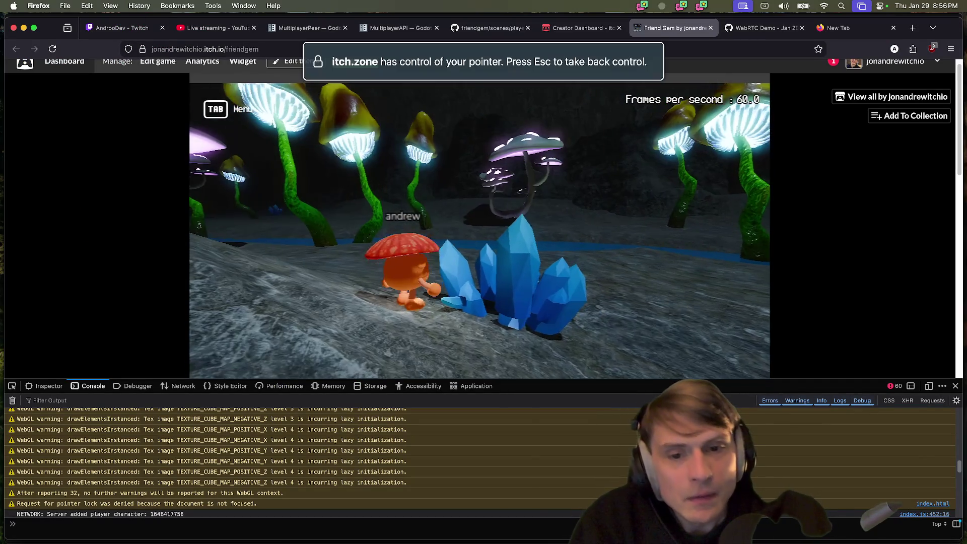
pyautogui.press('w')
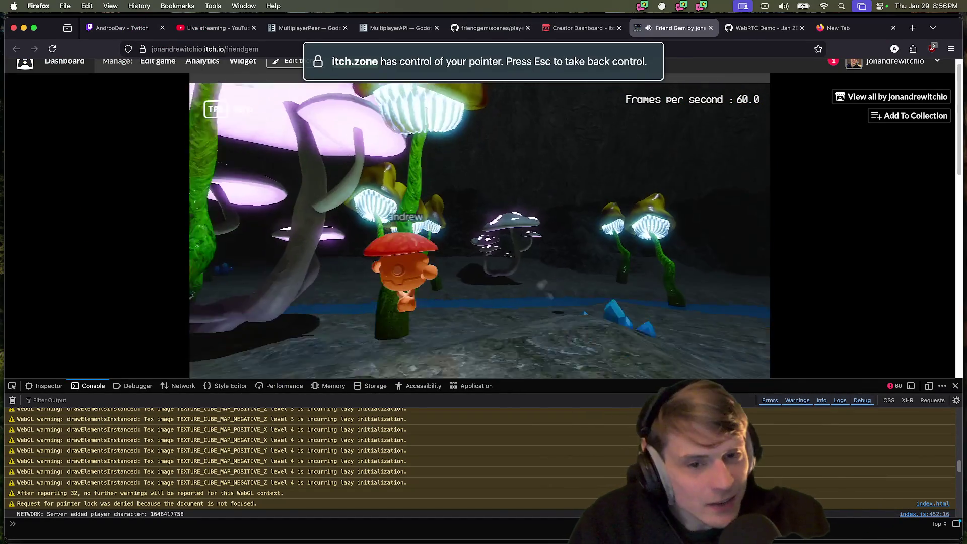
pyautogui.press('w')
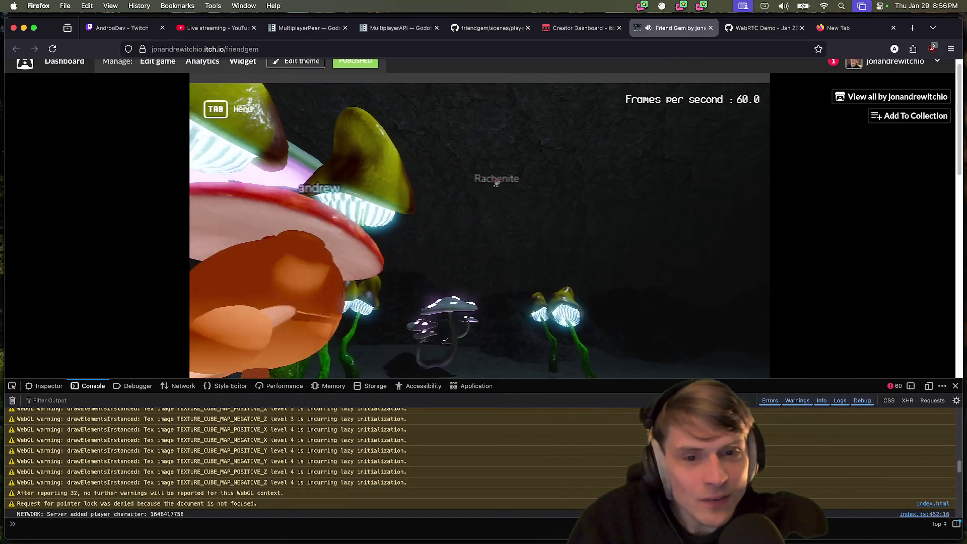
pyautogui.press('w')
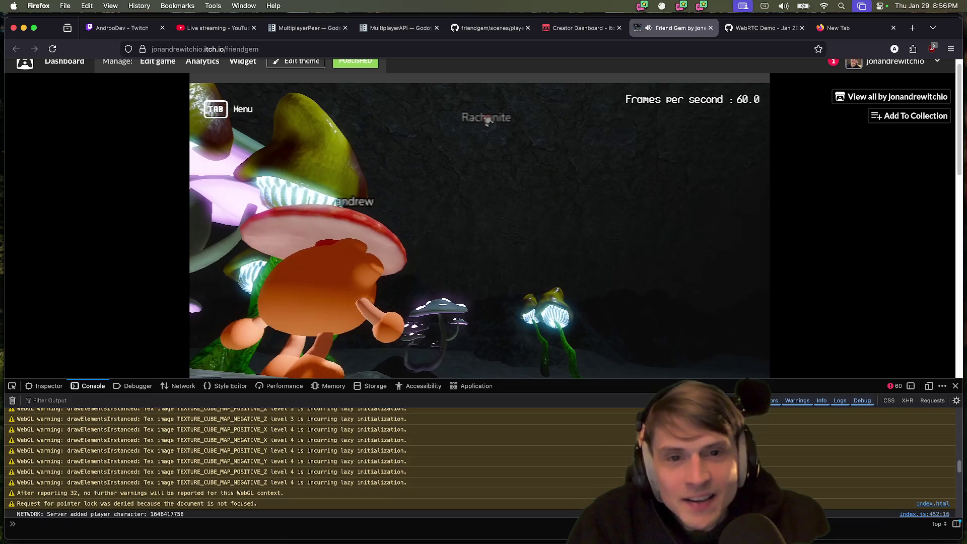
pyautogui.press('w')
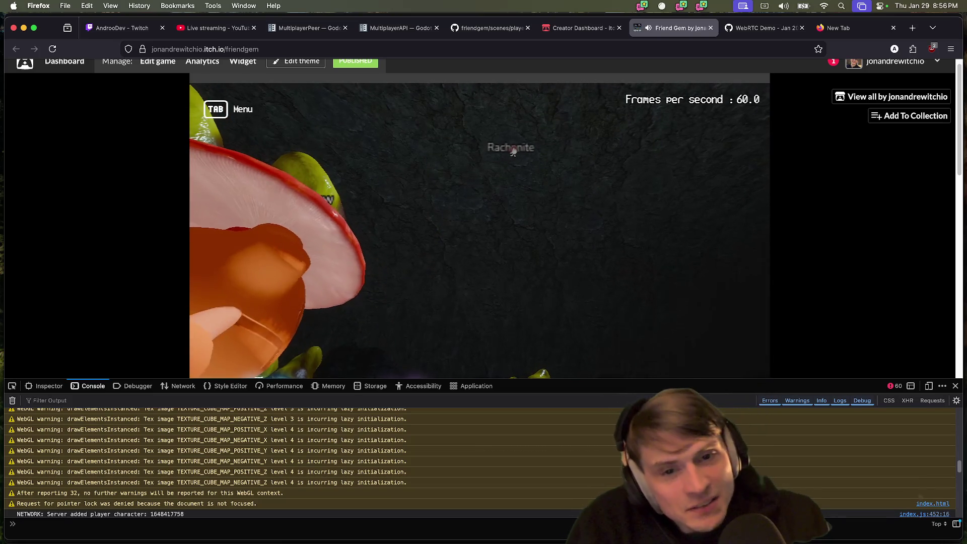
pyautogui.press('w')
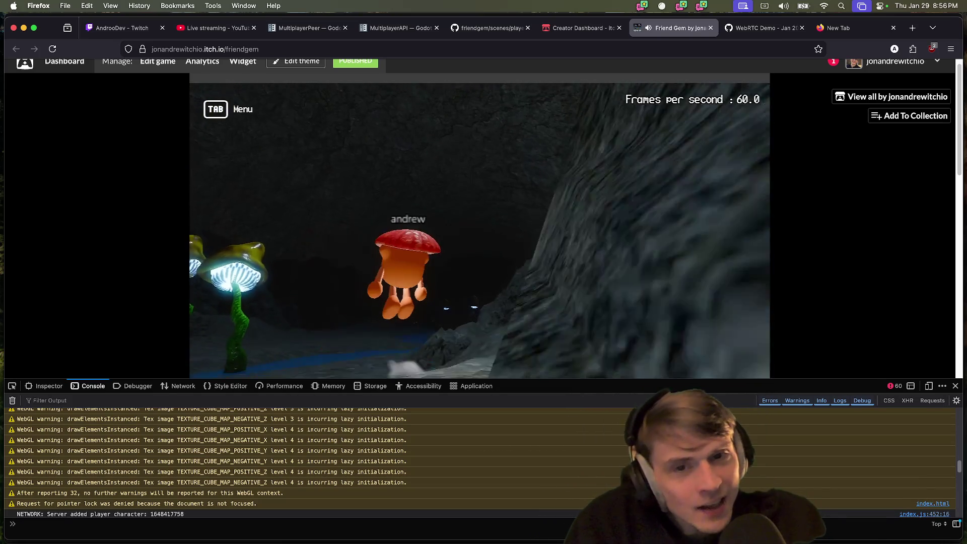
pyautogui.press('w')
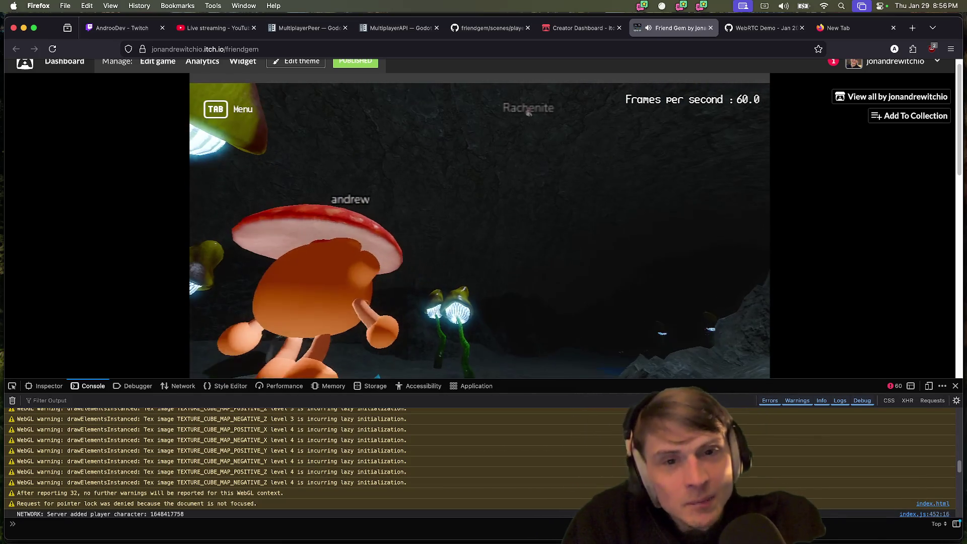
pyautogui.press('w')
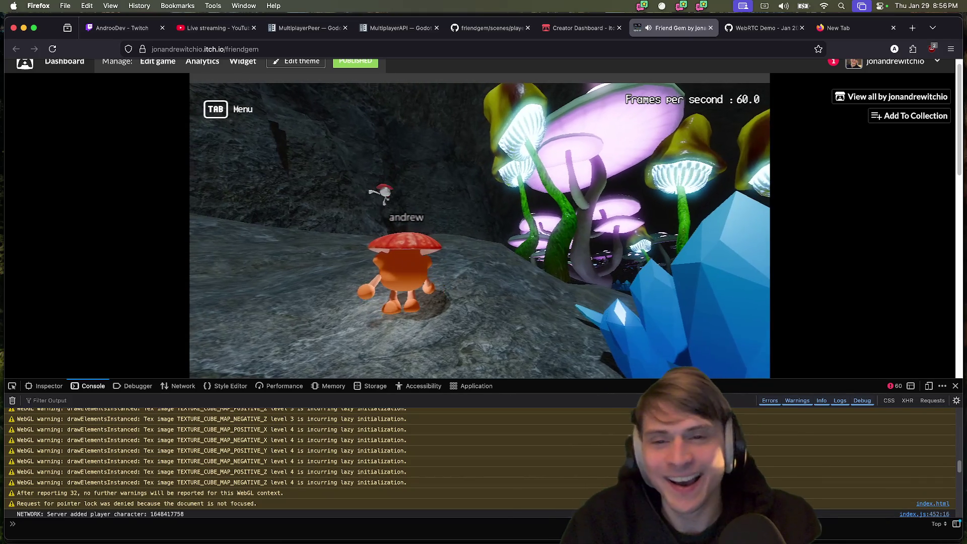
pyautogui.press('space')
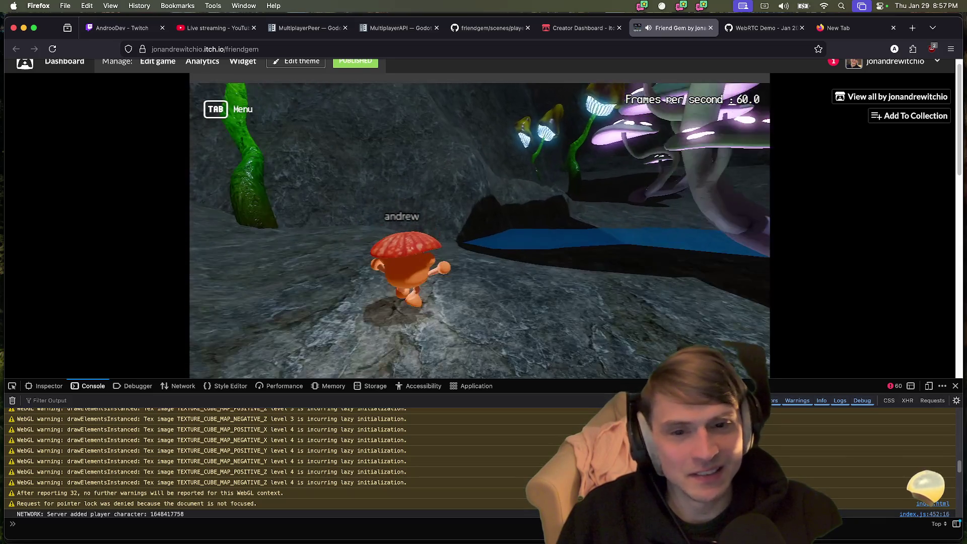
# Walk the character off the rock into the water
pyautogui.press('w')
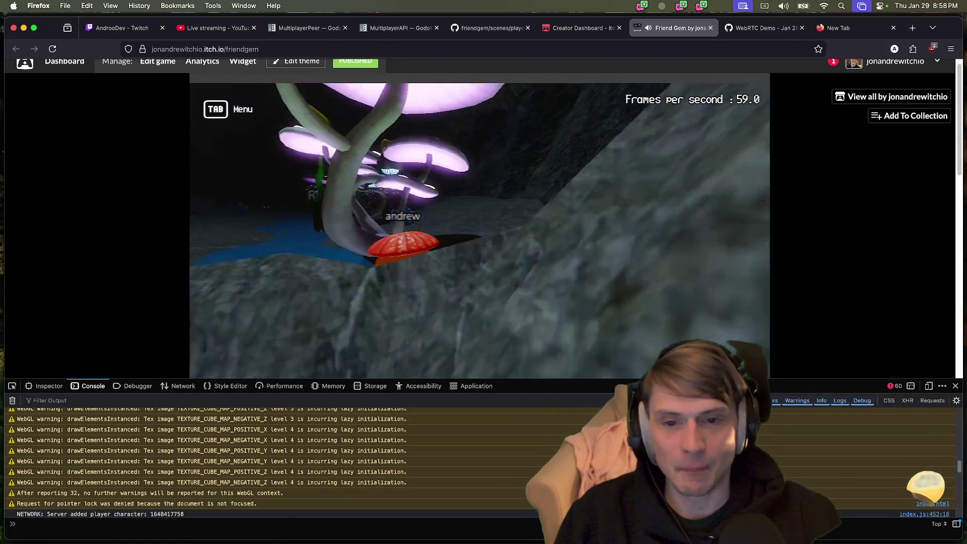
# Look around the mushroom area, toggle the pause menu, then close the Friend Gem tab
pyautogui.press('a')
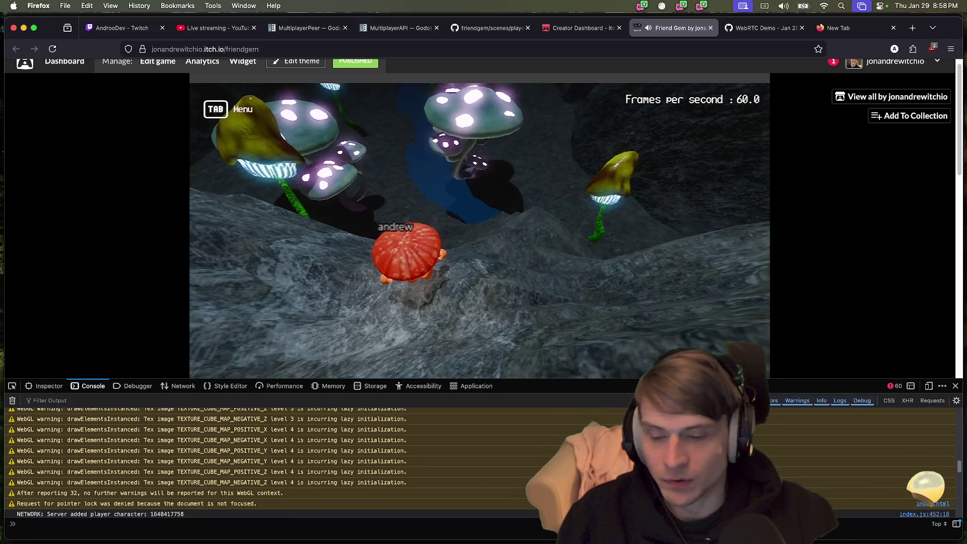
pyautogui.press('super+Tab')
pyautogui.press('super+Tab')
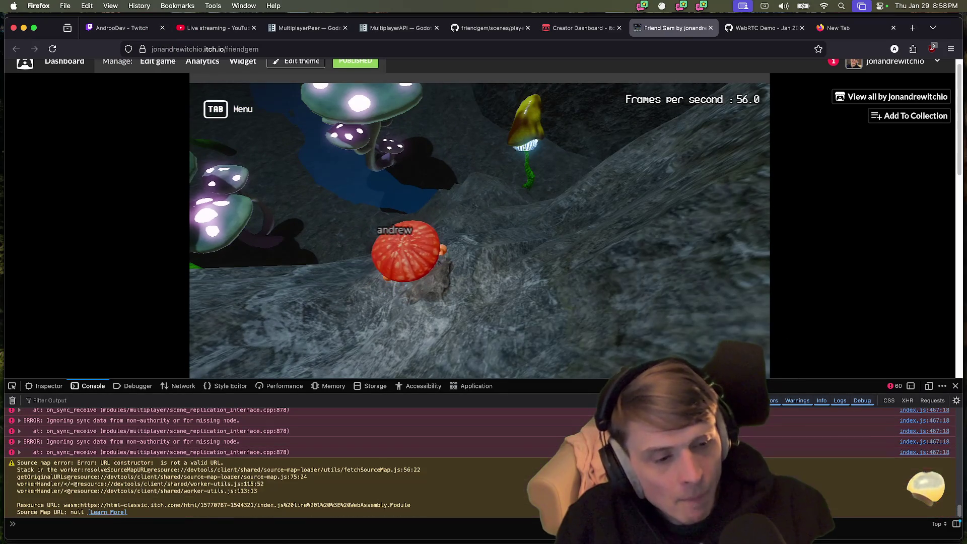
pyautogui.click(501, 253)
pyautogui.press('Tab')
pyautogui.press('Tab')
pyautogui.press('Tab')
pyautogui.press('Tab')
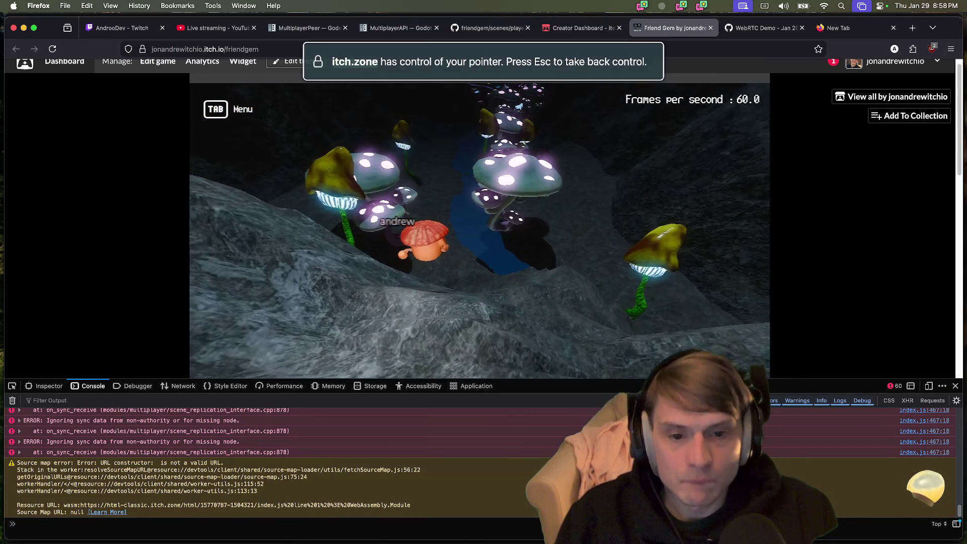
pyautogui.press('a')
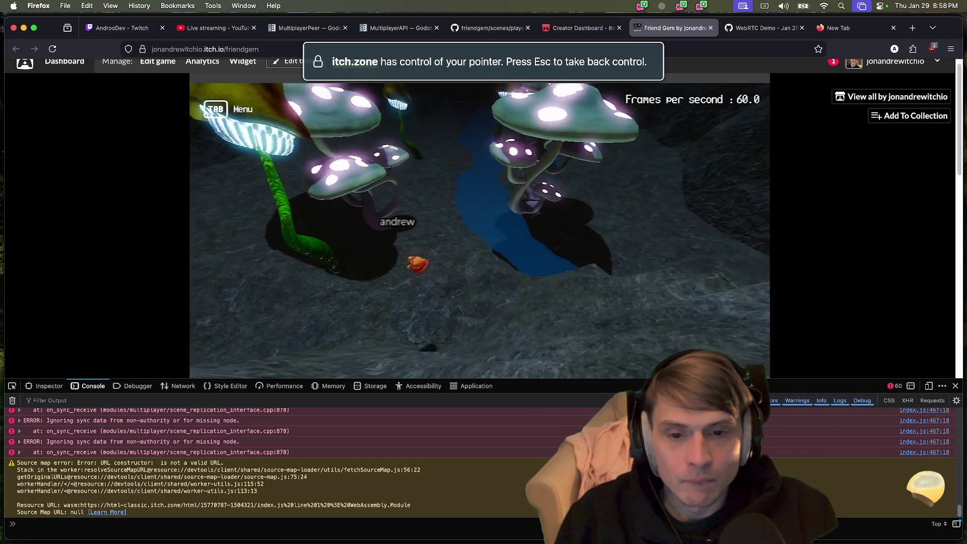
pyautogui.press('super+w')
pyautogui.press('super+Tab')
pyautogui.press('super+Tab')
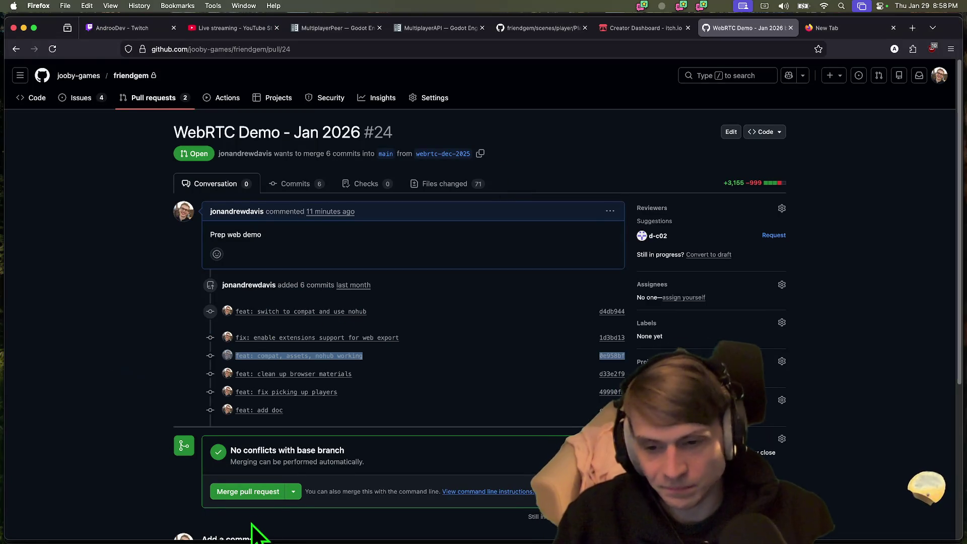
# Merge the WebRTC Demo - Jan 2026 pull request and confirm the merge
pyautogui.click(252, 492)
pyautogui.scroll(-5, 334, 502)
pyautogui.scroll(3, 356, 454)
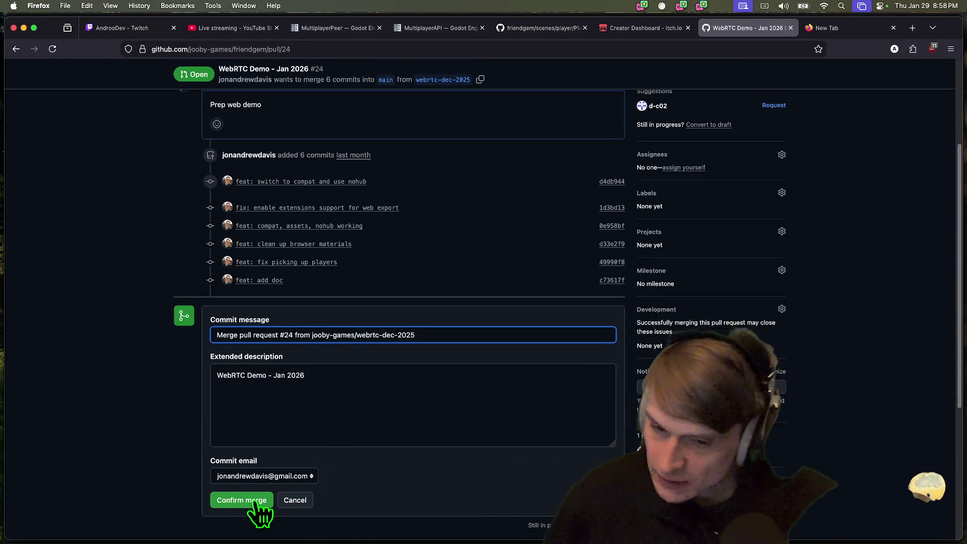
pyautogui.click(236, 500)
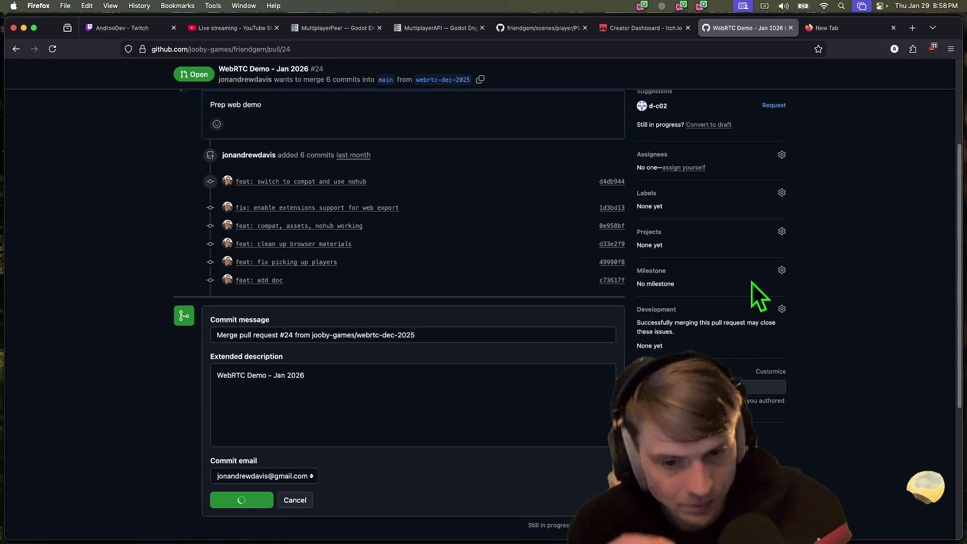
pyautogui.scroll(3, 401, 367)
# Browse the pull request and open issues lists, then close GitHub for YouTube Studio
pyautogui.click(217, 184)
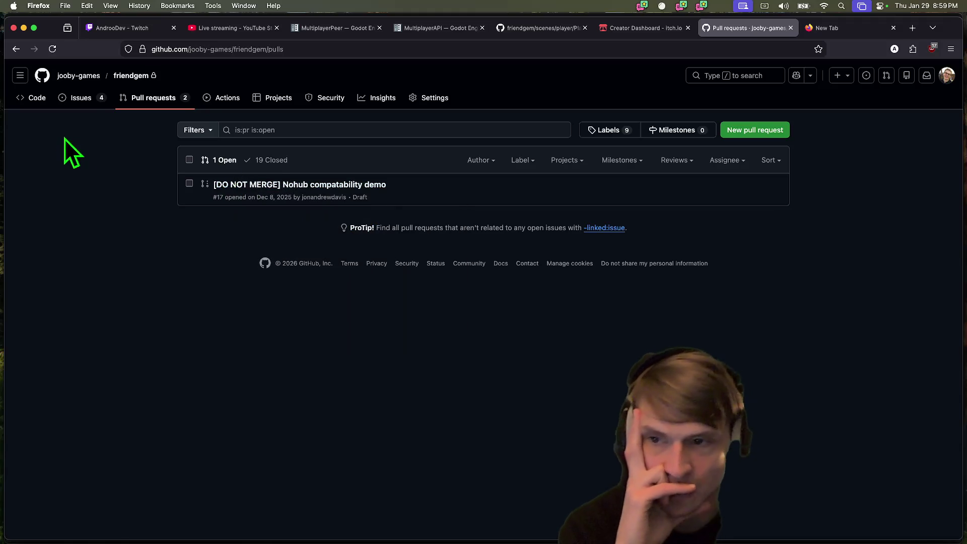
pyautogui.click(81, 99)
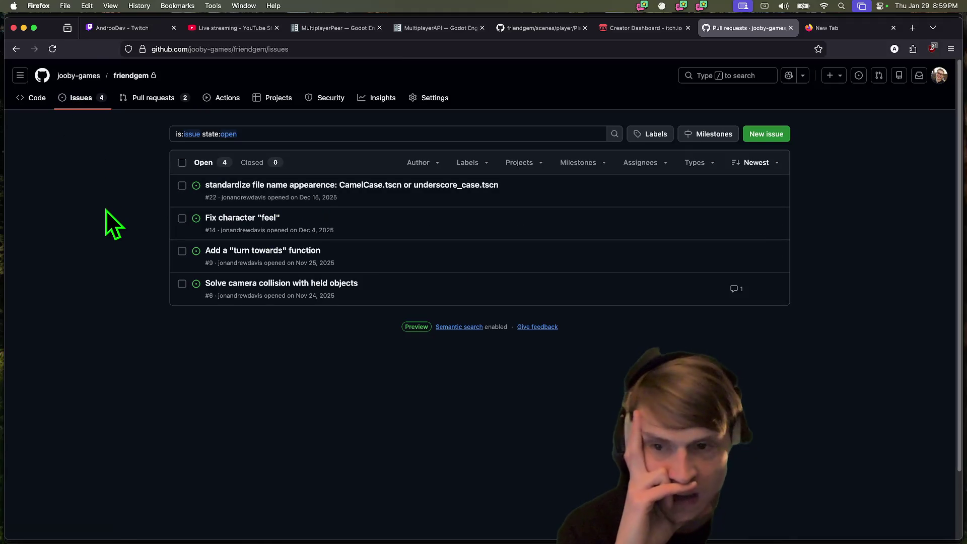
pyautogui.scroll(-1, 82, 196)
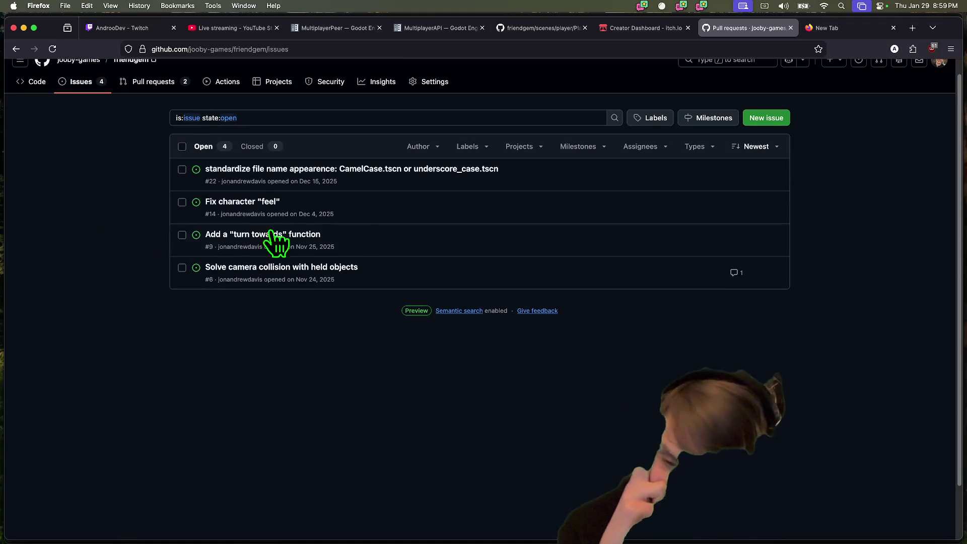
pyautogui.rightClick(582, 376)
pyautogui.press('Escape')
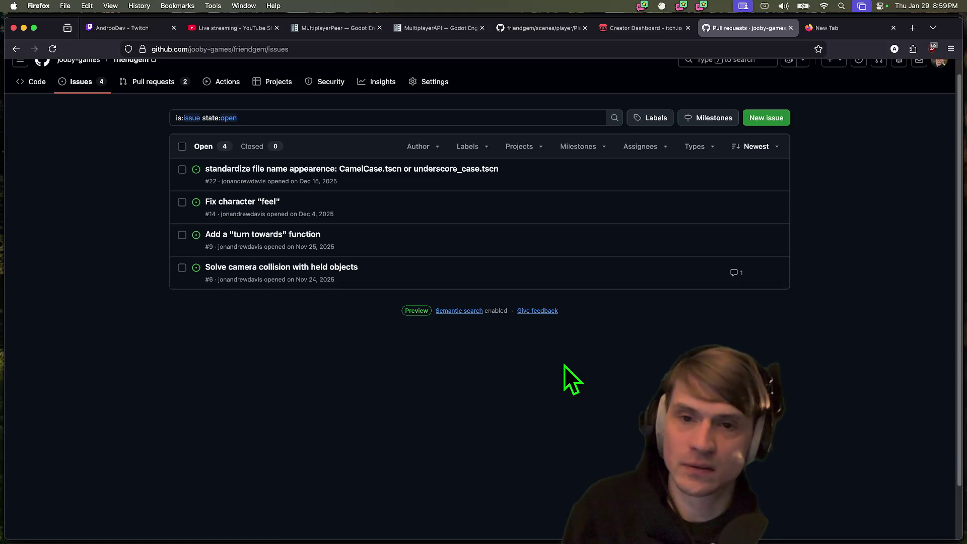
pyautogui.press('super+w')
pyautogui.hotkey('ctrl', 'shift', 'Tab')
pyautogui.hotkey('ctrl', 'Tab')
pyautogui.hotkey('ctrl', 'Tab')
pyautogui.hotkey('ctrl', 'Tab')
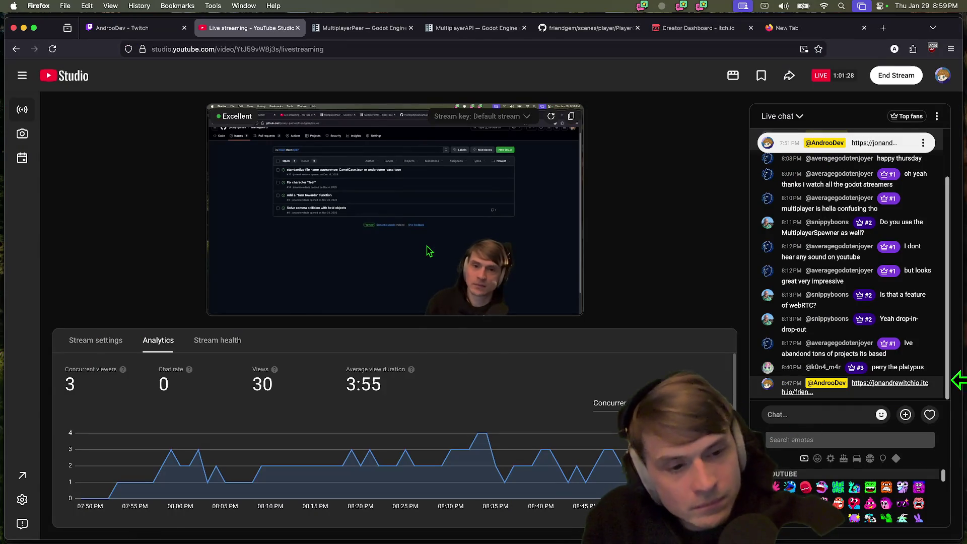
# Flip between the YouTube Studio and Twitch tabs, then switch to the Alacritty terminal
pyautogui.hotkey('ctrl', 'shift', 'Tab')
pyautogui.hotkey('ctrl', 'Tab')
pyautogui.hotkey('ctrl', 'shift', 'Tab')
pyautogui.press('super+Tab')
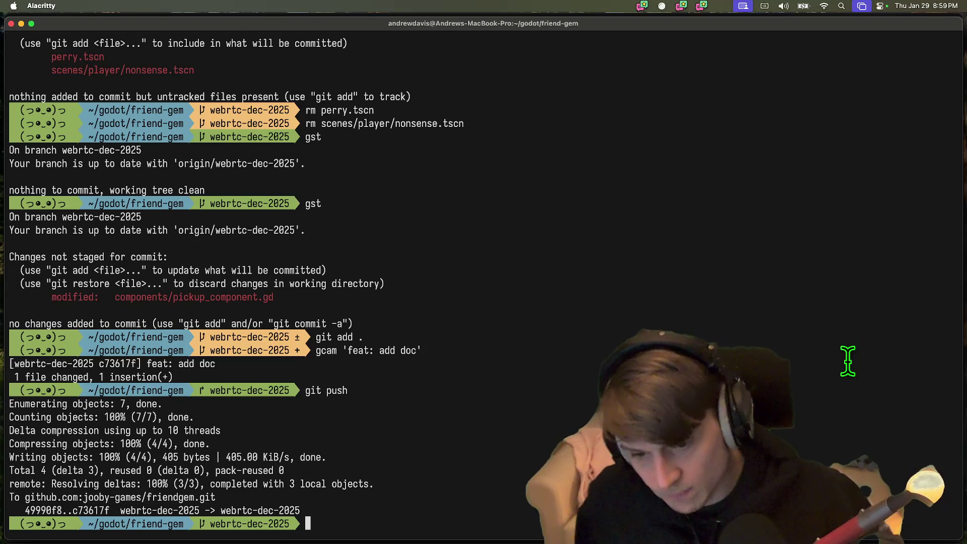
# Check out the main branch and have Godot reload the files changed on disk
pyautogui.write('gco main')
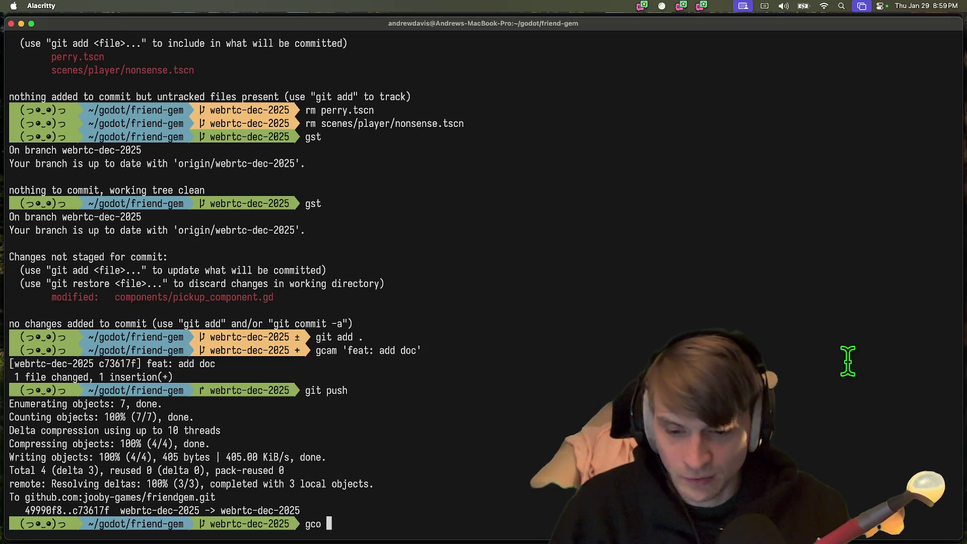
pyautogui.press('Return')
pyautogui.write('git pu')
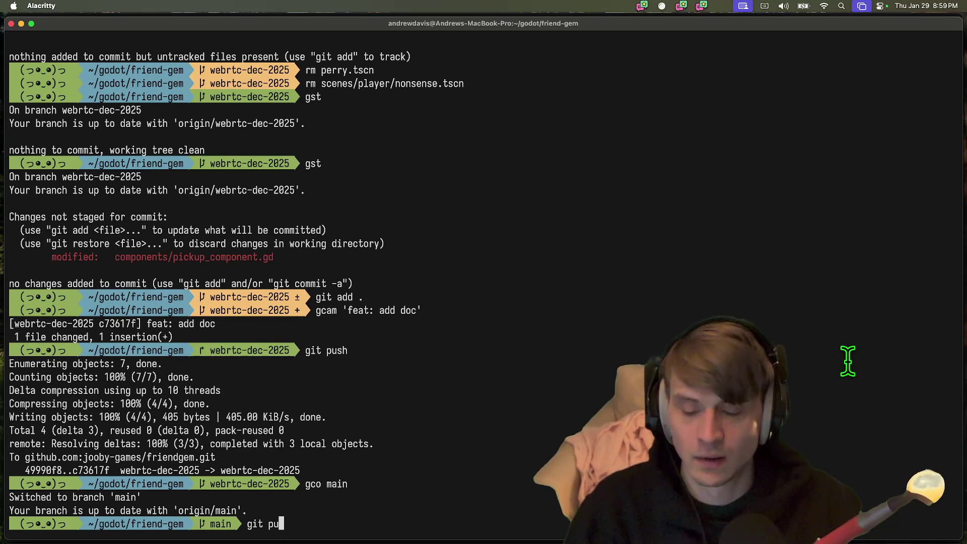
pyautogui.press('super+Tab')
pyautogui.press('super+Tab')
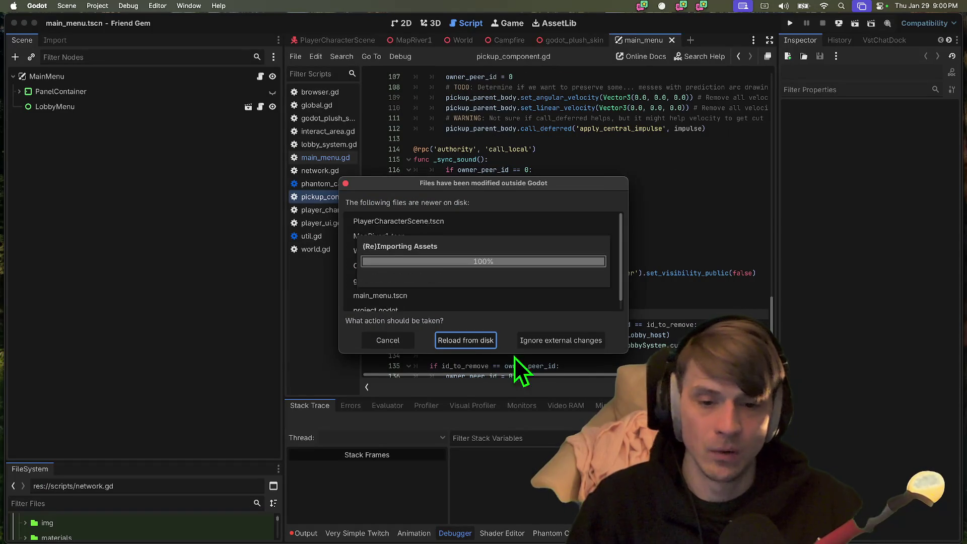
pyautogui.click(473, 340)
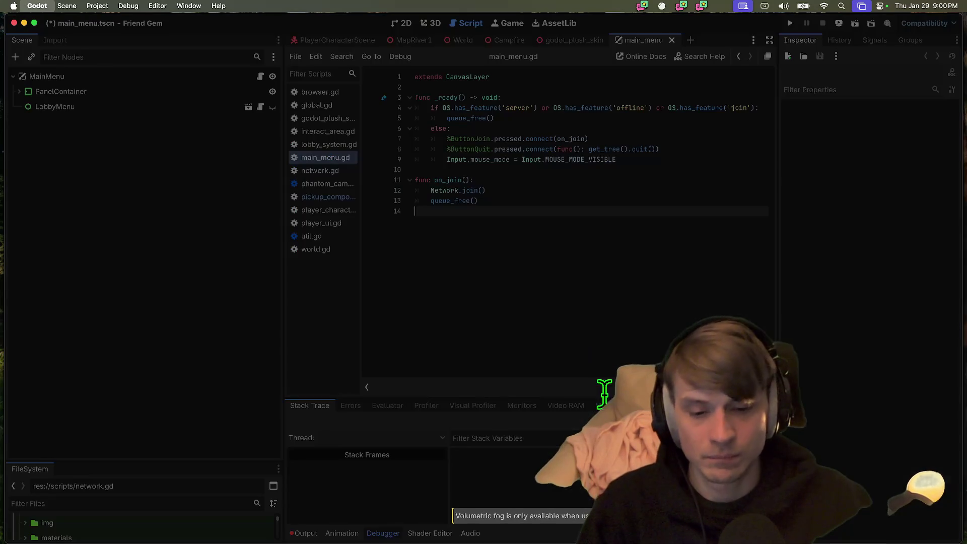
# Clear the terminal and run git pull to fetch the latest changes on main
pyautogui.click(445, 515)
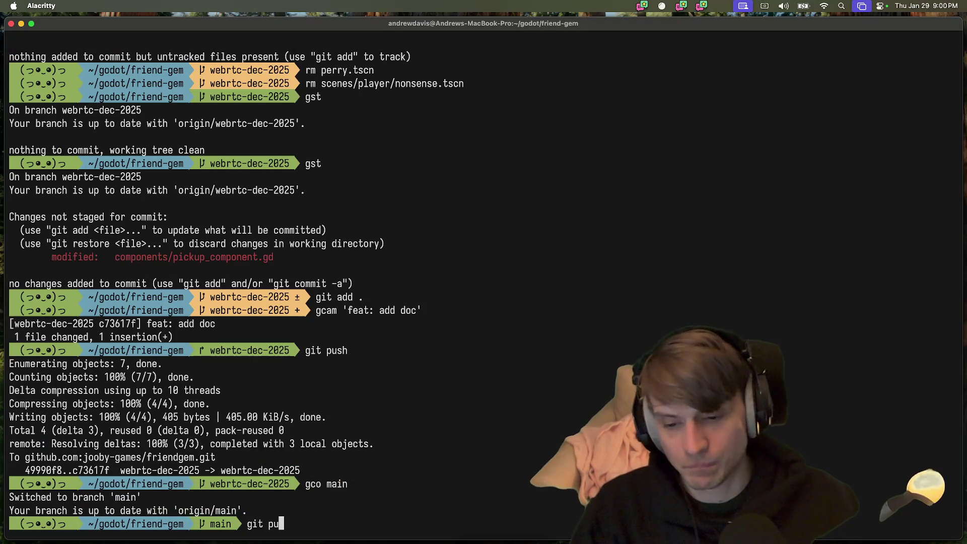
pyautogui.press('BackSpace')
pyautogui.press('BackSpace')
pyautogui.press('BackSpace')
pyautogui.write('clear')
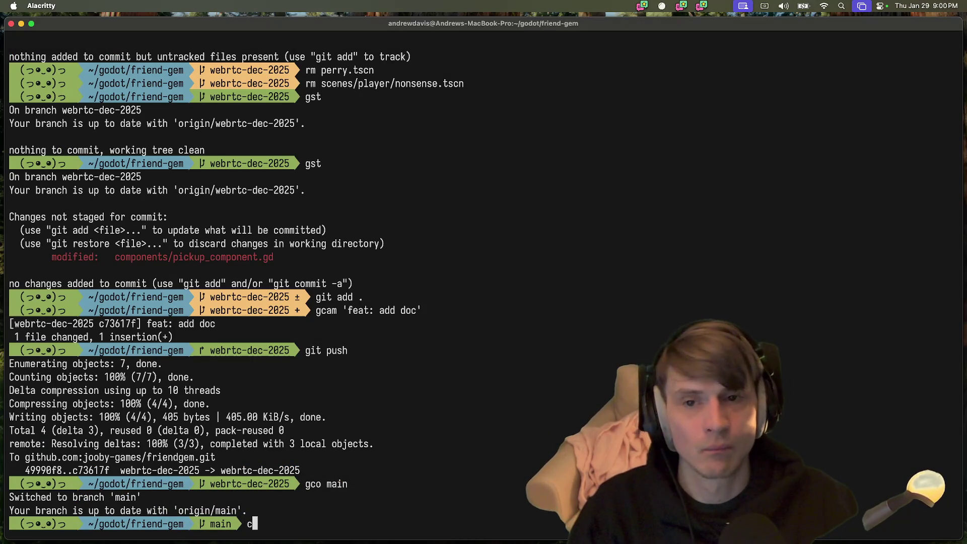
pyautogui.press('Return')
pyautogui.write('git pull')
pyautogui.press('Return')
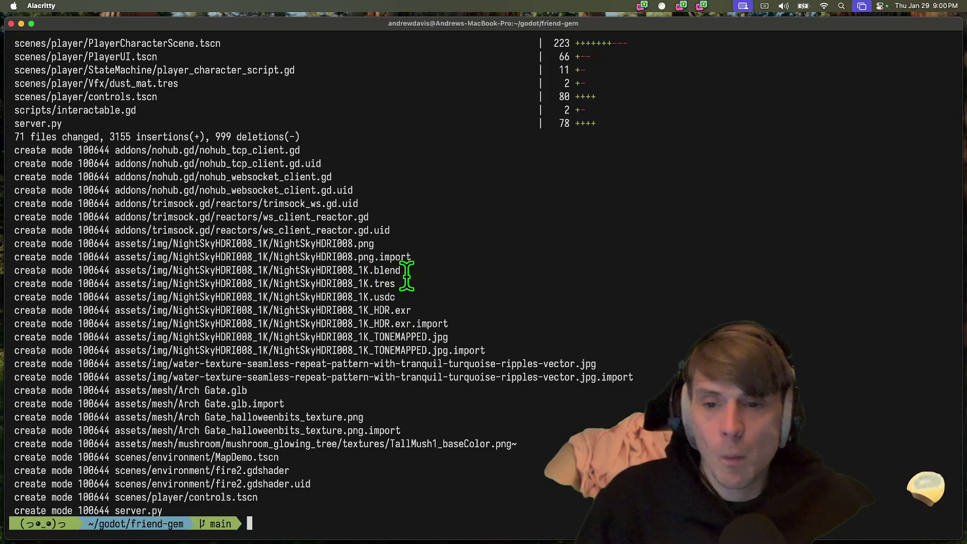
# Review the pull output listing the newly created asset files (71 files changed)
pyautogui.moveTo(427, 229)
pyautogui.mouseDown()
pyautogui.moveTo(457, 350)
pyautogui.moveTo(448, 471)
pyautogui.mouseUp()
pyautogui.click(448, 401)
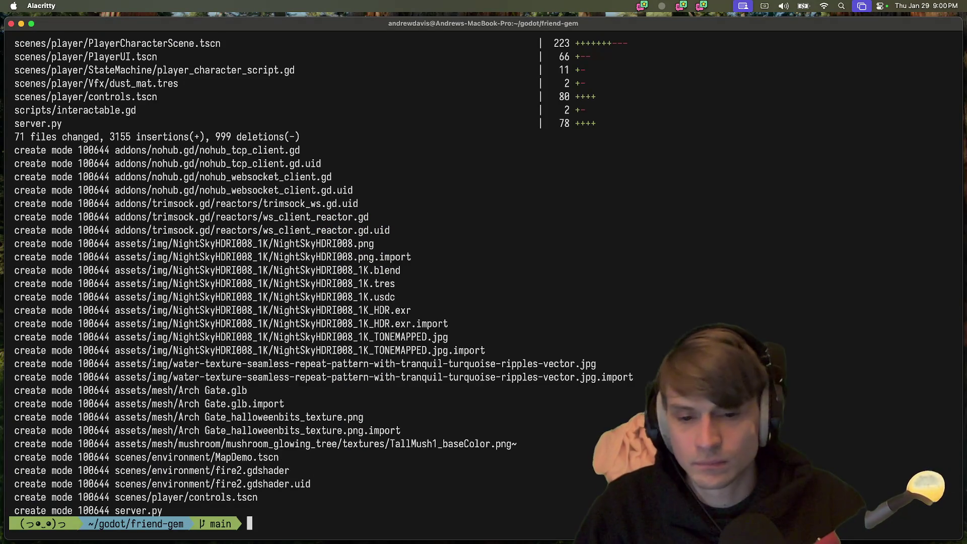
pyautogui.scroll(10, 447, 401)
pyautogui.scroll(-10, 448, 401)
pyautogui.press('super+Tab')
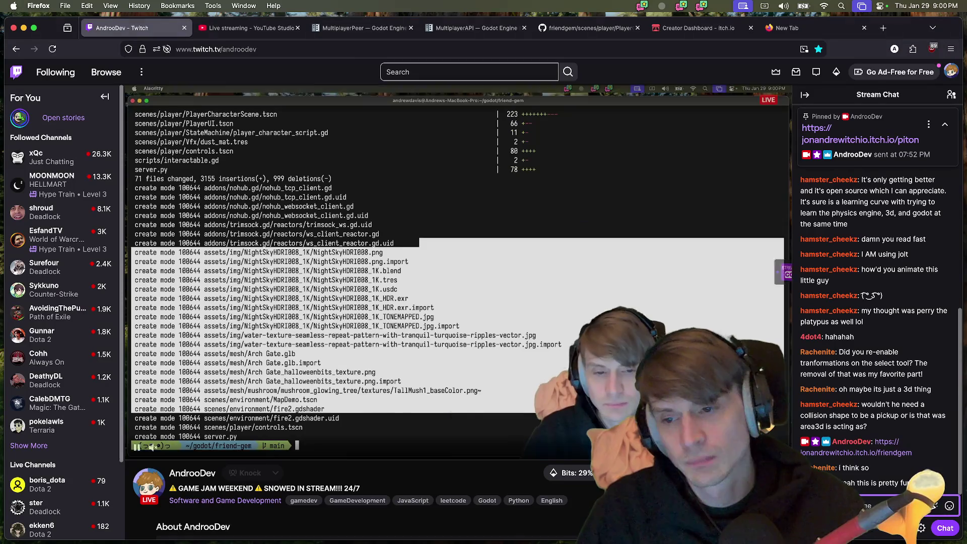
# Switch from the Twitch chat to the Godot Project Manager window
pyautogui.press('super+Tab')
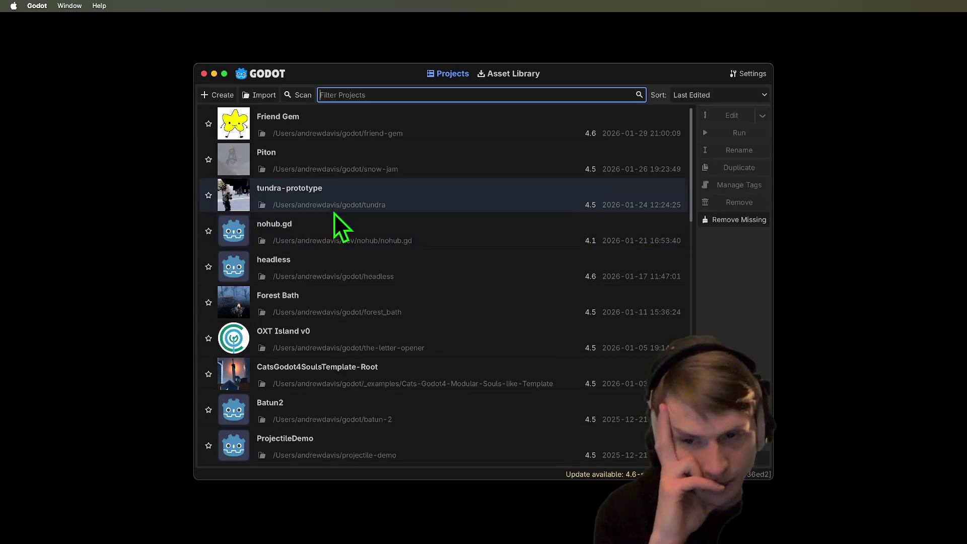
# Select the Piton snow-jam project (Godot 4.5) in the project list
pyautogui.click(322, 168)
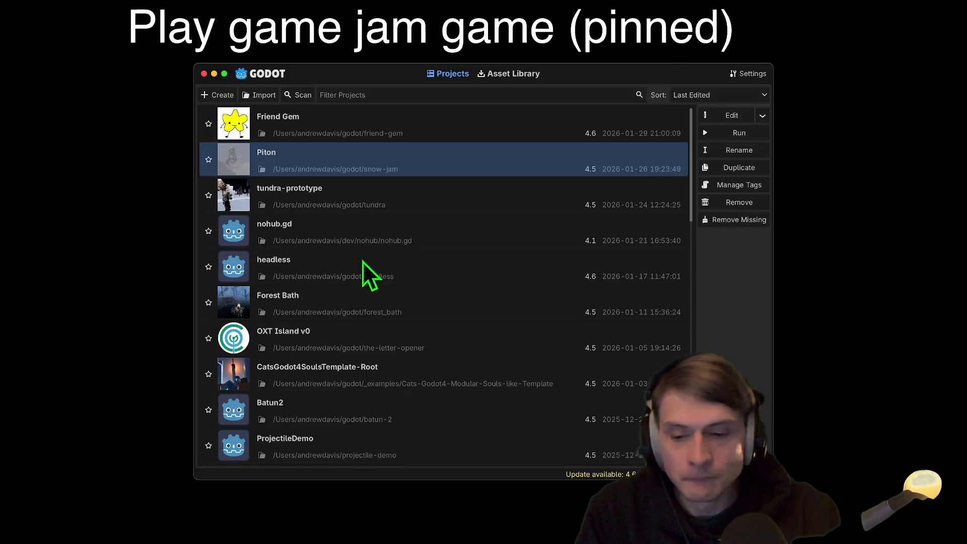
pyautogui.press('Return')
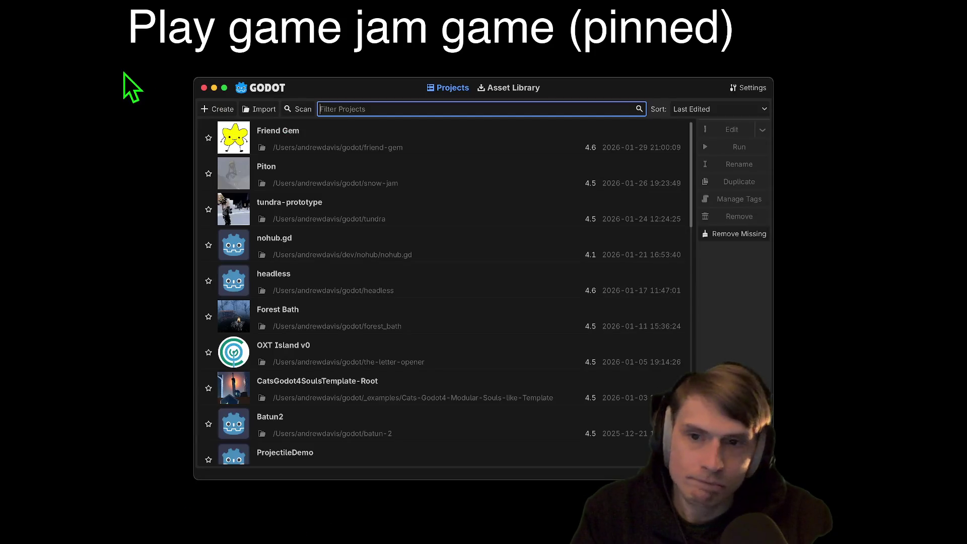
pyautogui.doubleClick(446, 137)
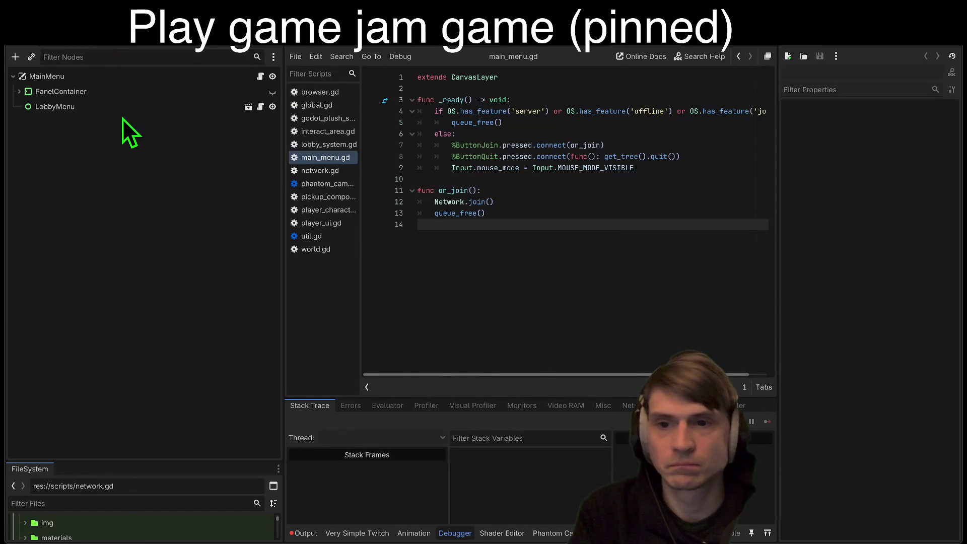
# From the export dialog, open the Export Template Manager and download the 4.6.stable templates
pyautogui.hotkey('ctrl', 'shift', 'e')
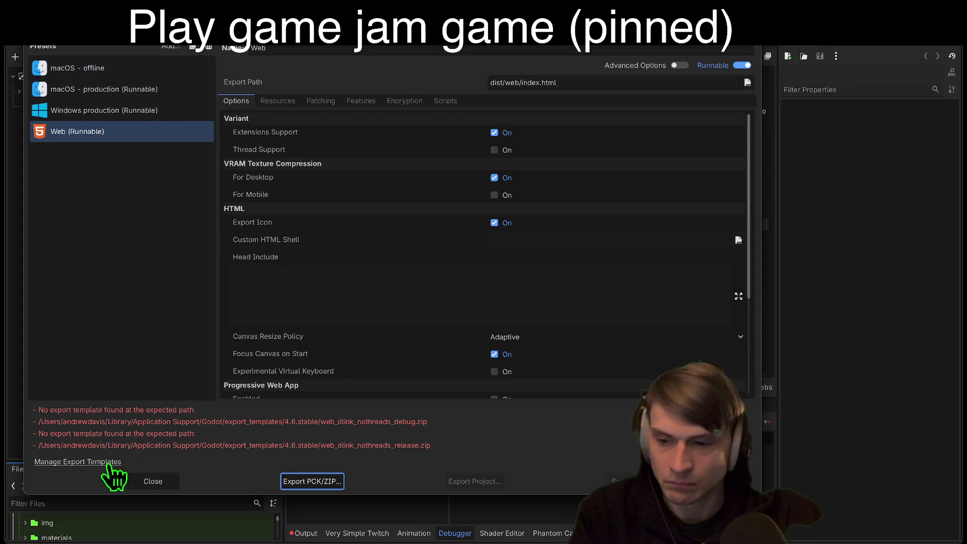
pyautogui.click(101, 462)
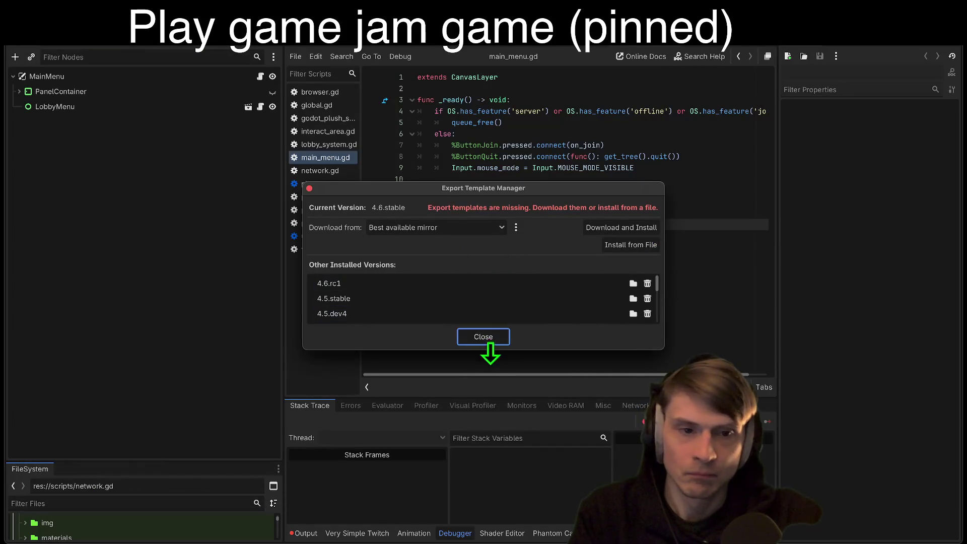
pyautogui.click(612, 229)
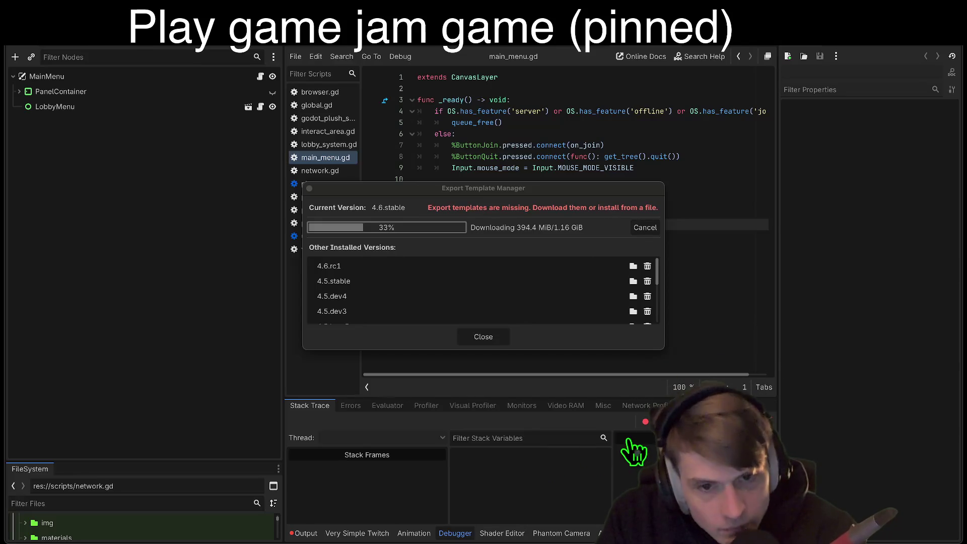
pyautogui.click(231, 398)
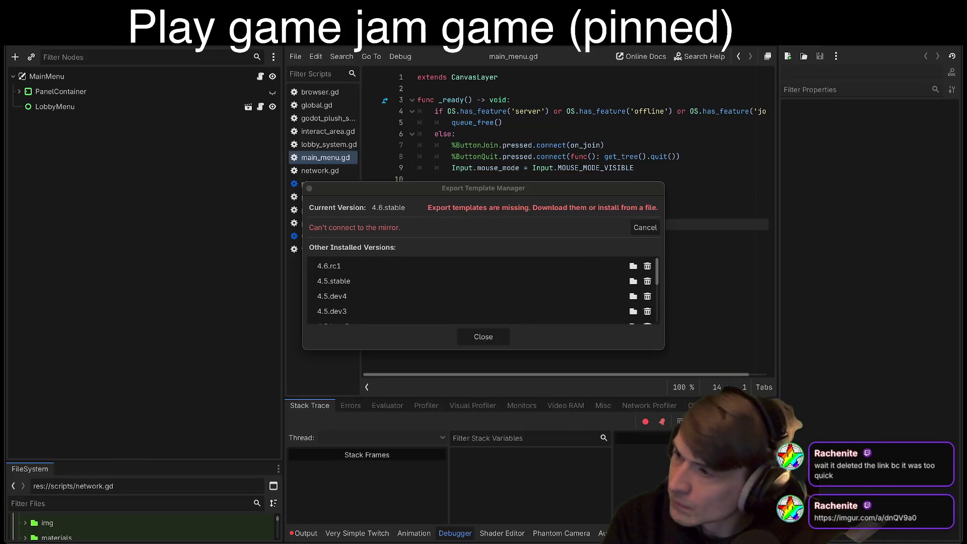
# After the mirror connection fails, switch to the shared Imgur link in Firefox
pyautogui.hotkey('alt', 'Tab')
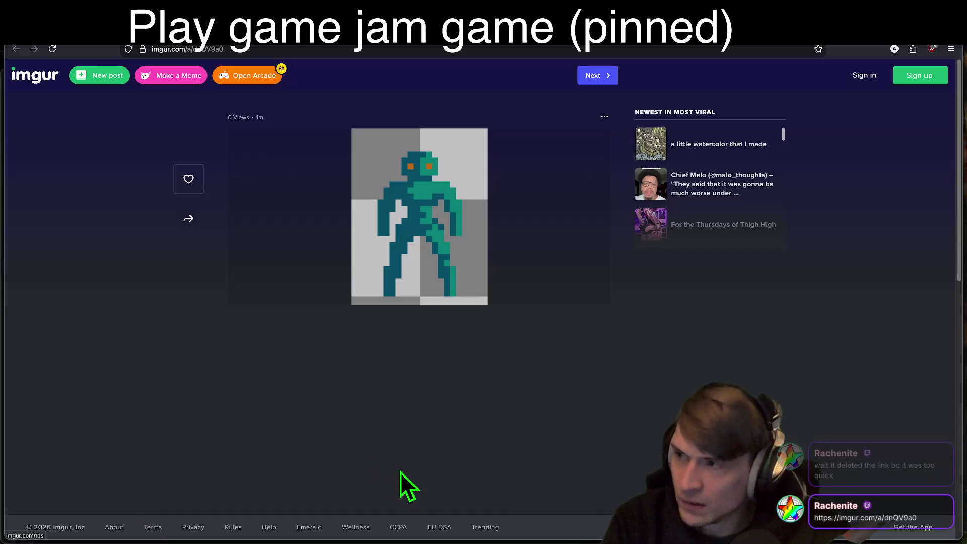
# Copy the teal pixel-art humanoid sprite image from the Imgur post
pyautogui.rightClick(428, 389)
pyautogui.press('Escape')
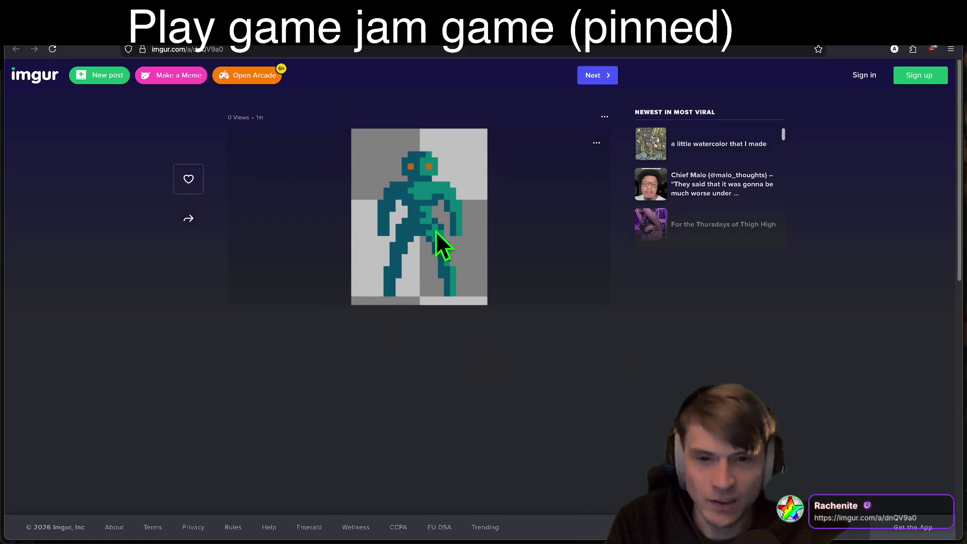
pyautogui.rightClick(422, 218)
pyautogui.click(430, 245)
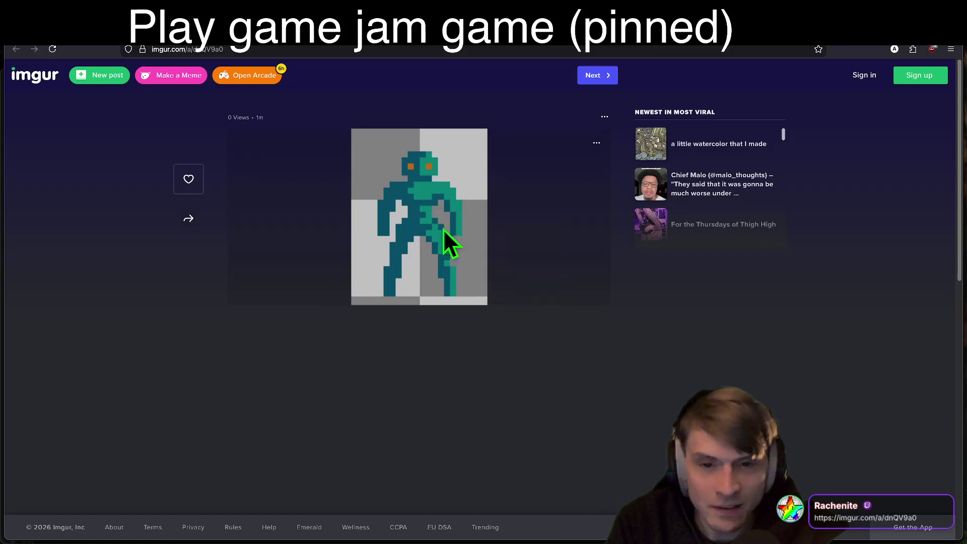
pyautogui.scroll(-3, 752, 287)
pyautogui.scroll(3, 857, 282)
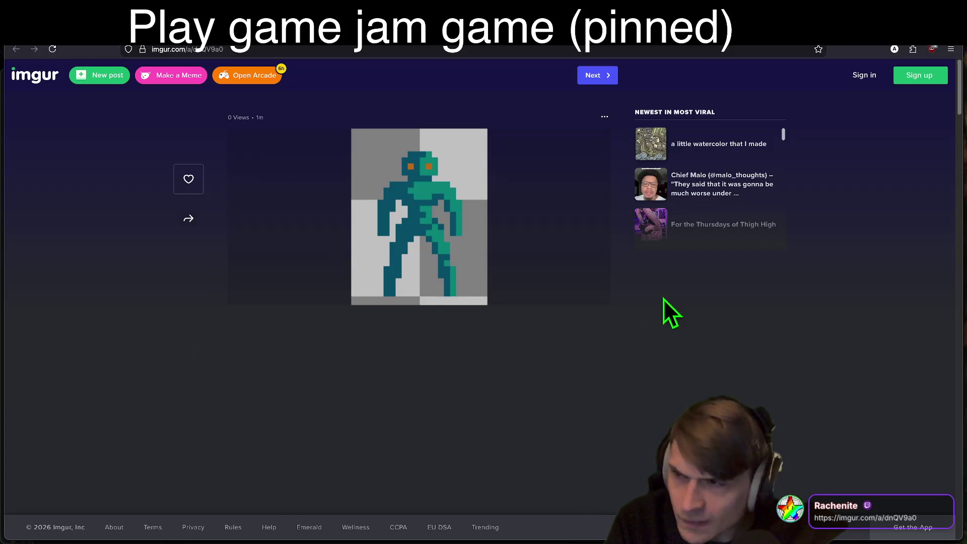
pyautogui.hotkey('ctrl', 't')
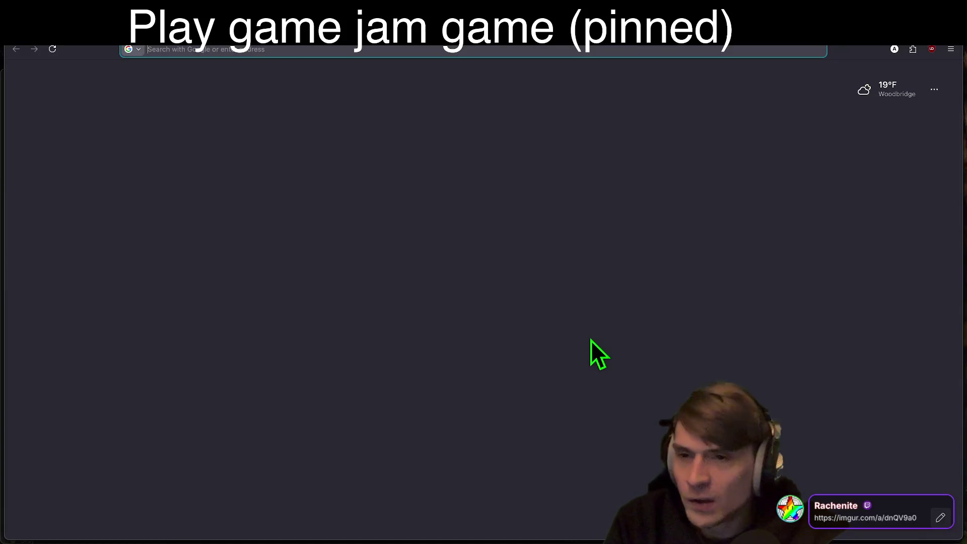
# Search Google for 'risk of rain sprites' and show the image results
pyautogui.write('risk of rain')
pyautogui.press('Return')
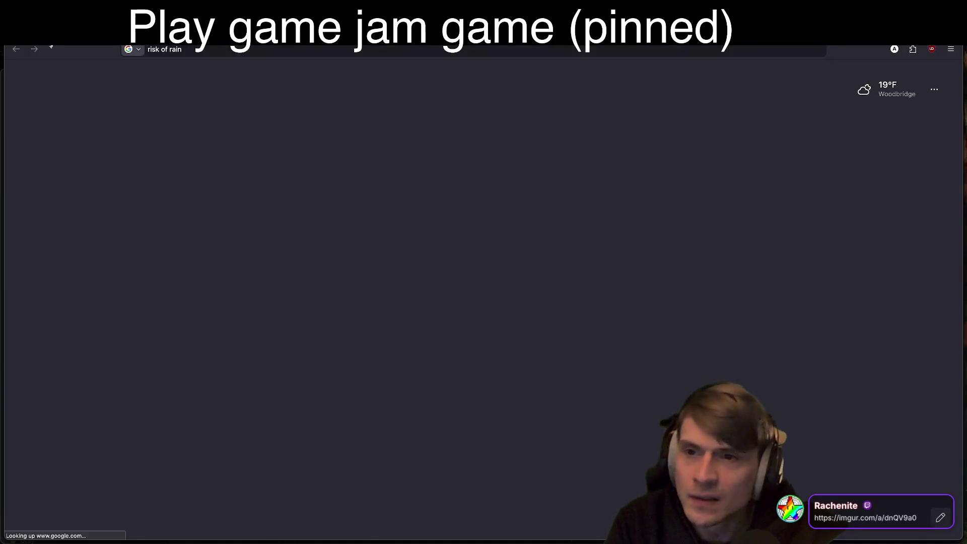
pyautogui.click(294, 84)
pyautogui.write('sprites')
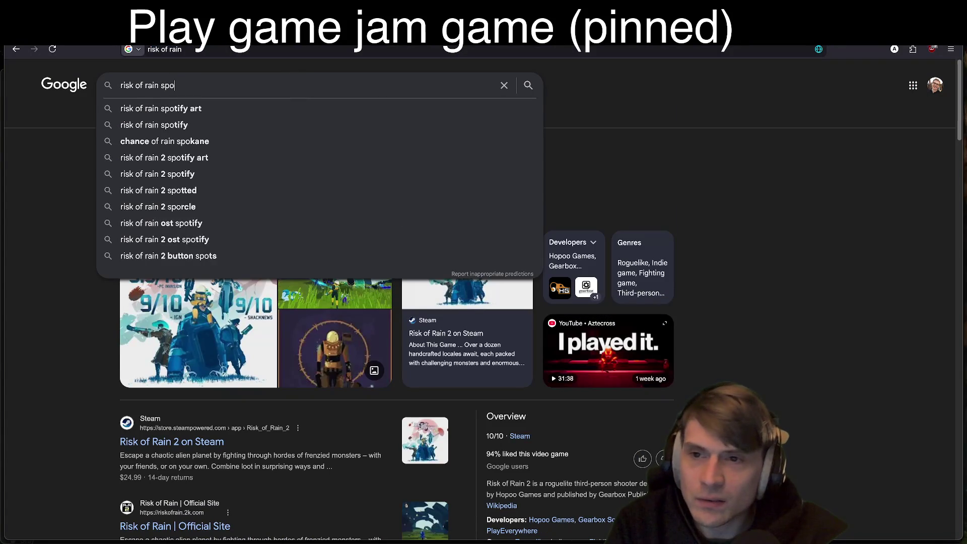
pyautogui.press('Return')
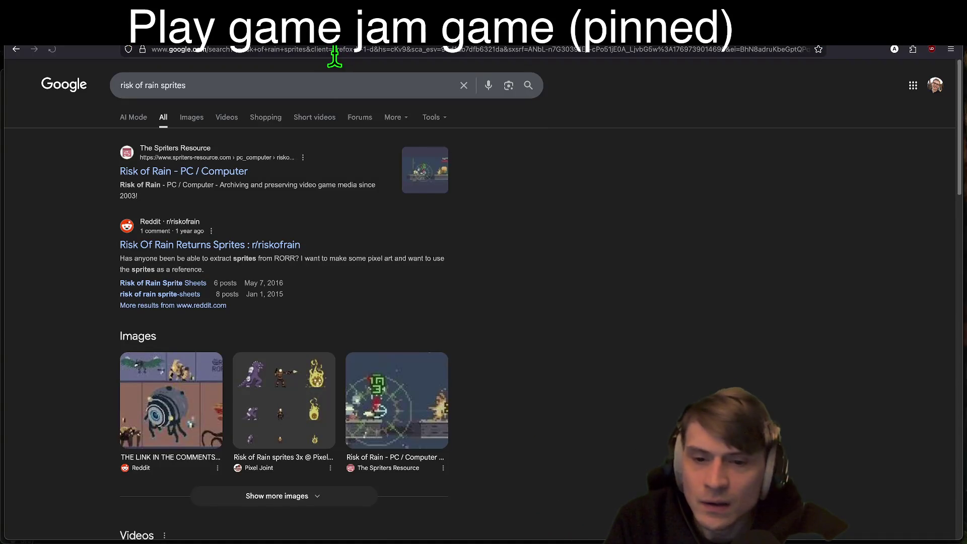
pyautogui.click(191, 117)
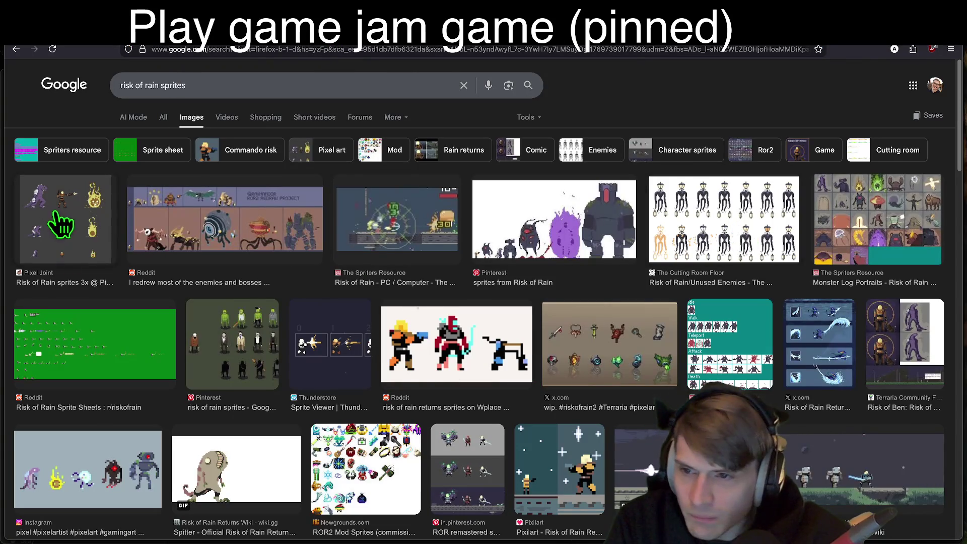
# Preview the UnderBlog and Spriters Resource sprite images, then return to the Imgur tab
pyautogui.scroll(-5, 403, 386)
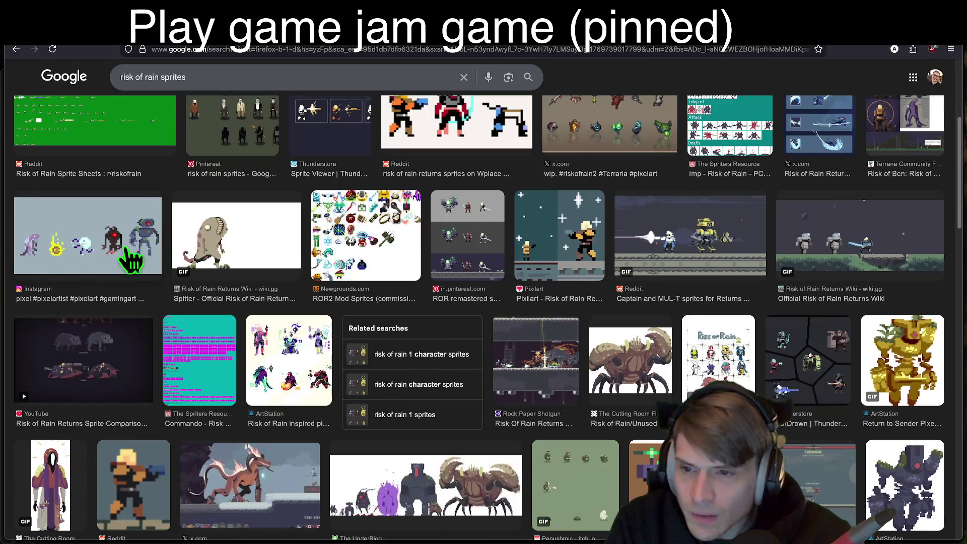
pyautogui.scroll(-3, 705, 227)
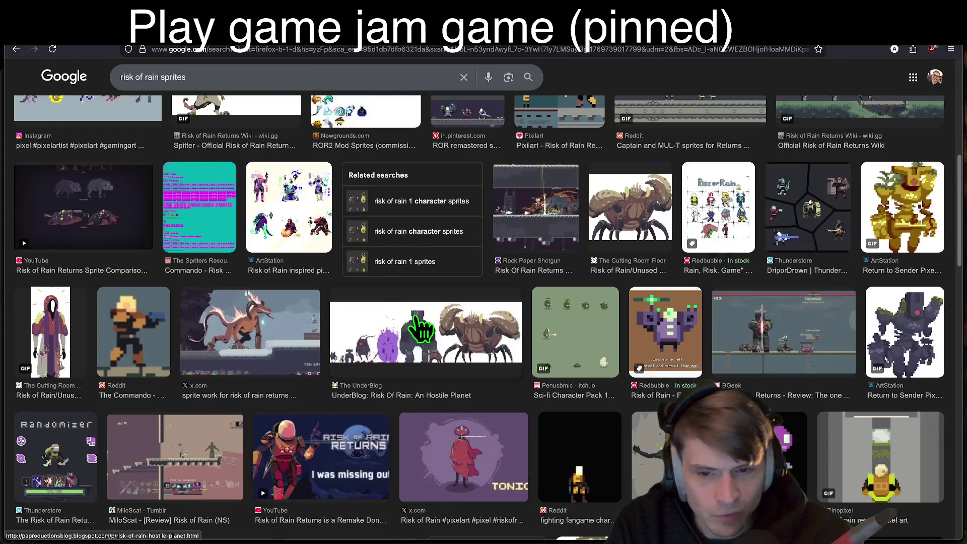
pyautogui.click(421, 334)
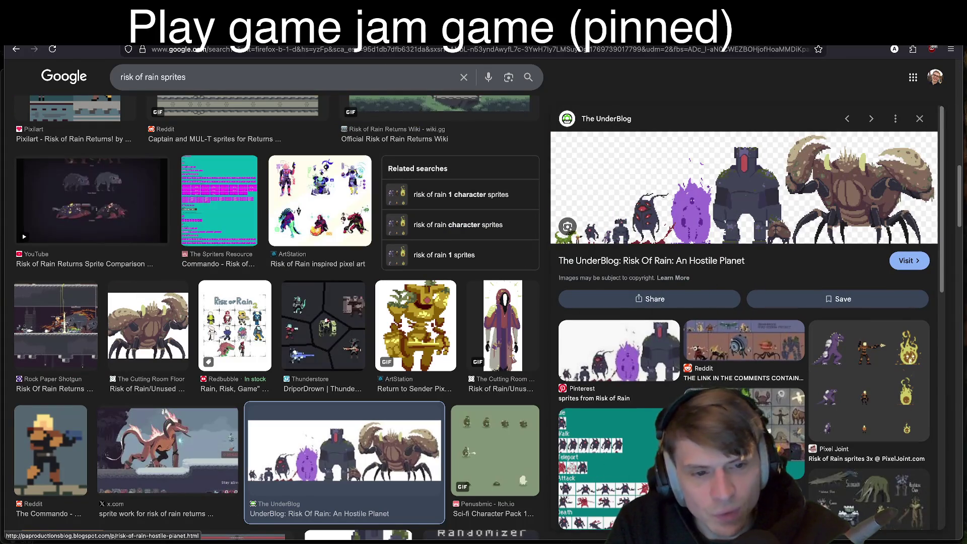
pyautogui.click(786, 403)
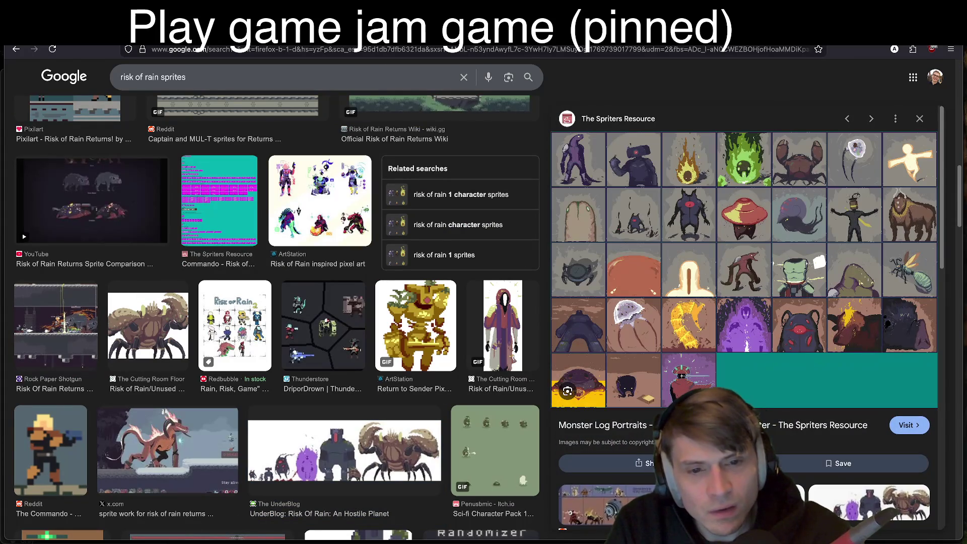
pyautogui.hotkey('alt', 'Left')
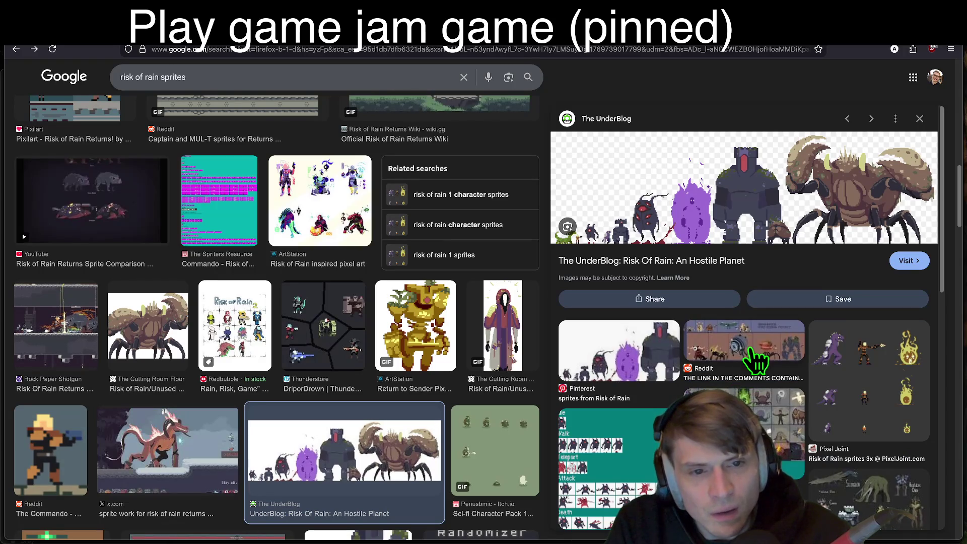
pyautogui.scroll(-4, 565, 368)
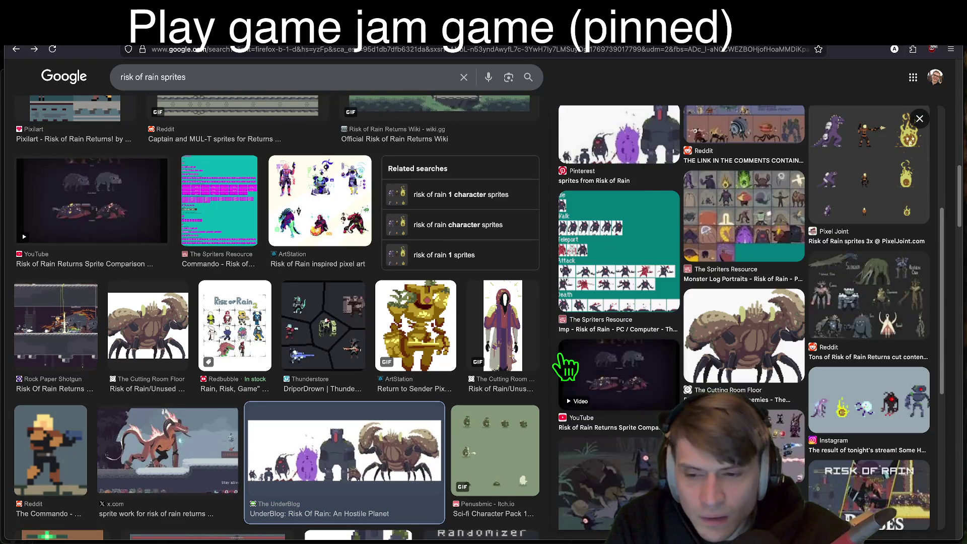
pyautogui.hotkey('ctrl', 'Tab')
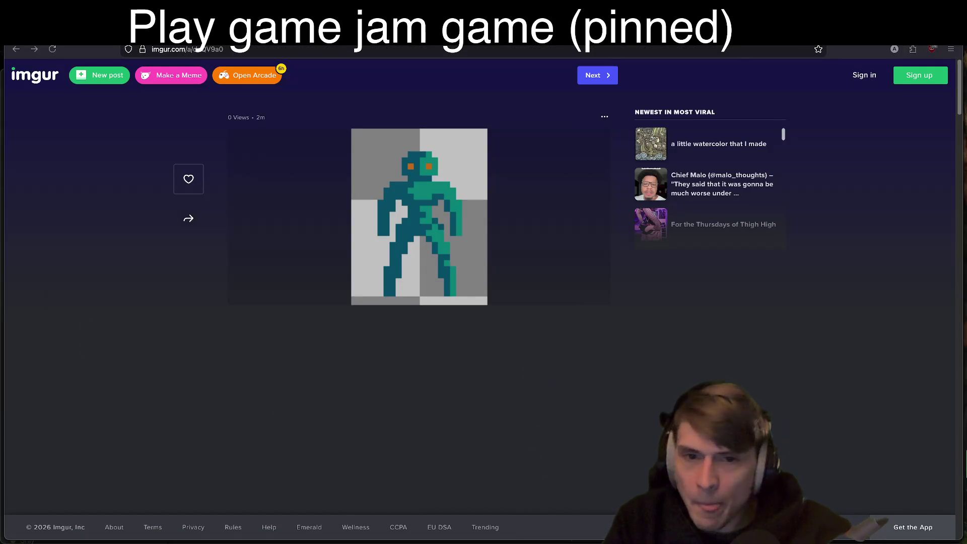
# Move past YouTube Studio and the Godot MultiplayerAPI docs to Discord's making-art channel
pyautogui.hotkey('ctrl', 'Tab')
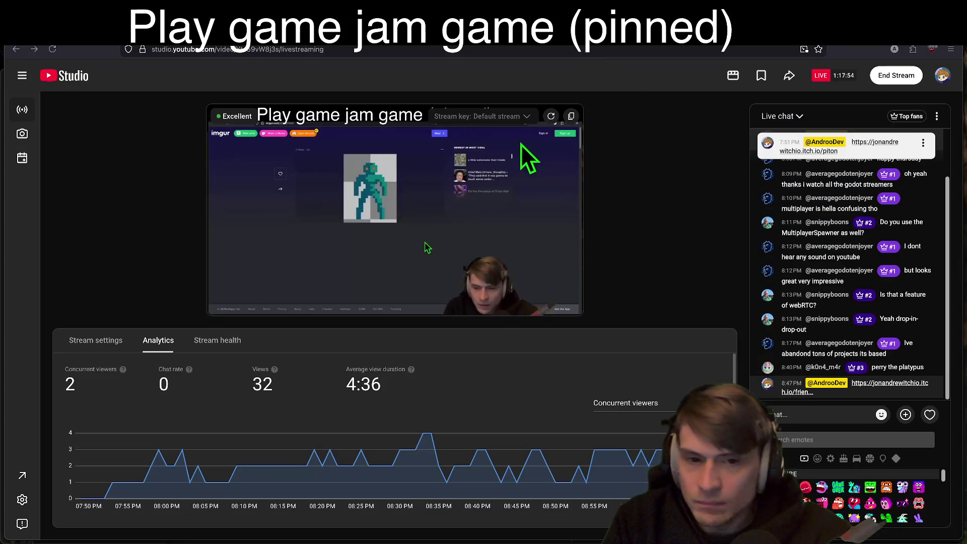
pyautogui.click(525, 119)
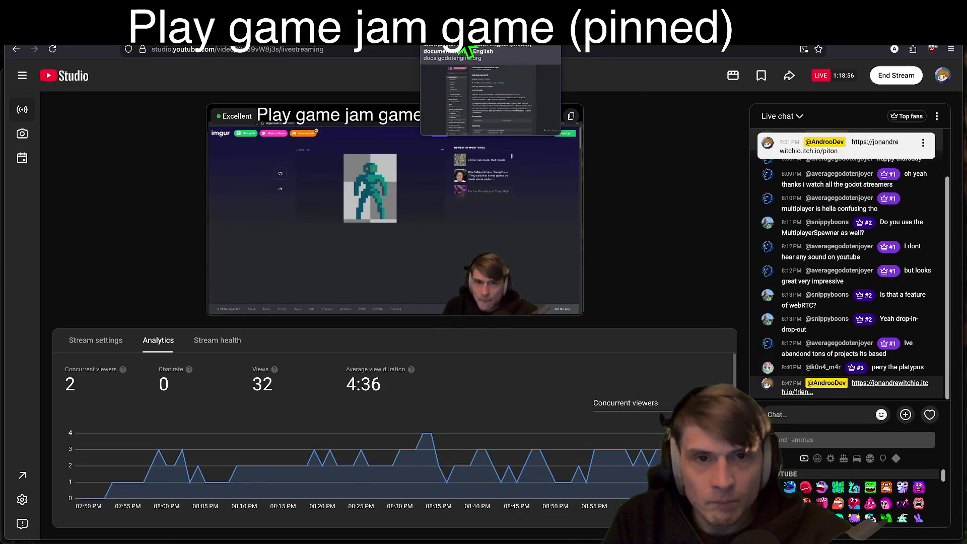
pyautogui.hotkey('ctrl', 'Tab')
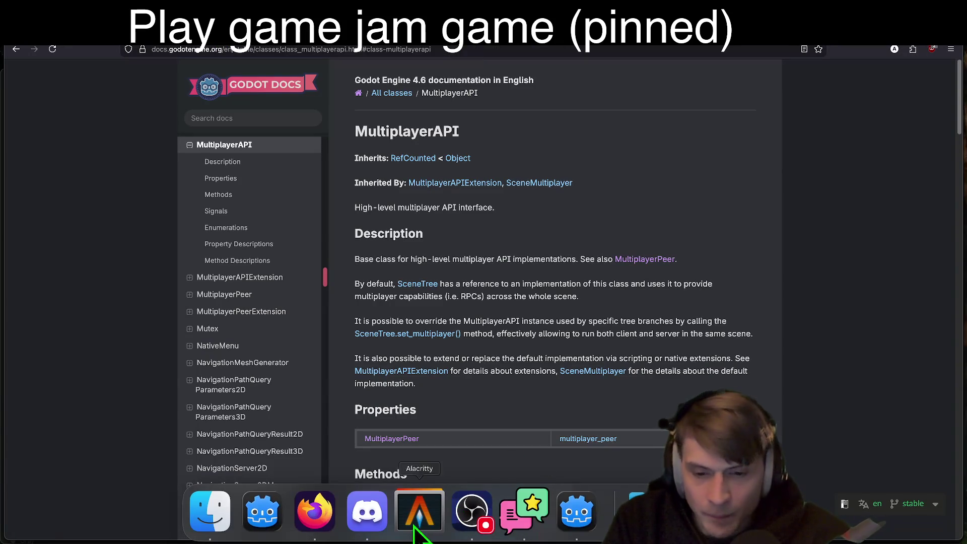
pyautogui.click(366, 512)
pyautogui.hotkey('alt', 'shift', 'Down')
pyautogui.hotkey('alt', 'shift', 'Up')
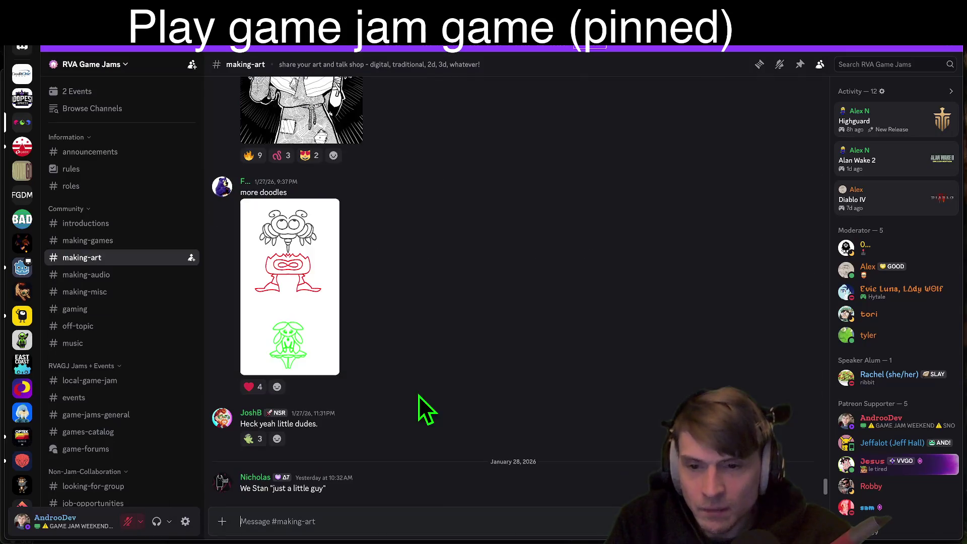
pyautogui.hotkey('alt', 'Tab')
pyautogui.hotkey('alt', 'Tab')
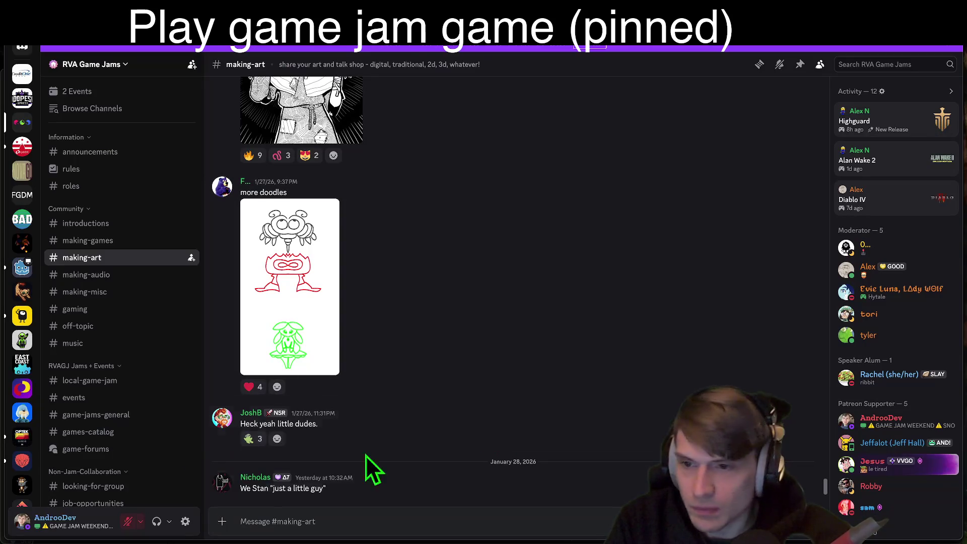
pyautogui.hotkey('alt', 'Tab')
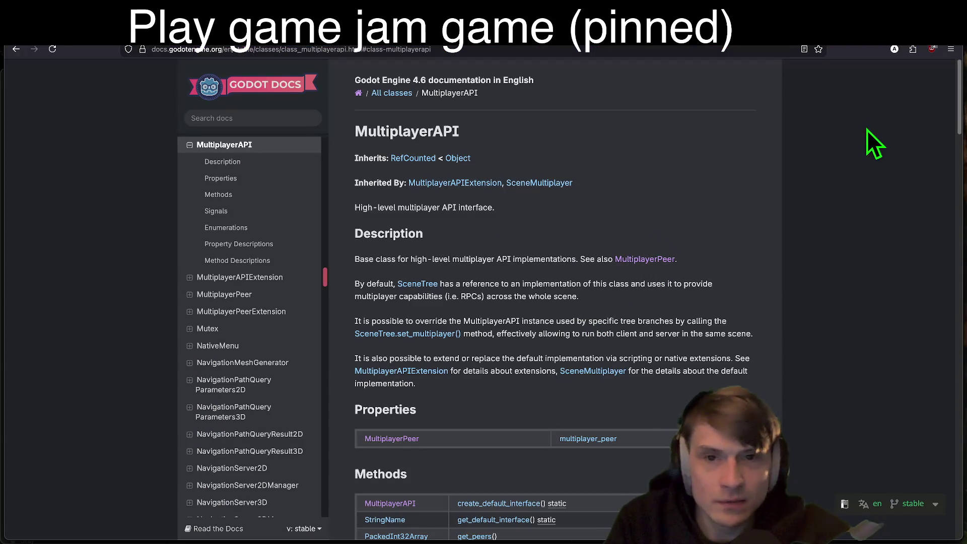
# Return to the Godot editor's Export Template Manager
pyautogui.moveTo(250, 510)
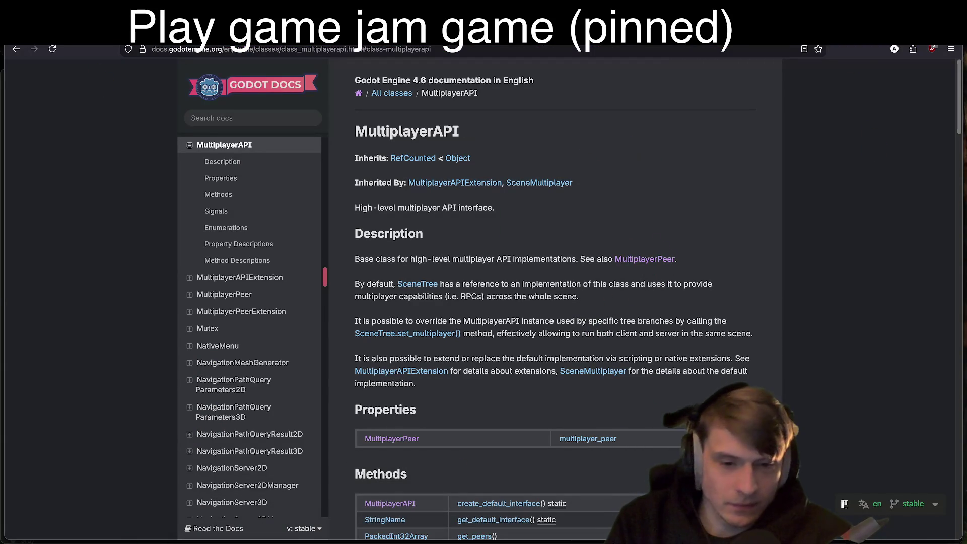
pyautogui.moveTo(314, 509)
pyautogui.click(577, 511)
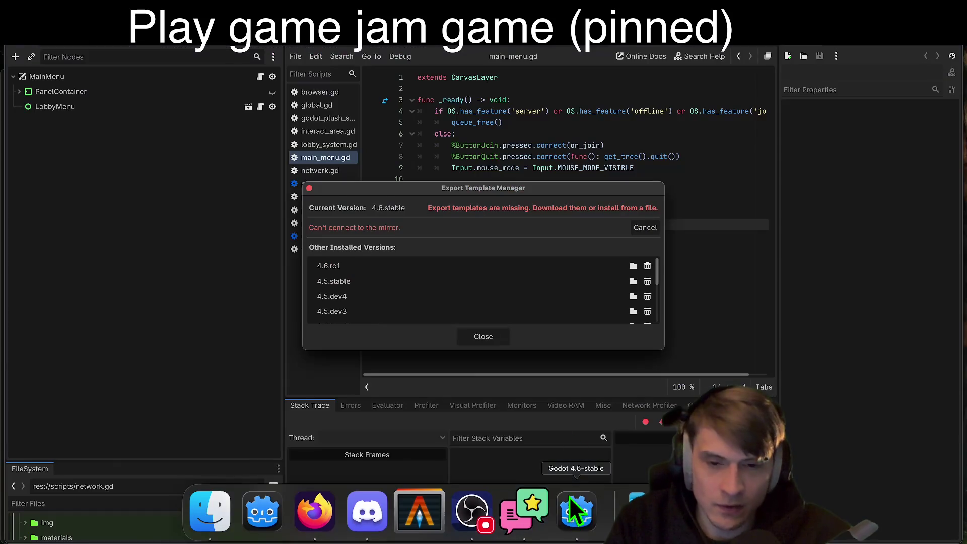
# Uninstall the 4.3.stable, 4.4.beta1, 4.4.beta2 and 4.4.dev6 export templates
pyautogui.moveTo(480, 188); pyautogui.dragTo(456, 179)
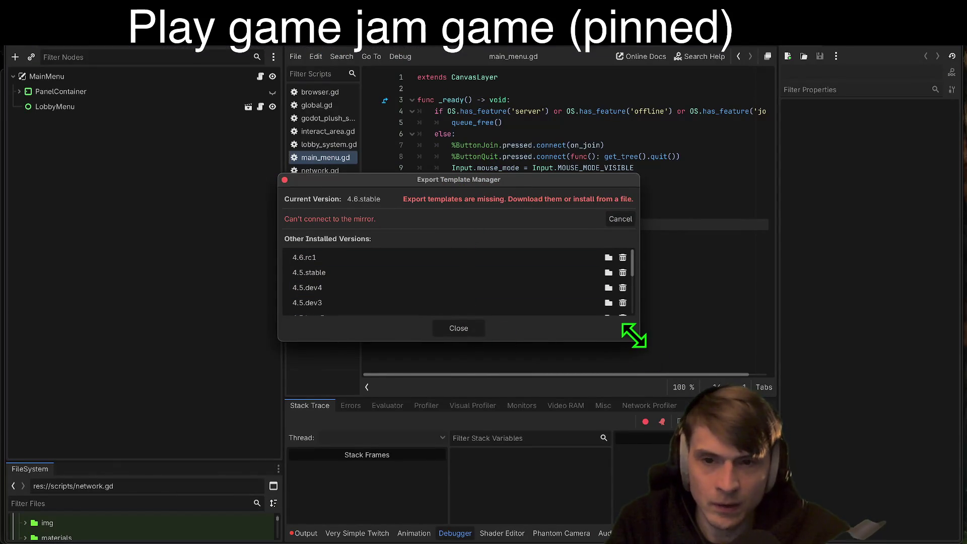
pyautogui.moveTo(634, 335); pyautogui.dragTo(683, 393)
pyautogui.scroll(-2, 443, 319)
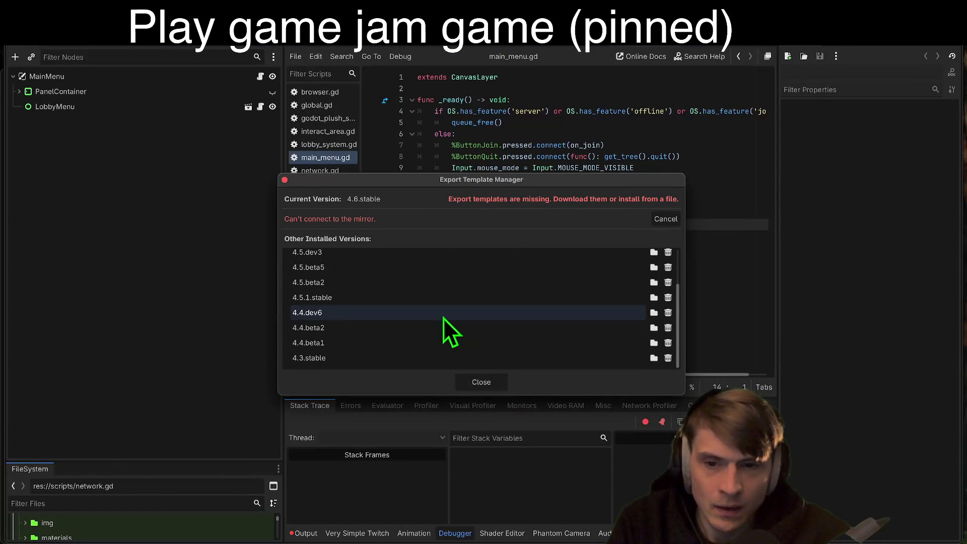
pyautogui.click(668, 358)
pyautogui.click(539, 286)
pyautogui.click(668, 358)
pyautogui.click(527, 283)
pyautogui.click(667, 357)
pyautogui.click(533, 284)
pyautogui.click(668, 358)
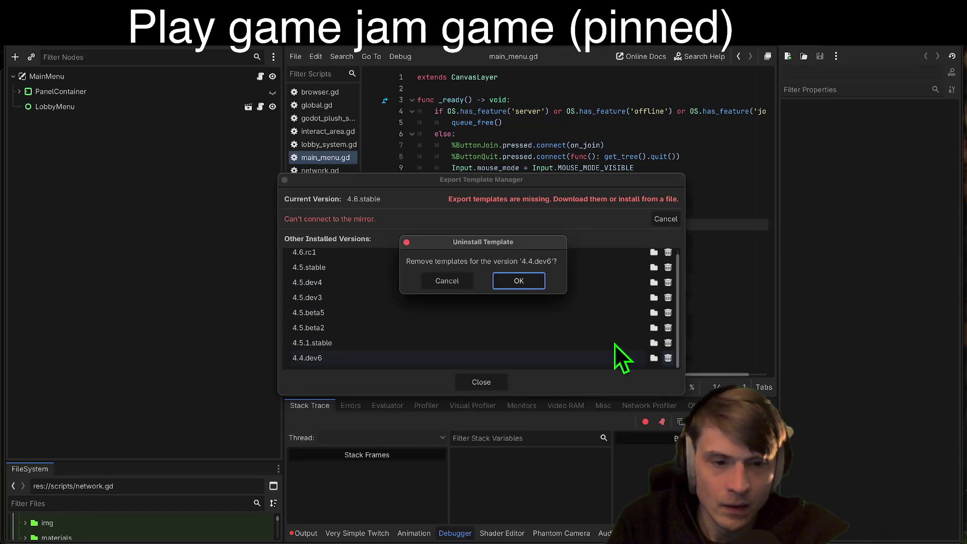
pyautogui.click(528, 286)
# Uninstall 4.5.1.stable, 4.5.beta2, beta5, dev3 and dev4, then restart the 4.6.stable download
pyautogui.click(671, 349)
pyautogui.click(524, 285)
pyautogui.click(673, 334)
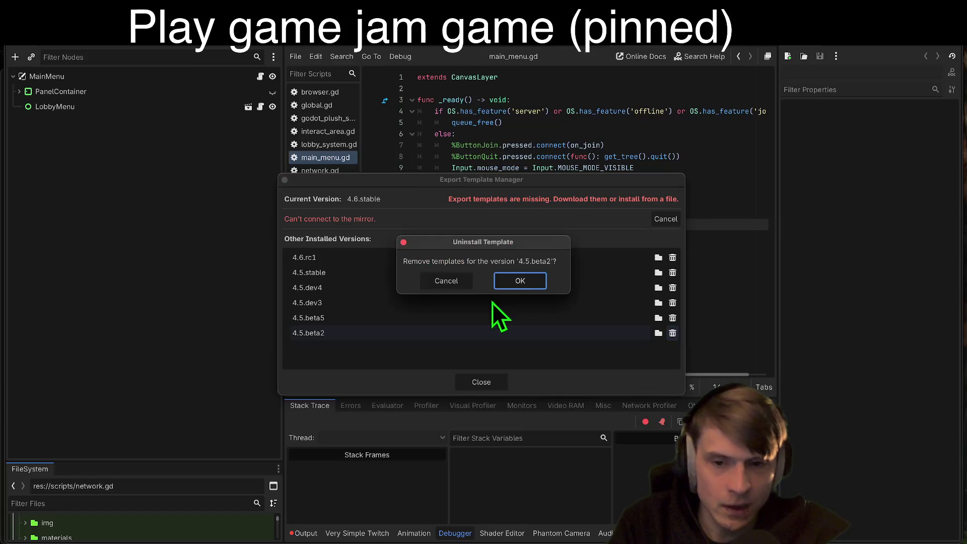
pyautogui.click(534, 285)
pyautogui.click(673, 318)
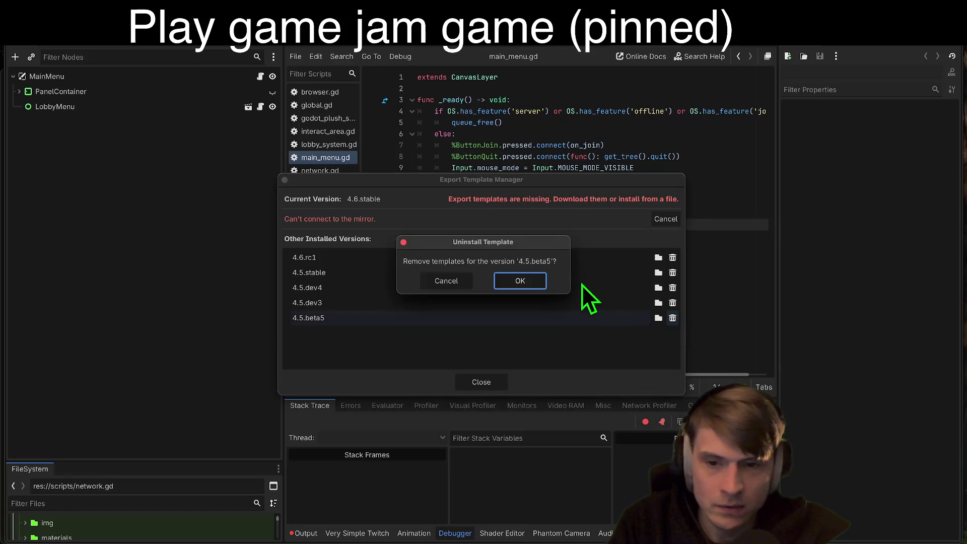
pyautogui.click(504, 280)
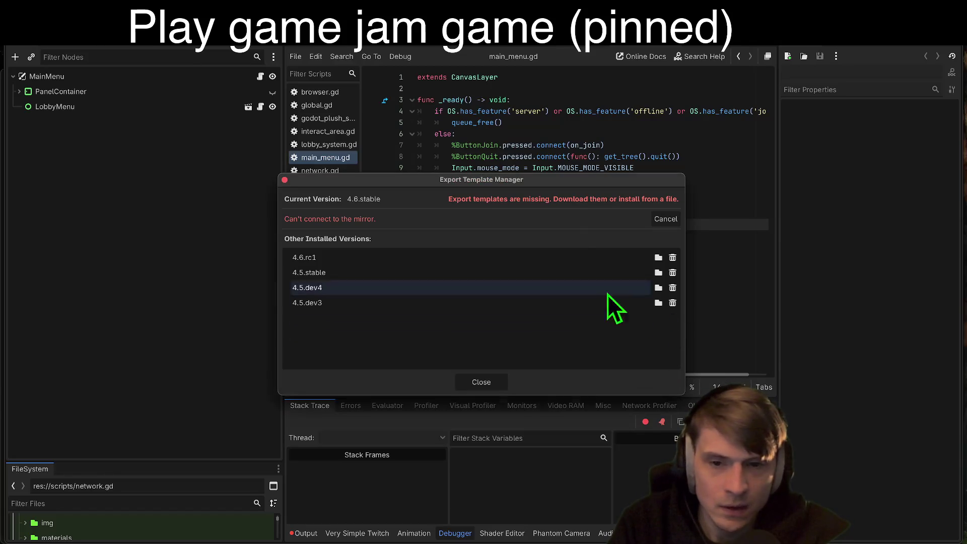
pyautogui.click(672, 303)
pyautogui.click(516, 280)
pyautogui.click(670, 290)
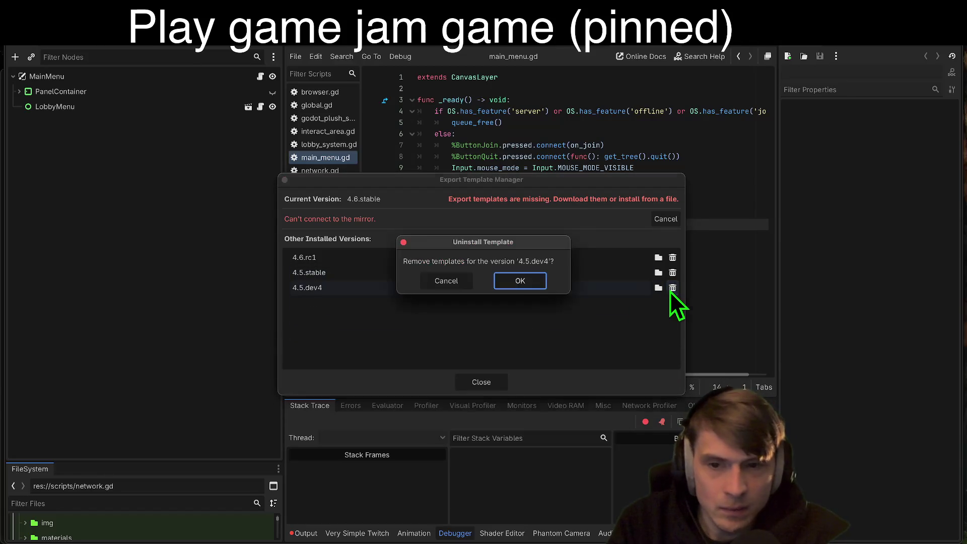
pyautogui.click(534, 281)
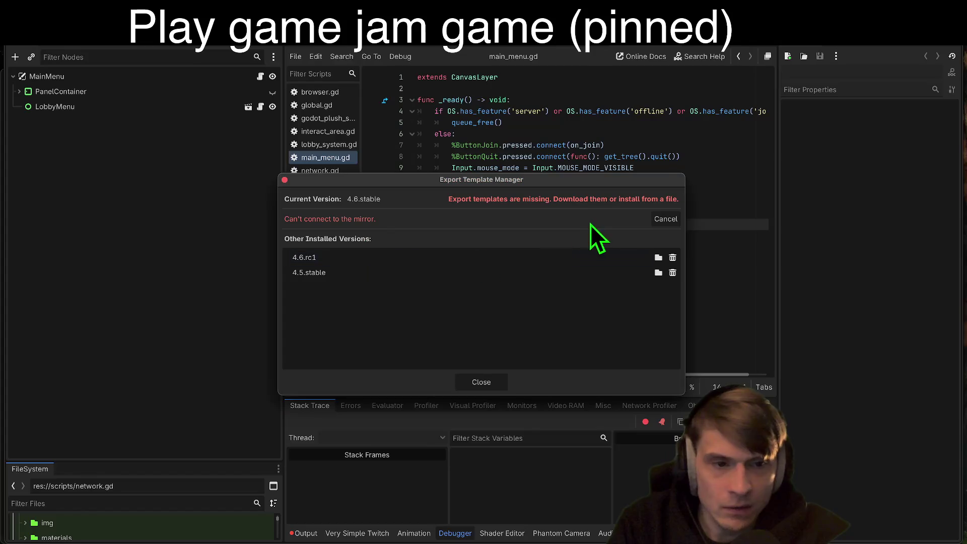
pyautogui.click(675, 220)
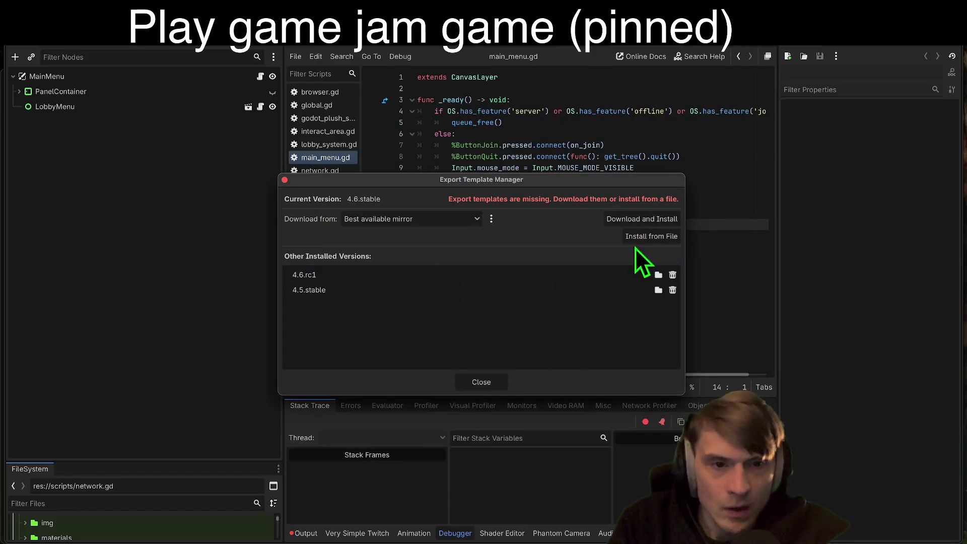
pyautogui.click(645, 224)
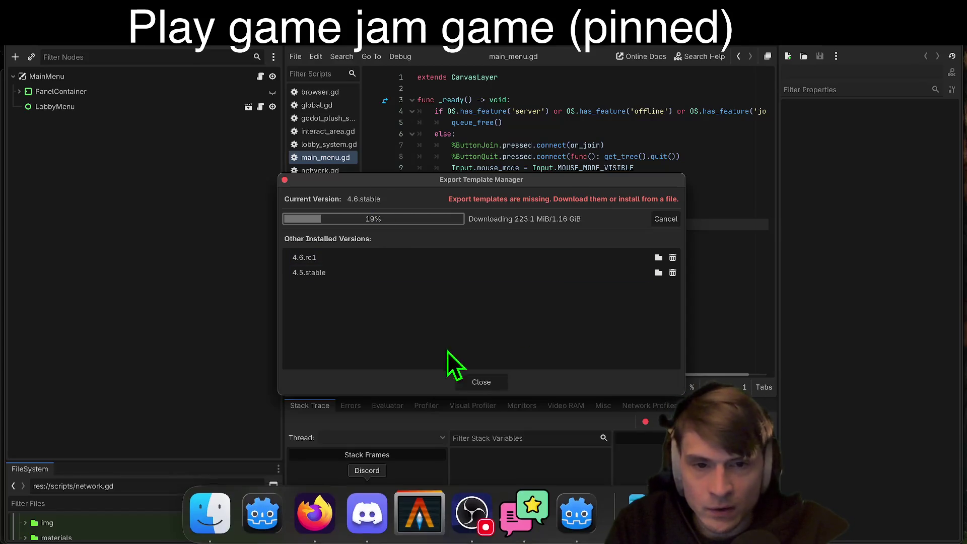
# Switch to Firefox's Godot 4.6 MultiplayerAPI docs while the template download sits at 19%
pyautogui.click(313, 512)
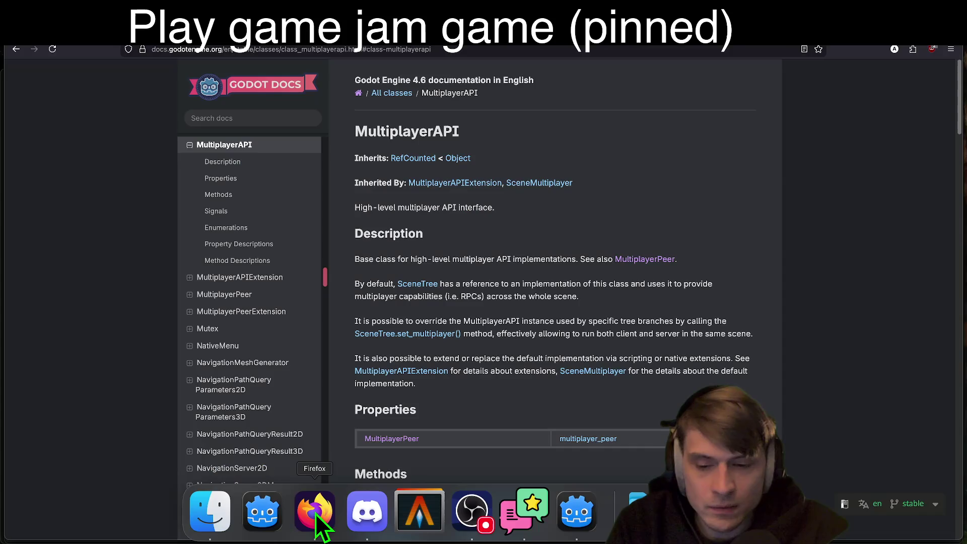
# Load blockbench.net and scroll down to its Made in Blockbench gallery
pyautogui.write('blockb')
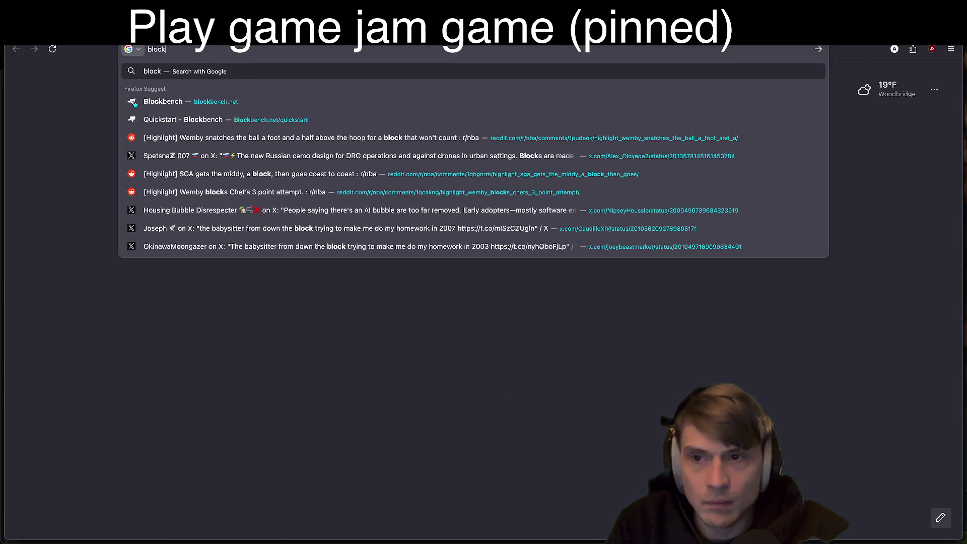
pyautogui.press('Return')
pyautogui.scroll(-2, 475, 262)
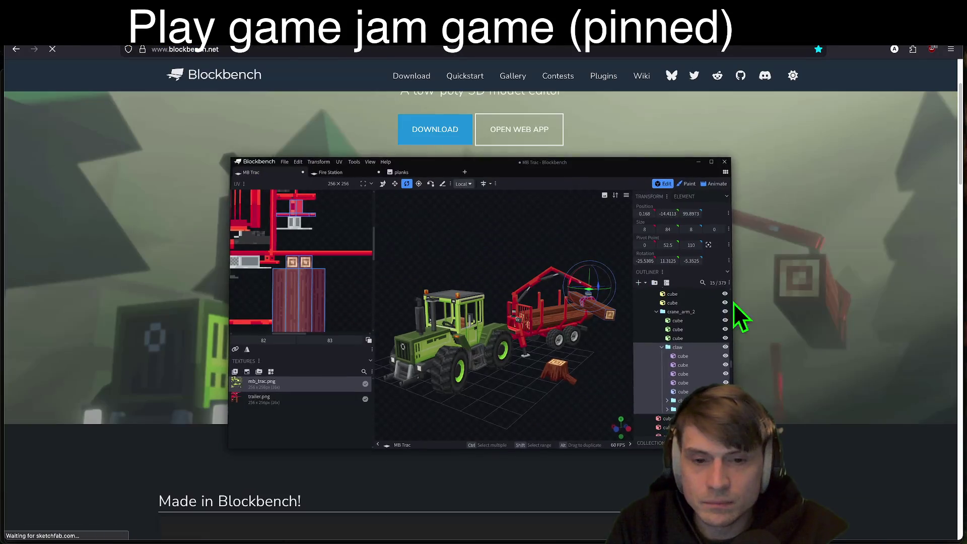
pyautogui.scroll(2, 484, 254)
pyautogui.scroll(-3, 503, 276)
pyautogui.scroll(-5, 579, 274)
pyautogui.scroll(9, 678, 390)
pyautogui.scroll(-10, 675, 383)
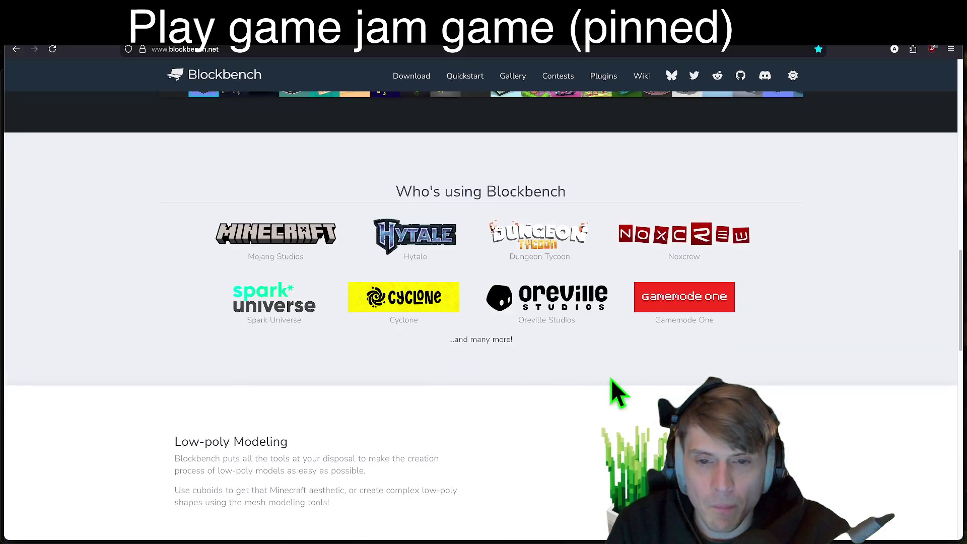
pyautogui.scroll(5, 125, 333)
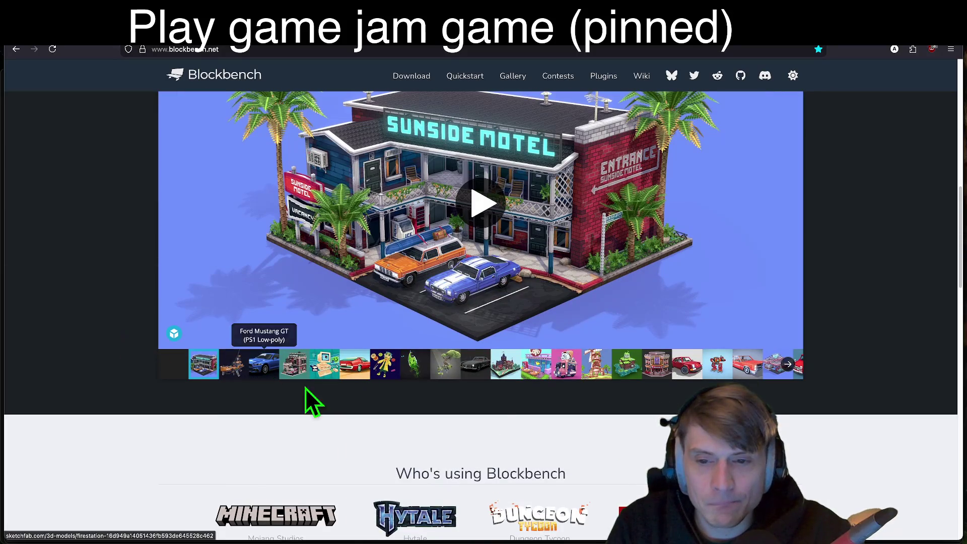
# Rotate the Stone Golem gallery model, load the Mech model, then open a blank tab
pyautogui.click(631, 366)
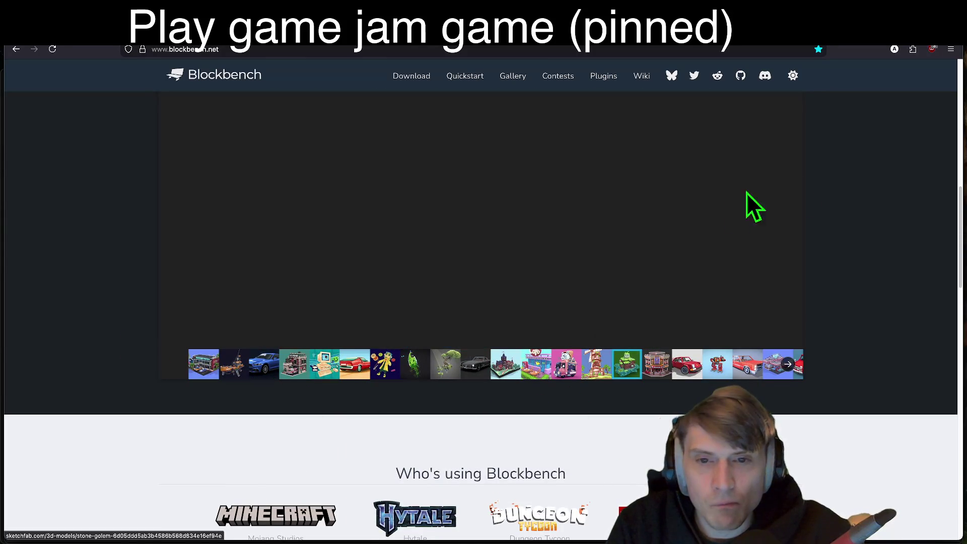
pyautogui.scroll(3, 902, 224)
pyautogui.scroll(-2, 887, 242)
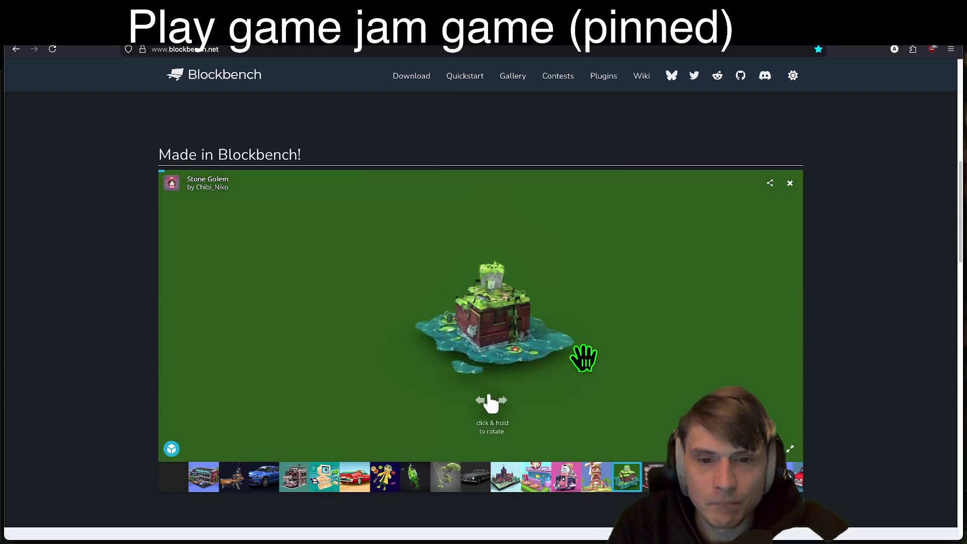
pyautogui.moveTo(683, 413)
pyautogui.mouseDown()
pyautogui.moveTo(382, 346)
pyautogui.moveTo(522, 399)
pyautogui.moveTo(551, 397)
pyautogui.moveTo(587, 367)
pyautogui.moveTo(512, 341)
pyautogui.moveTo(529, 307)
pyautogui.moveTo(583, 318)
pyautogui.moveTo(594, 371)
pyautogui.moveTo(613, 384)
pyautogui.moveTo(697, 319)
pyautogui.moveTo(437, 336)
pyautogui.moveTo(451, 331)
pyautogui.moveTo(382, 315)
pyautogui.moveTo(257, 413)
pyautogui.moveTo(416, 388)
pyautogui.moveTo(430, 349)
pyautogui.moveTo(447, 371)
pyautogui.moveTo(546, 362)
pyautogui.moveTo(410, 358)
pyautogui.mouseUp()
pyautogui.moveTo(339, 346); pyautogui.dragTo(705, 356)
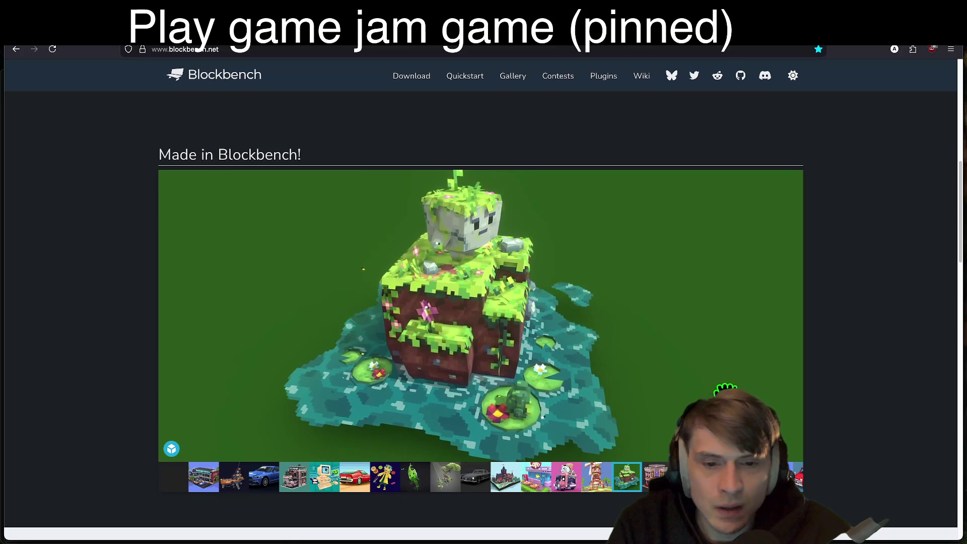
pyautogui.click(792, 448)
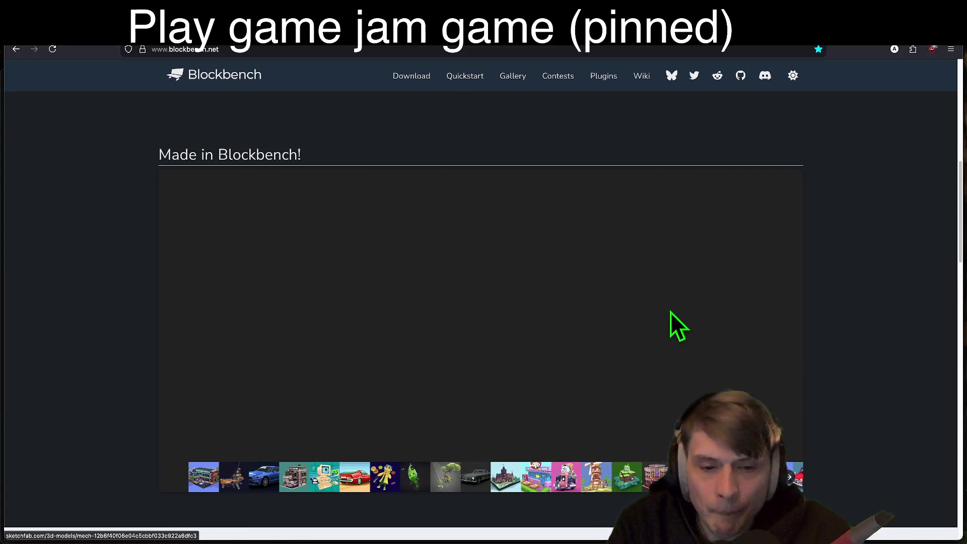
pyautogui.click(788, 477)
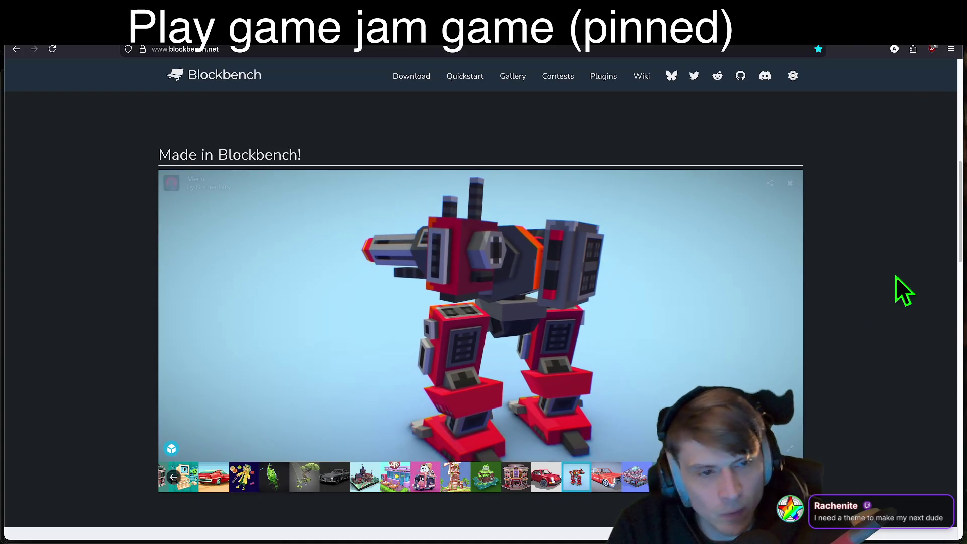
pyautogui.scroll(10, 899, 301)
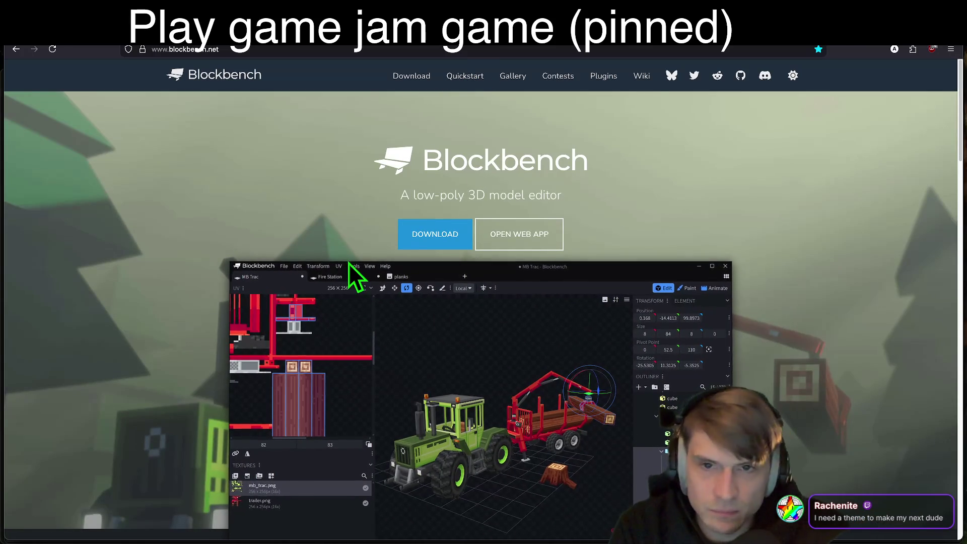
pyautogui.hotkey('ctrl', 't')
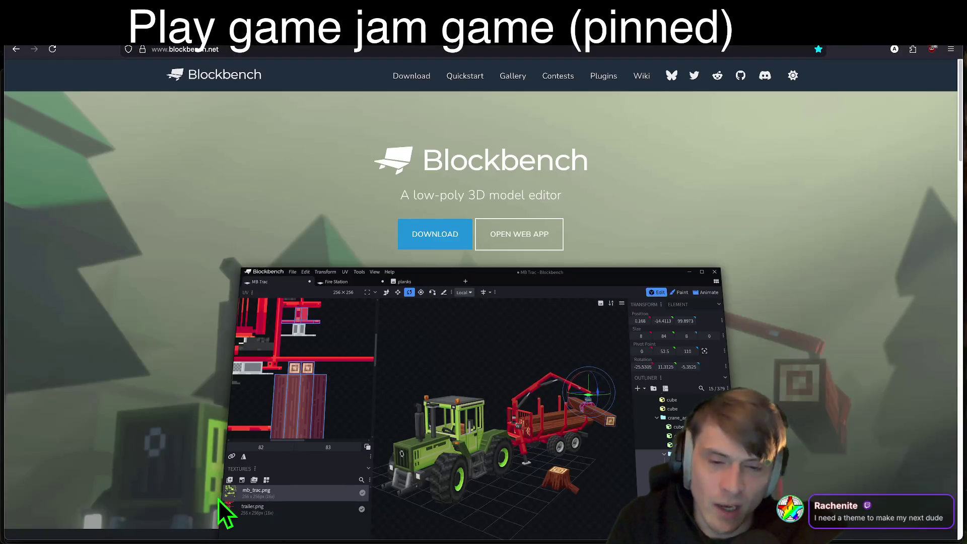
pyautogui.hotkey('ctrl', 't')
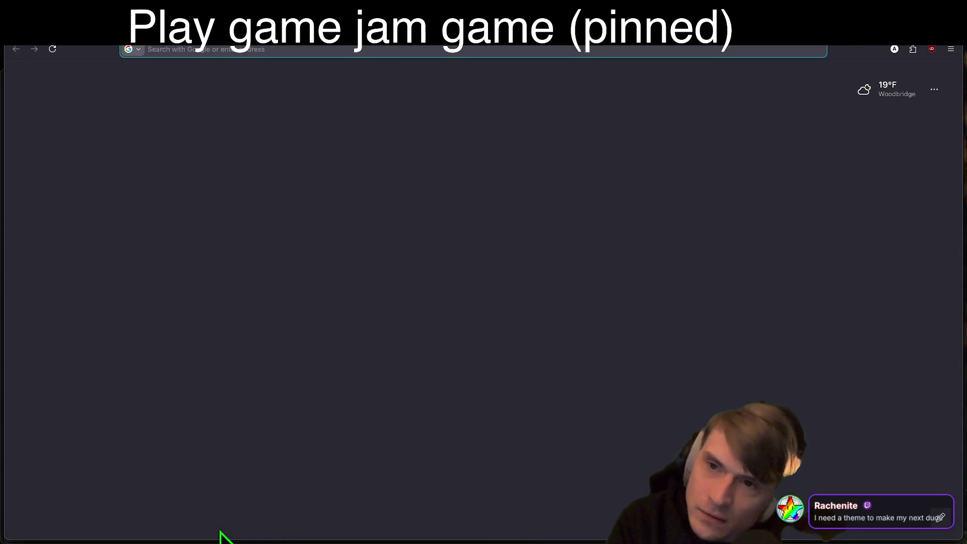
# Open the Google Gemini web app by searching 'gemini' in the new tab
pyautogui.write('gemni')
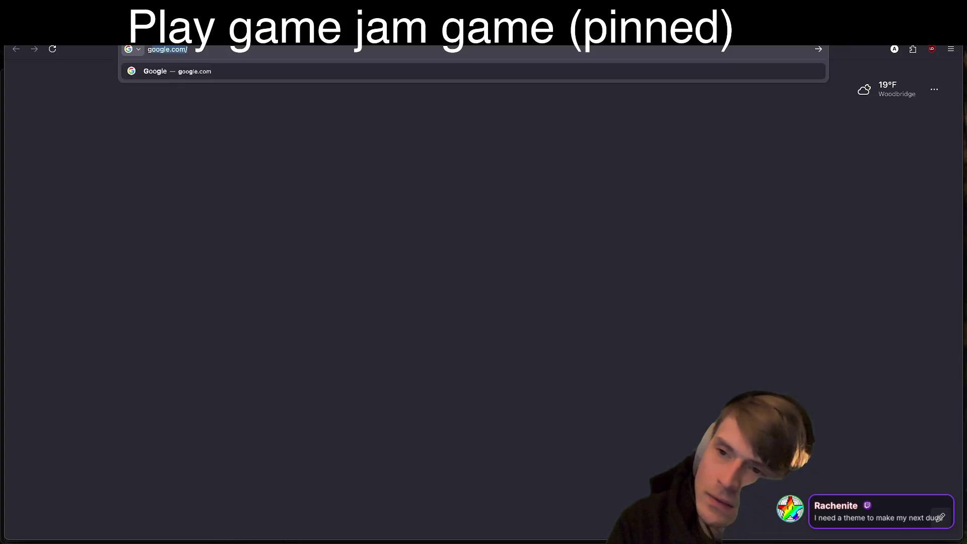
pyautogui.press('BackSpace')
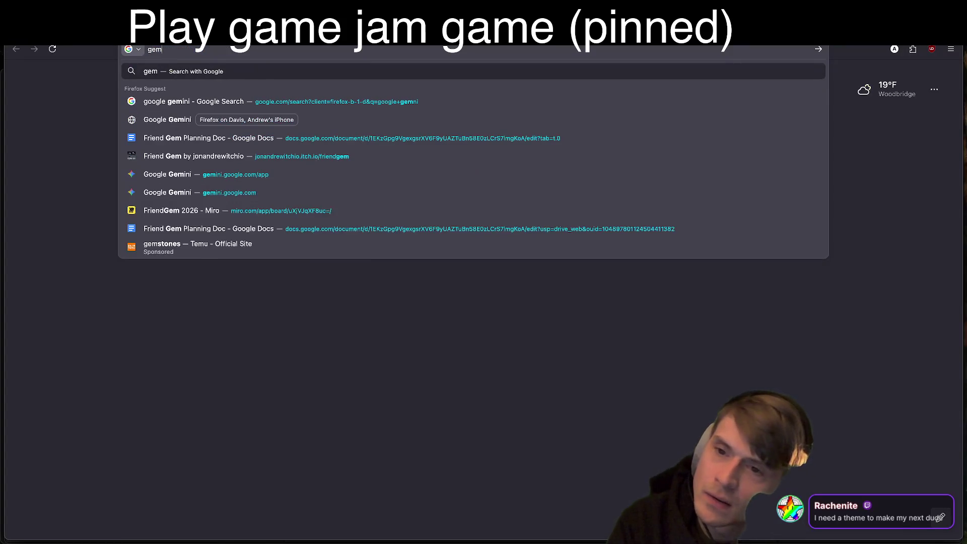
pyautogui.write('ini.google.com/app')
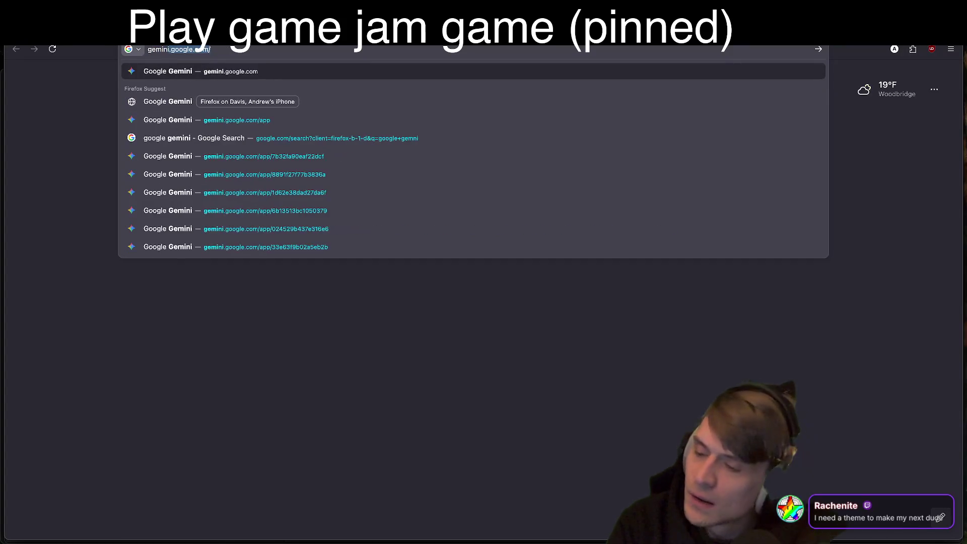
pyautogui.press('Return')
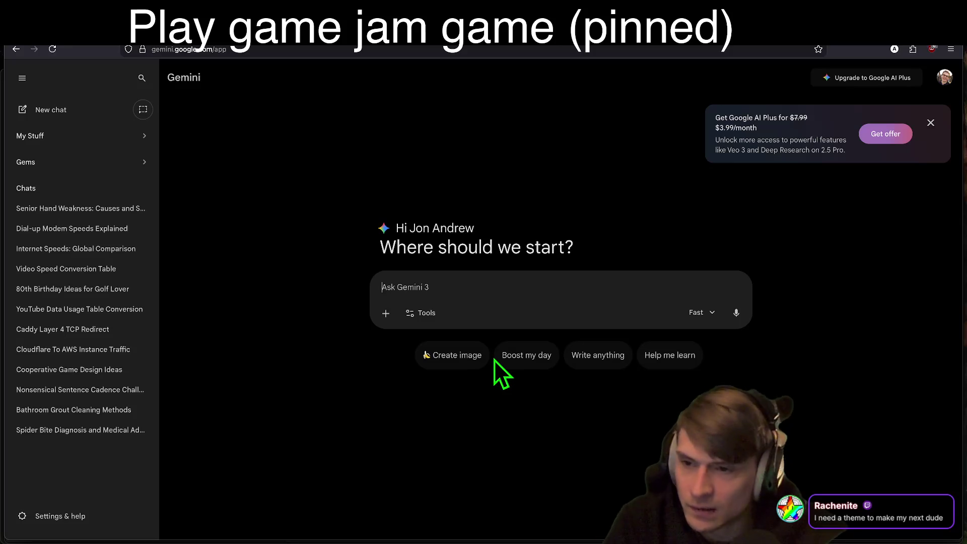
# Scroll through the Blockbench site, then return to the Godot editor
pyautogui.hotkey('ctrl', 'Tab')
pyautogui.scroll(-5, 526, 381)
pyautogui.scroll(-15, 634, 393)
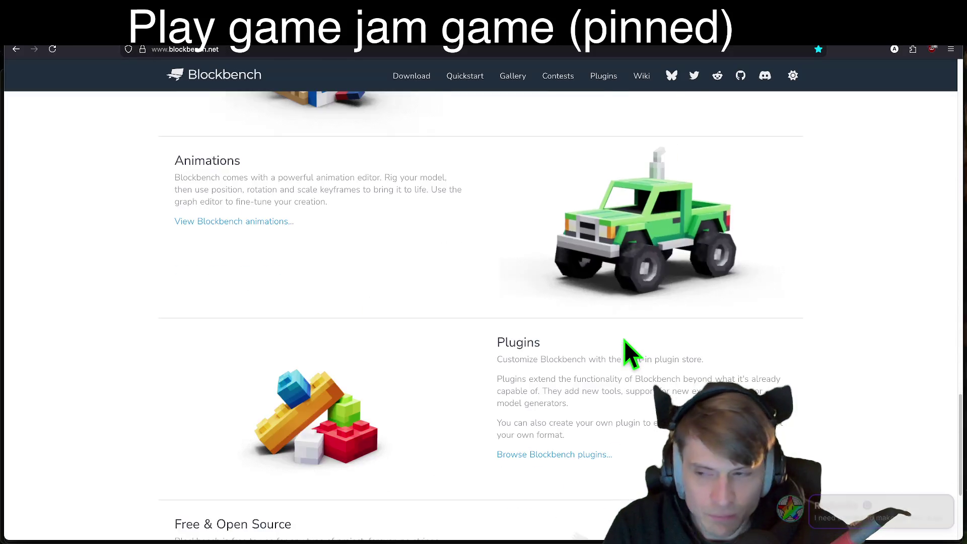
pyautogui.rightClick(602, 333)
pyautogui.press('Escape')
pyautogui.scroll(15, 860, 409)
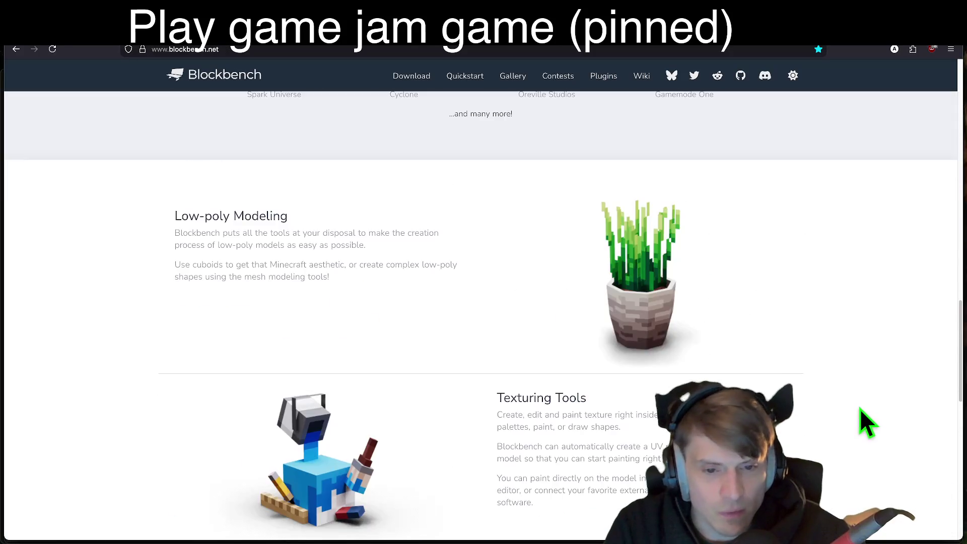
pyautogui.hotkey('ctrl', 'Tab')
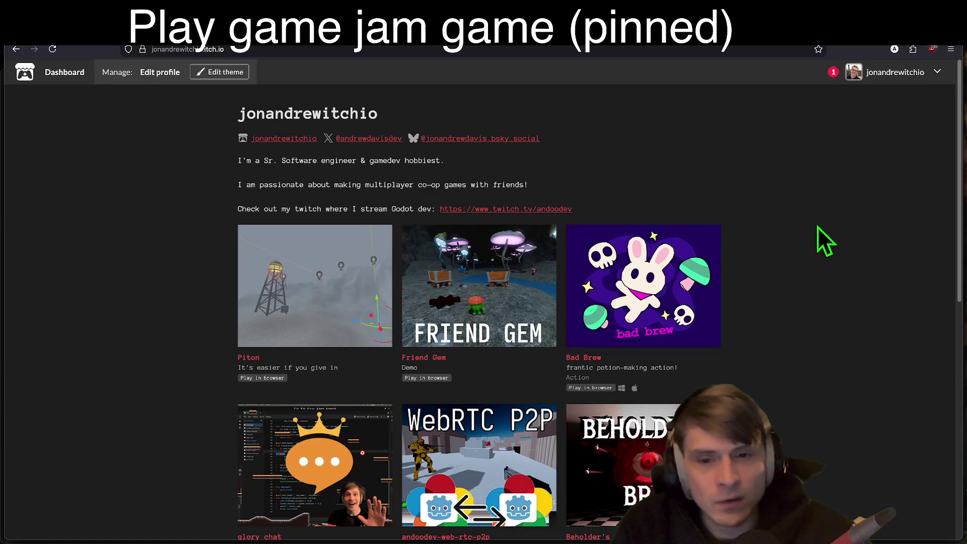
pyautogui.press('super+Tab')
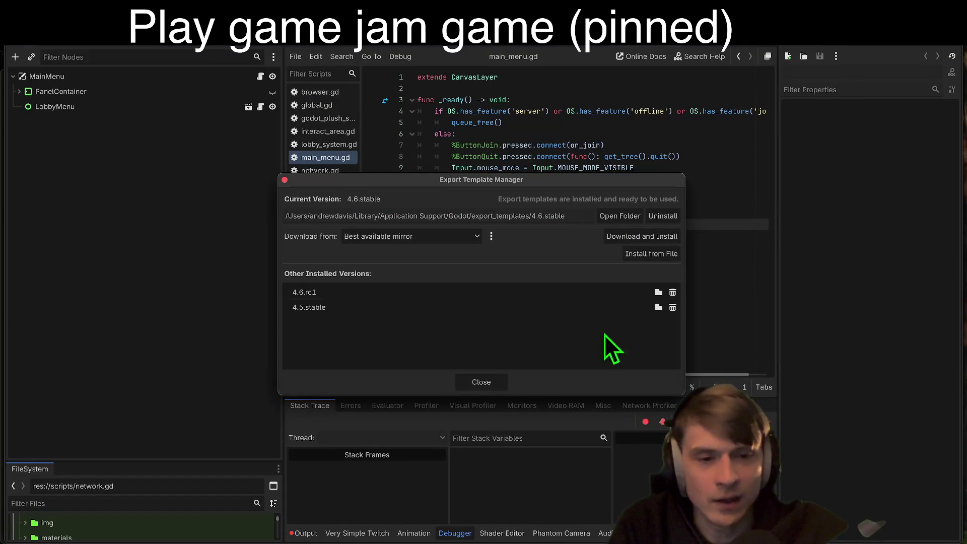
# Close the Export Template Manager to reveal main_menu.gd in the script editor
pyautogui.click(489, 382)
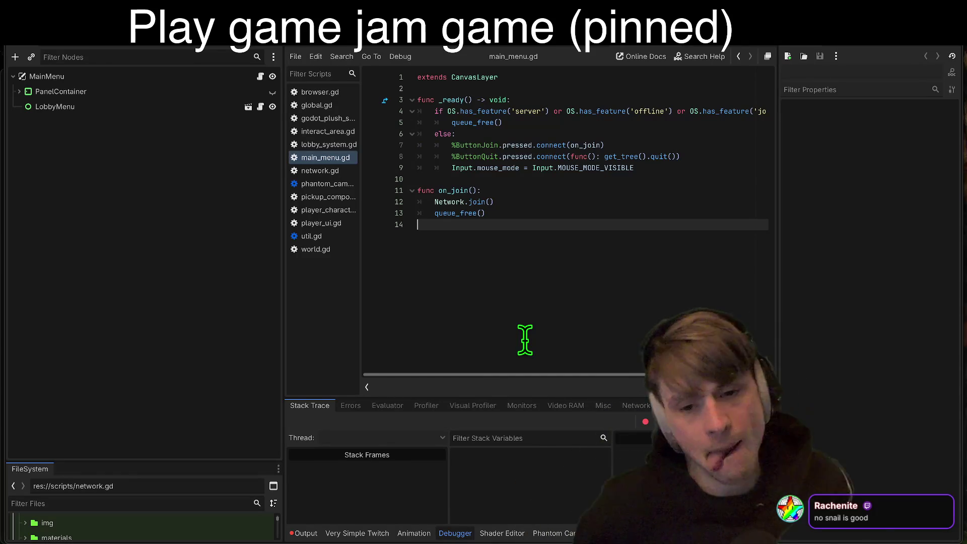
# Switch from the World scene to the Player scene and collapse its VisualRoot branch
pyautogui.click(625, 46)
pyautogui.click(553, 47)
pyautogui.click(514, 47)
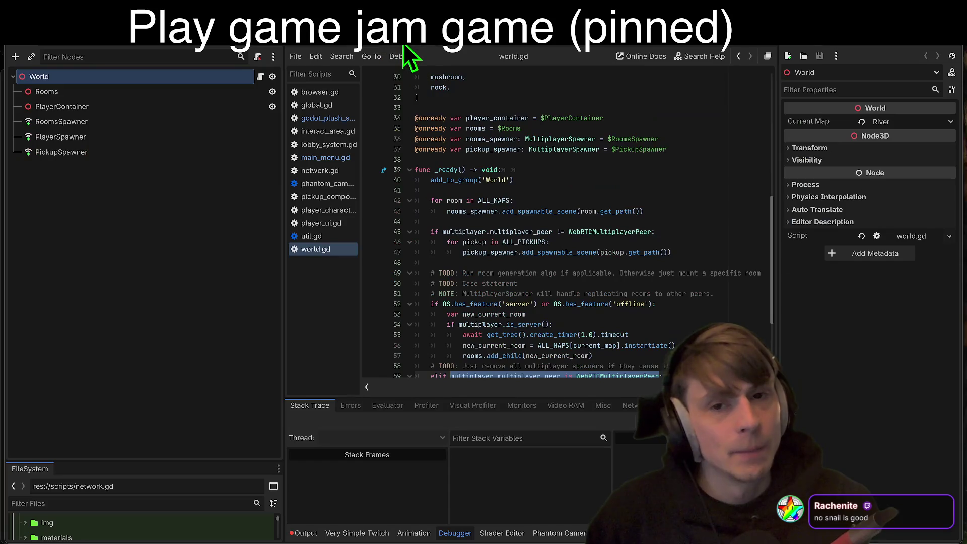
pyautogui.click(401, 46)
pyautogui.moveTo(420, 534)
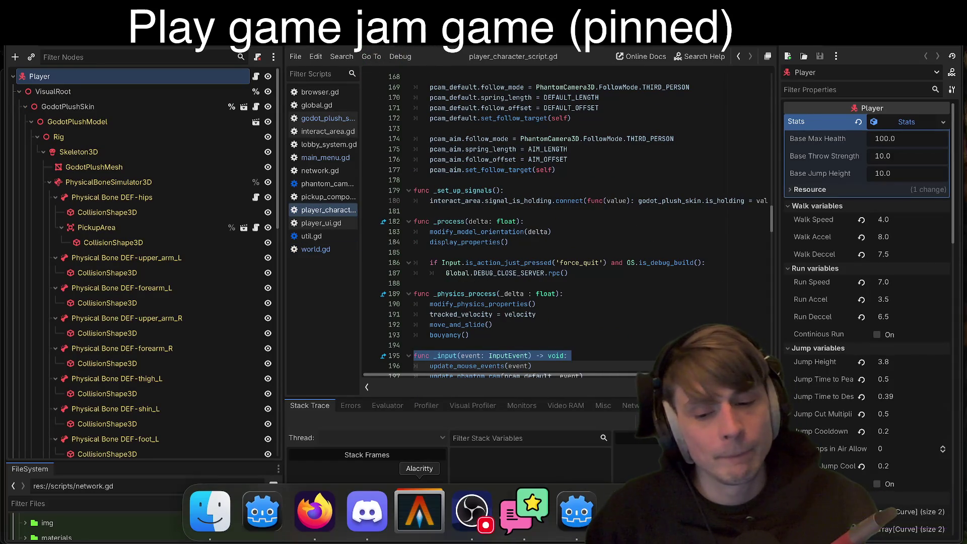
pyautogui.click(20, 91)
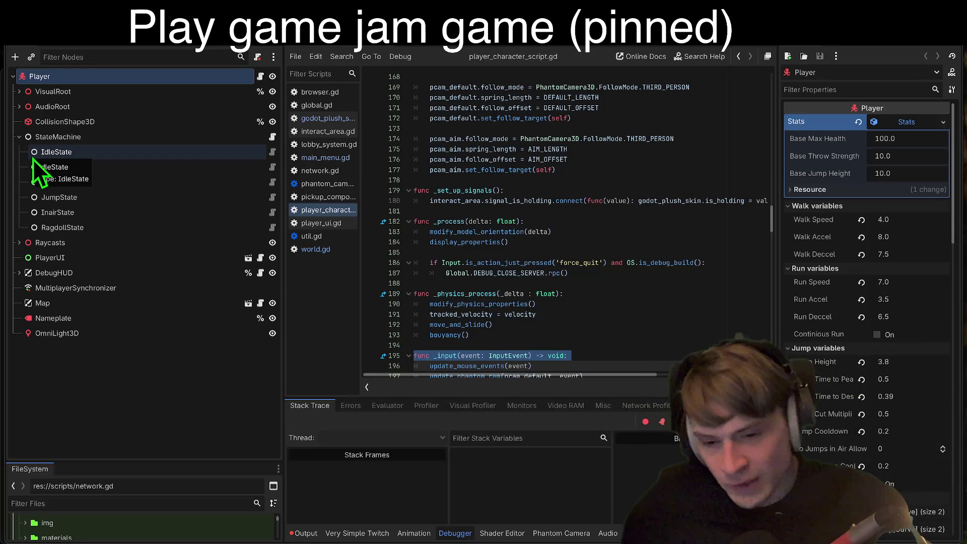
pyautogui.rightClick(255, 336)
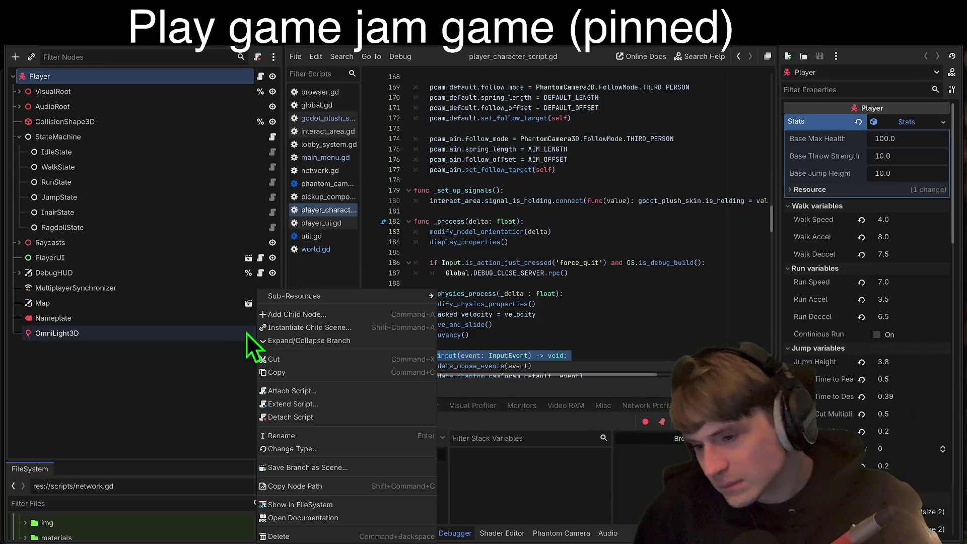
pyautogui.click(111, 367)
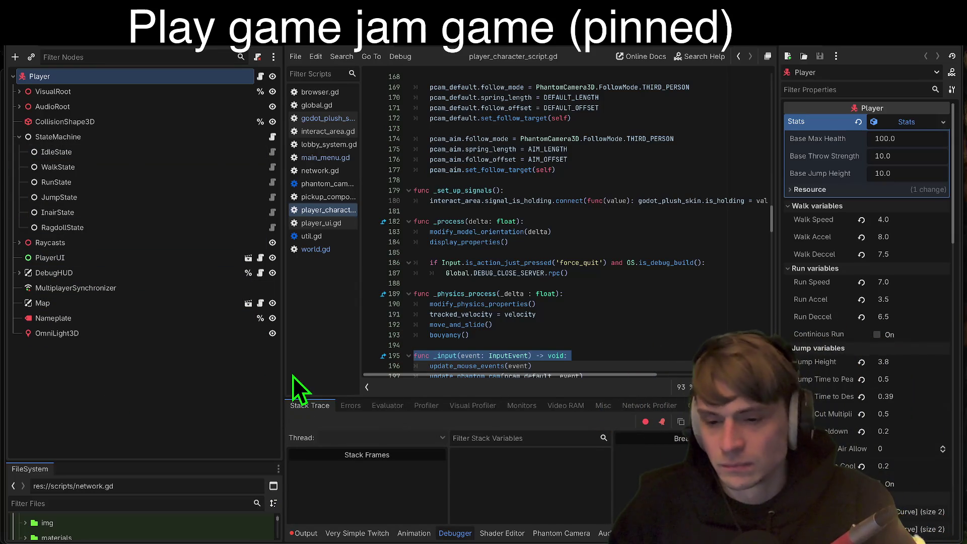
# Widen the script editor and open-scripts list, narrowing the scene tree panel
pyautogui.moveTo(280, 384)
pyautogui.mouseDown()
pyautogui.moveTo(216, 410)
pyautogui.moveTo(956, 400)
pyautogui.moveTo(190, 428)
pyautogui.moveTo(282, 408)
pyautogui.mouseUp()
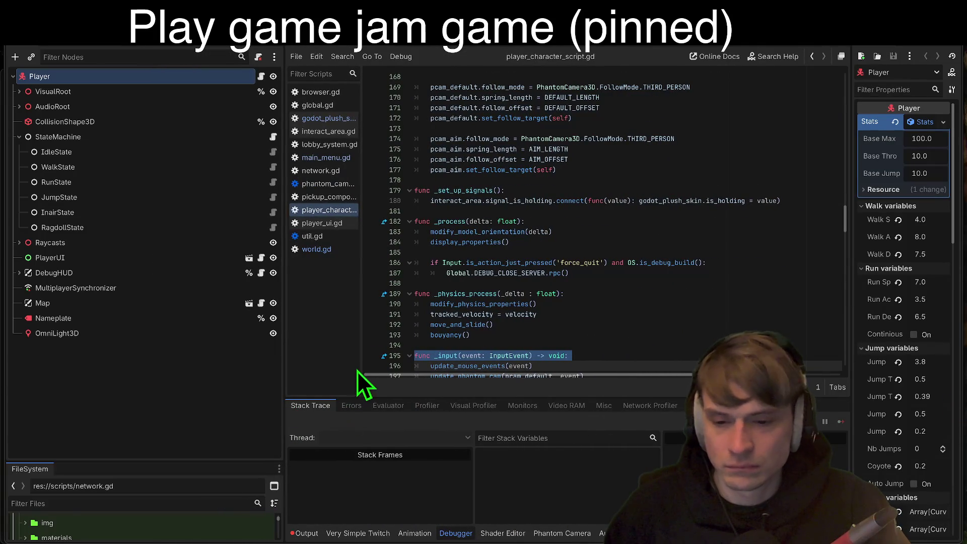
pyautogui.moveTo(358, 361); pyautogui.dragTo(379, 355)
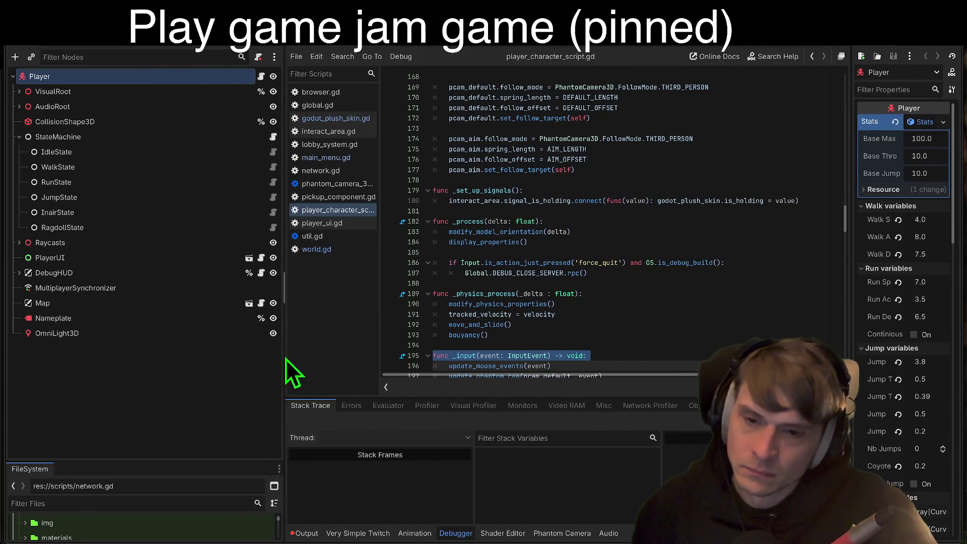
pyautogui.moveTo(281, 356); pyautogui.dragTo(226, 348)
# Close the unneeded scripts, including player_character_script.gd and util.gd
pyautogui.middleClick(273, 112)
pyautogui.middleClick(273, 113)
pyautogui.middleClick(273, 113)
pyautogui.middleClick(273, 113)
pyautogui.middleClick(273, 113)
pyautogui.middleClick(273, 113)
pyautogui.middleClick(271, 114)
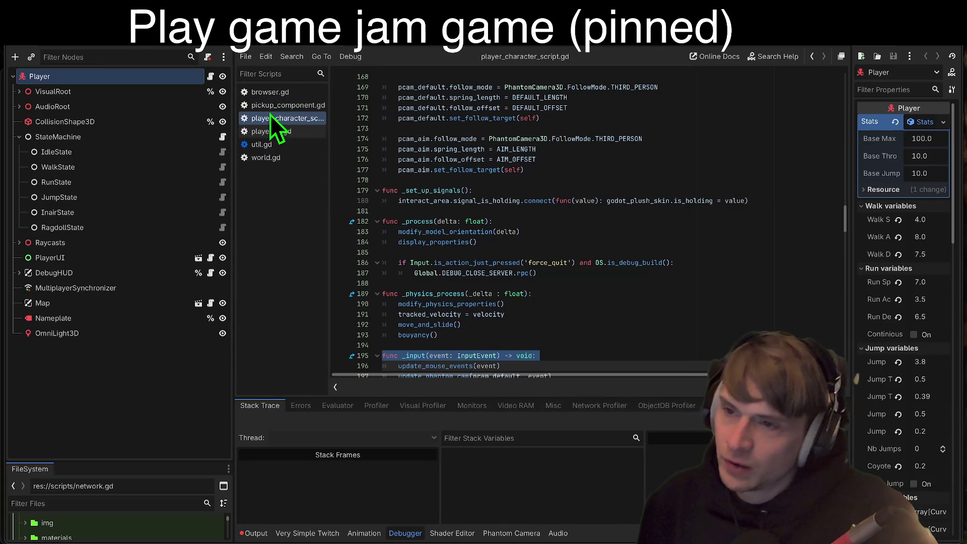
pyautogui.middleClick(271, 117)
pyautogui.middleClick(271, 120)
pyautogui.middleClick(272, 122)
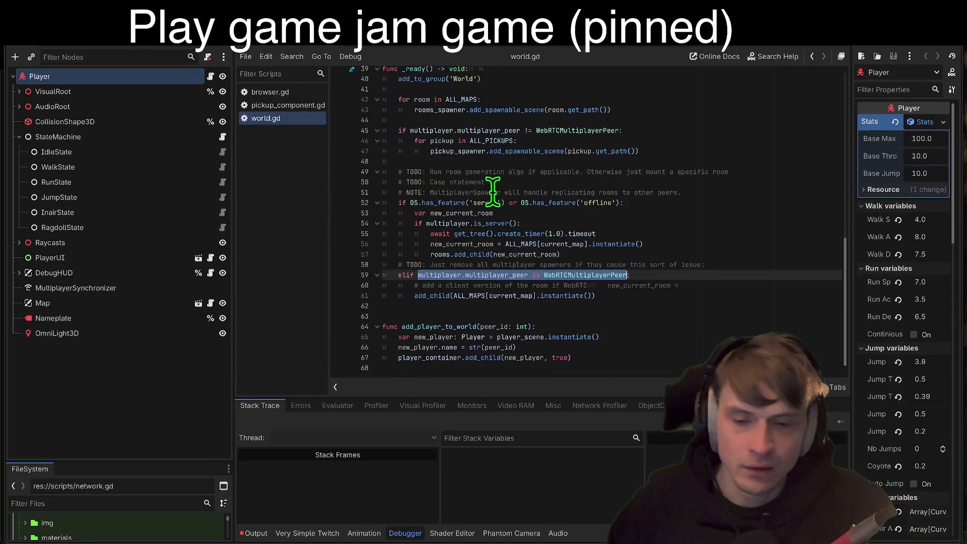
# Scroll world.gd to the top, place the cursor on line 15, then show the Player in 3D
pyautogui.scroll(12, 503, 186)
pyautogui.click(663, 149)
pyautogui.click(554, 222)
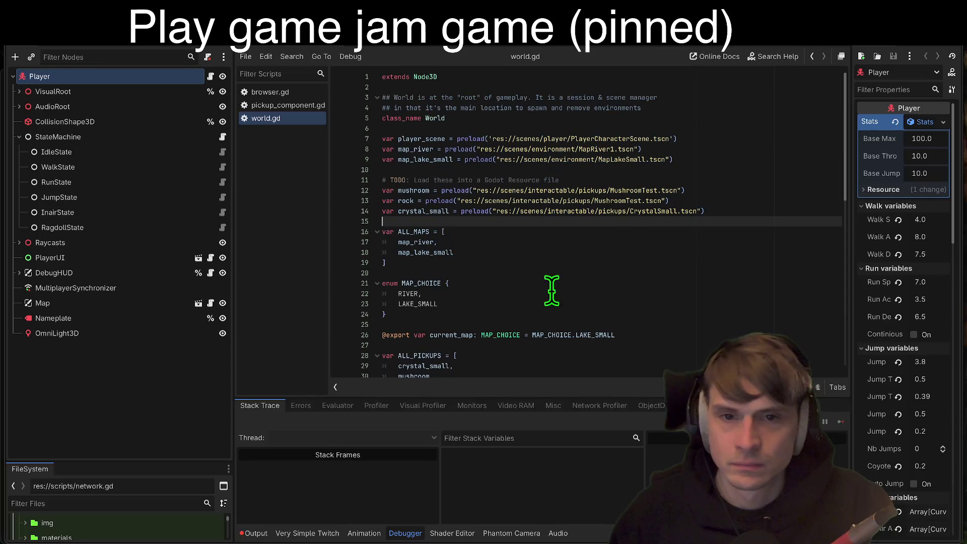
pyautogui.moveTo(261, 542)
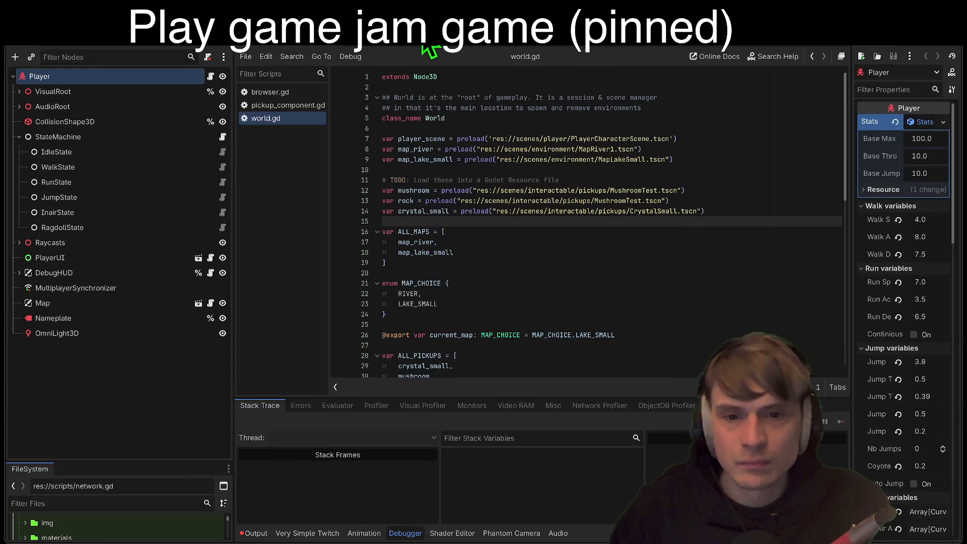
pyautogui.press('ctrl+super+2')
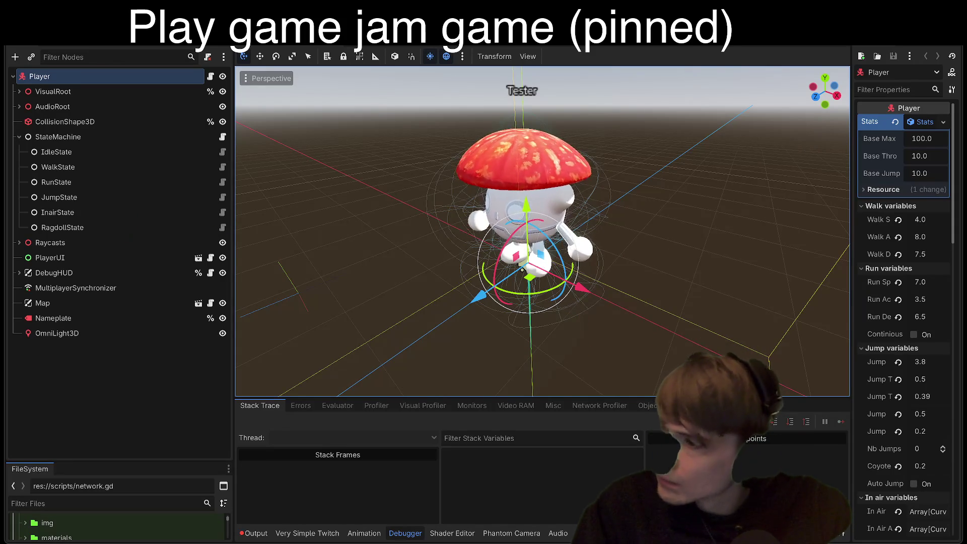
# Switch from Godot to the RFD: GAME Design Doc 0.03 in Google Docs
pyautogui.hotkey('alt', 'Tab')
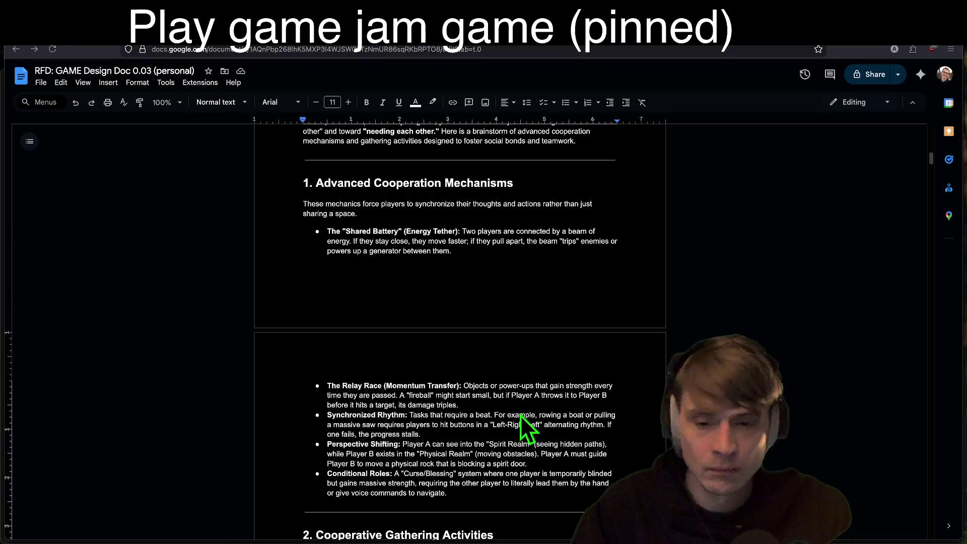
# Remove the bullet and indent from the last empty bullet line in the design doc
pyautogui.scroll(5, 518, 401)
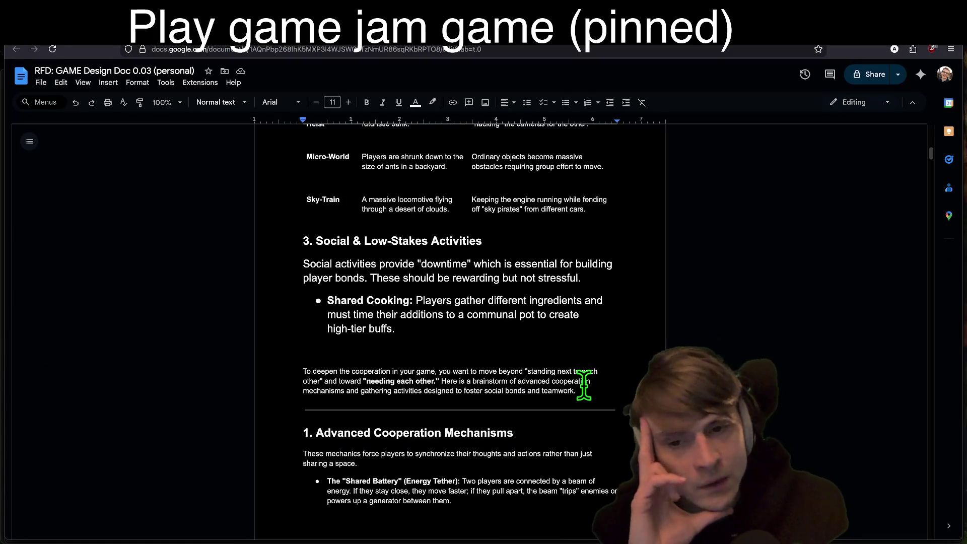
pyautogui.scroll(2, 584, 385)
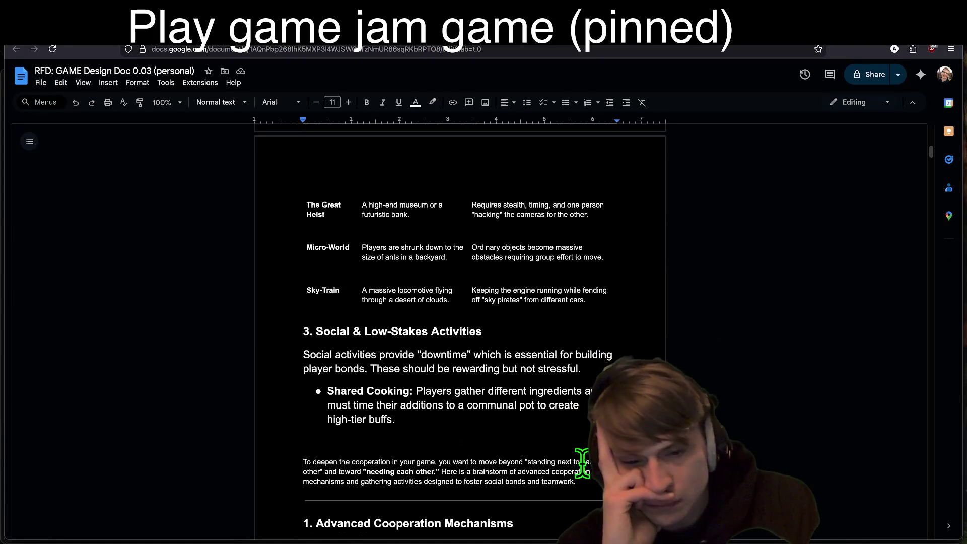
pyautogui.scroll(-7, 582, 466)
pyautogui.scroll(-8, 583, 448)
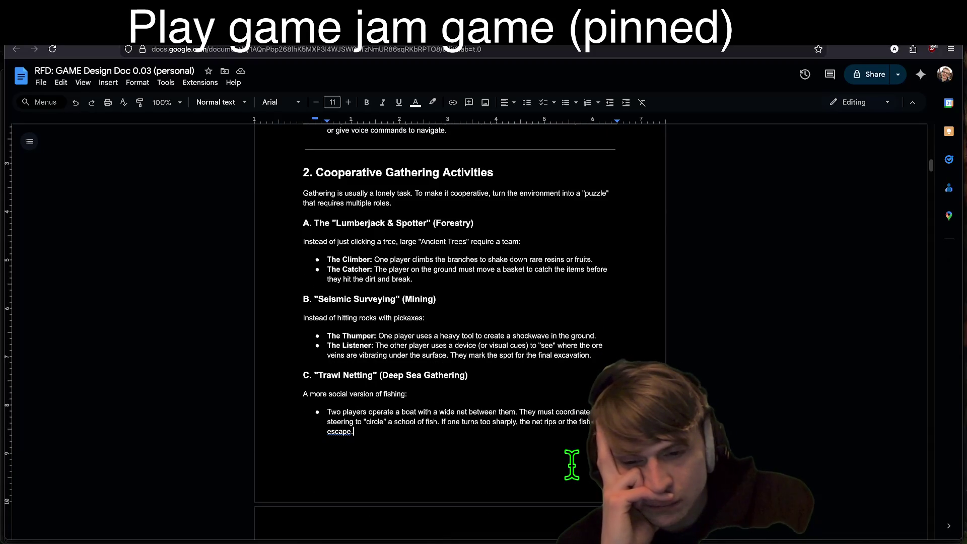
pyautogui.scroll(-7, 572, 465)
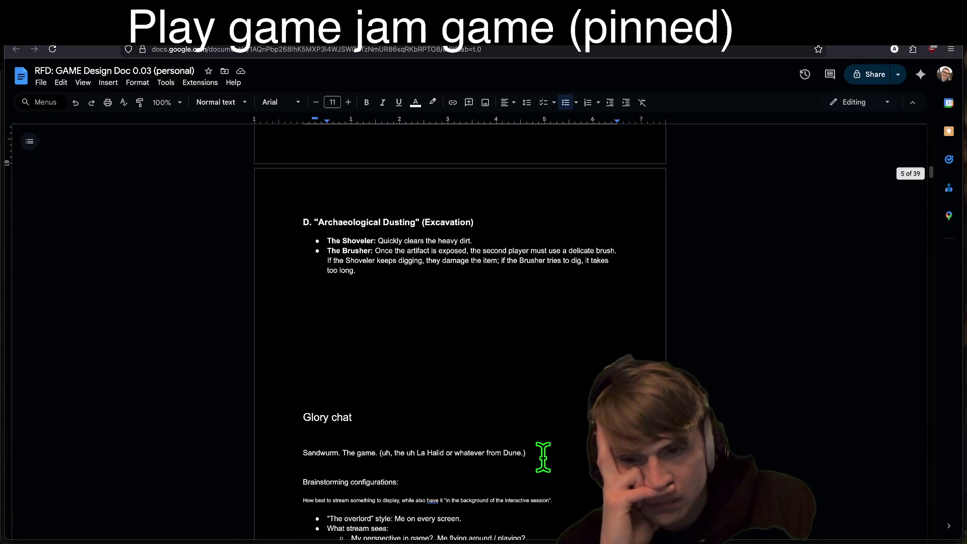
pyautogui.scroll(-2, 552, 457)
pyautogui.scroll(-4, 488, 448)
pyautogui.scroll(15, 488, 453)
pyautogui.scroll(20, 488, 459)
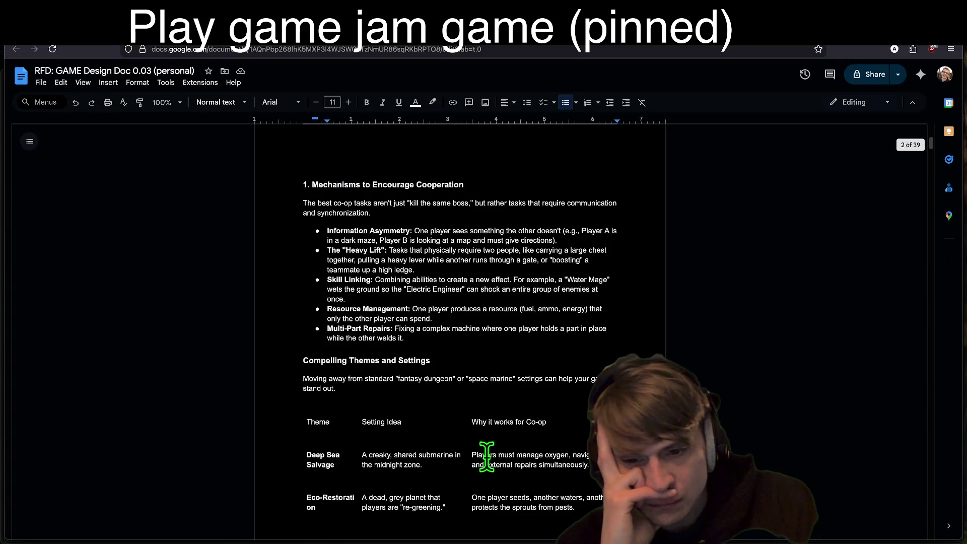
pyautogui.click(555, 367)
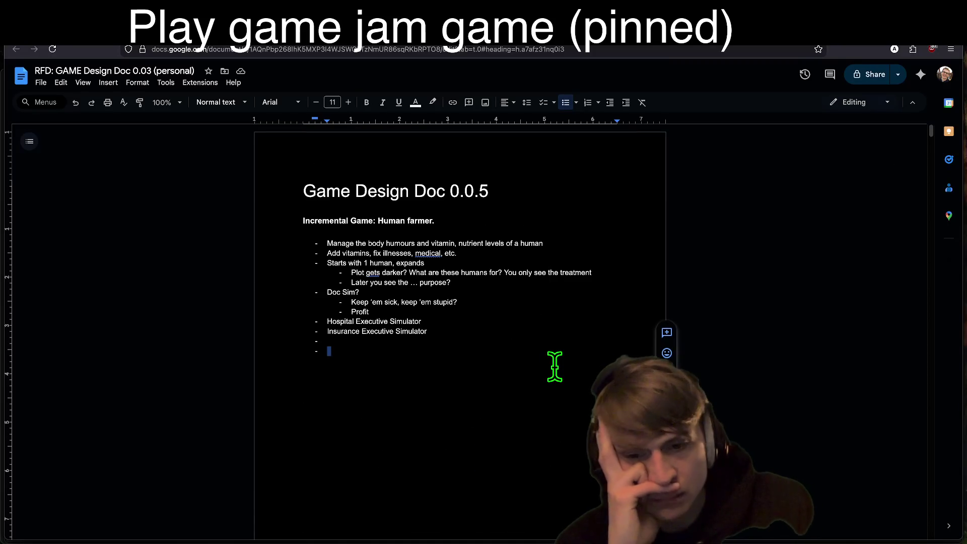
pyautogui.press('Return')
pyautogui.scroll(-5, 556, 366)
pyautogui.press('BackSpace')
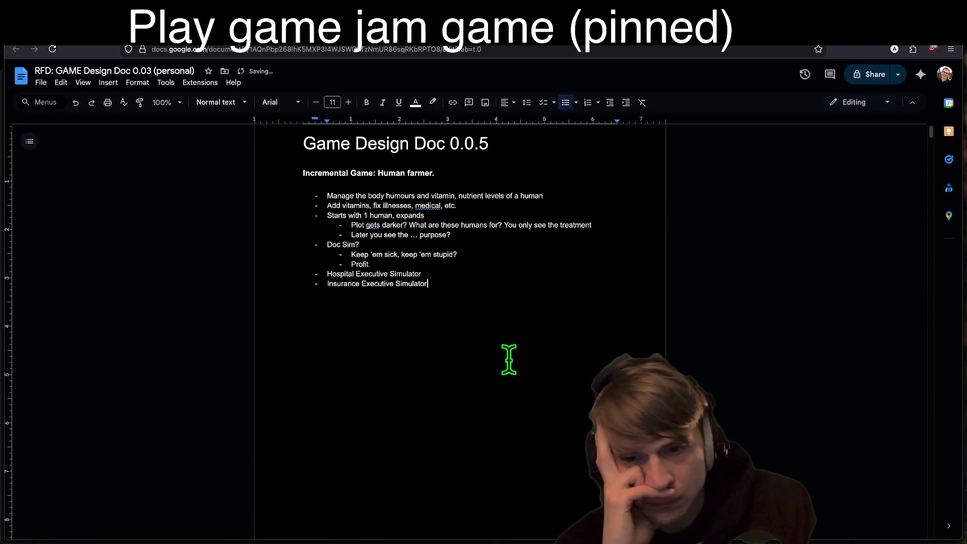
# Insert blank lines above the 'Incremental Game: Human farmer.' heading
pyautogui.scroll(1, 509, 363)
pyautogui.click(539, 233)
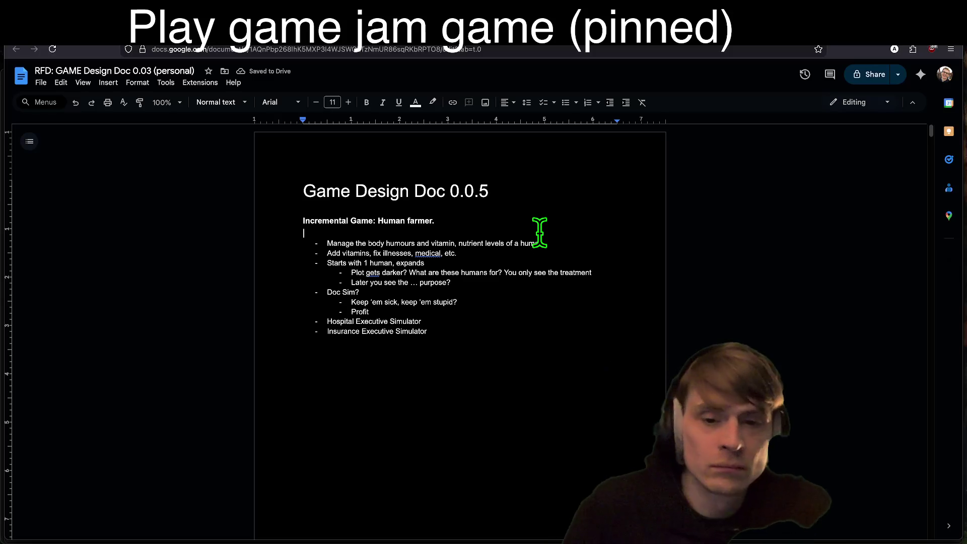
pyautogui.press('Up')
pyautogui.press('Return')
pyautogui.press('Return')
pyautogui.press('Return')
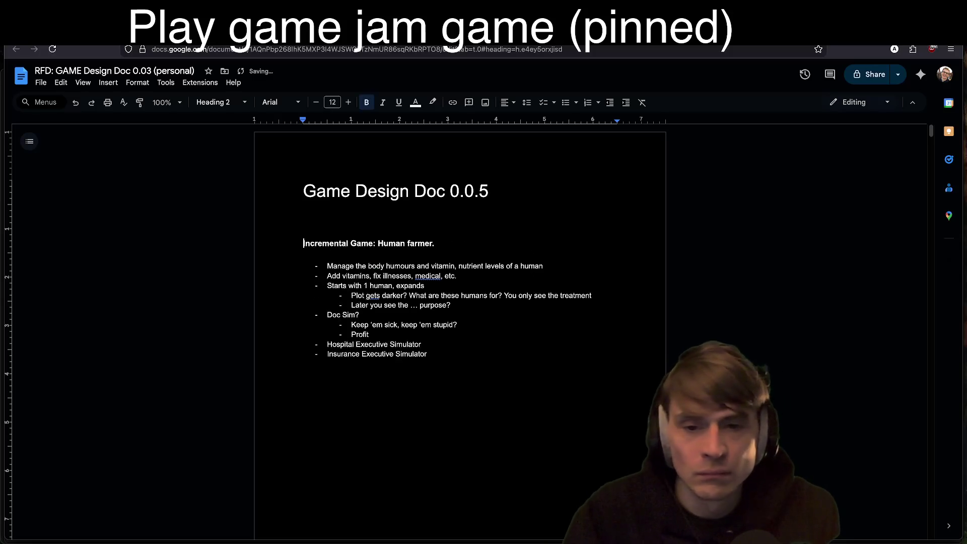
pyautogui.press('Up')
pyautogui.press('Up')
pyautogui.press('Up')
pyautogui.write('ss6')
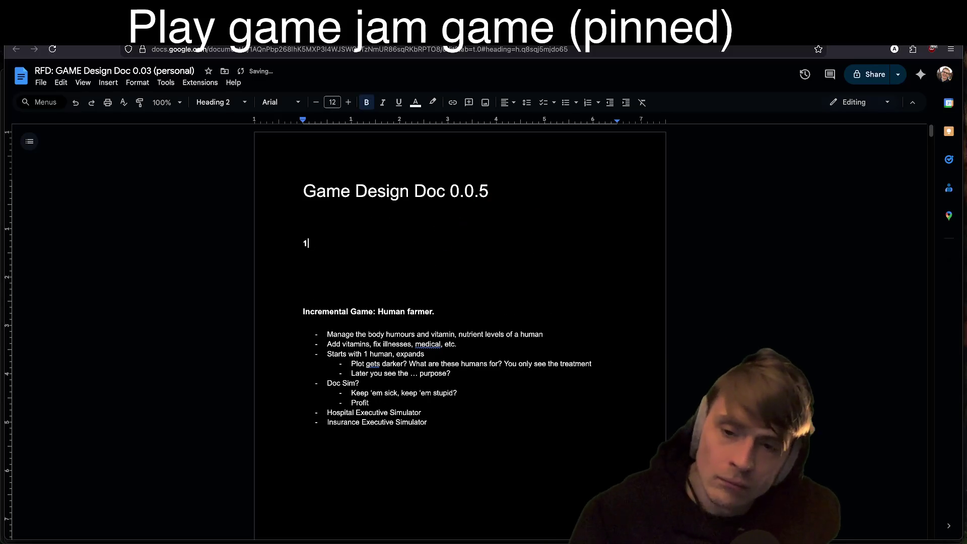
pyautogui.press('BackSpace')
pyautogui.press('BackSpace')
pyautogui.press('BackSpace')
pyautogui.press('Delete')
pyautogui.click(433, 266)
pyautogui.press('BackSpace')
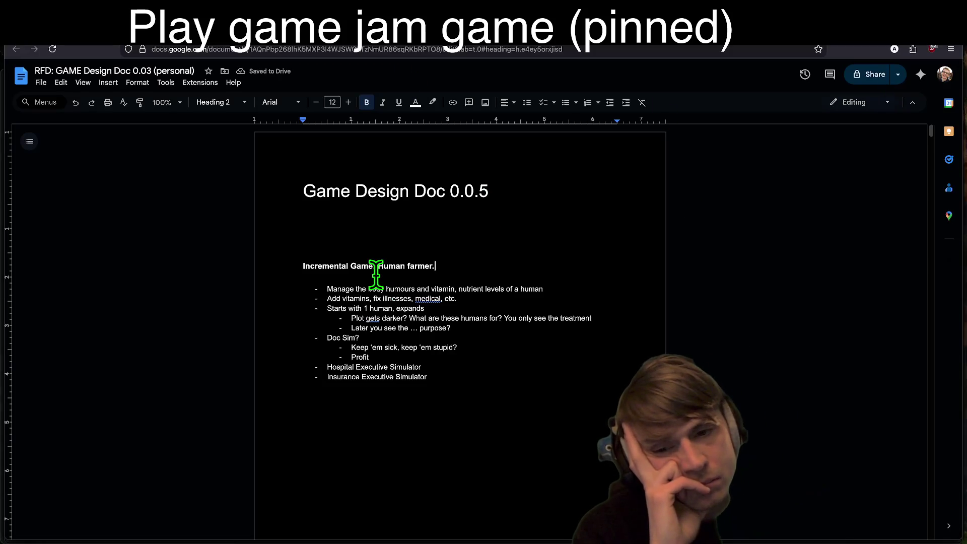
# Check the editing mode menu without changes, then go to the Google Drive file list
pyautogui.click(487, 402)
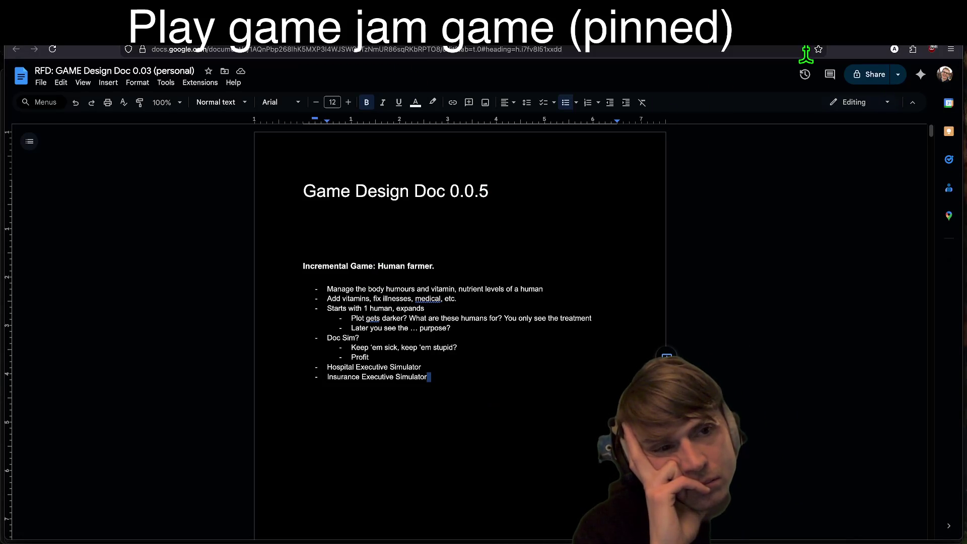
pyautogui.click(869, 104)
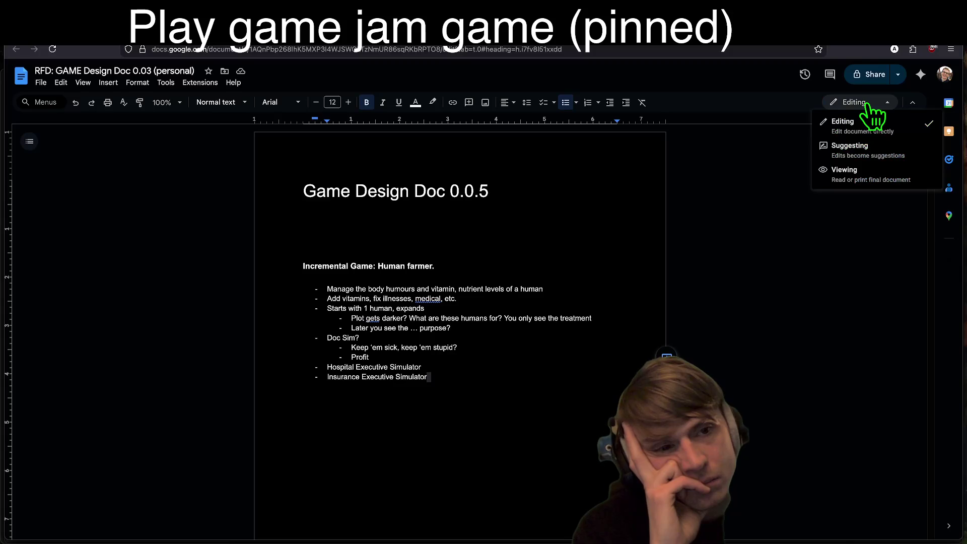
pyautogui.click(868, 103)
pyautogui.click(873, 42)
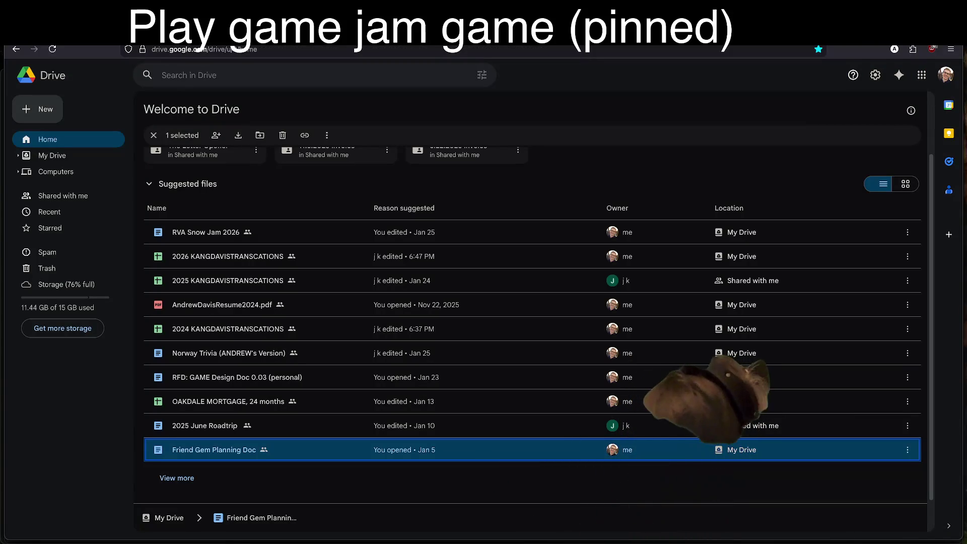
# Open the Downloads stack from the Dock in a Finder window
pyautogui.scroll(-1, 427, 308)
pyautogui.moveTo(561, 538)
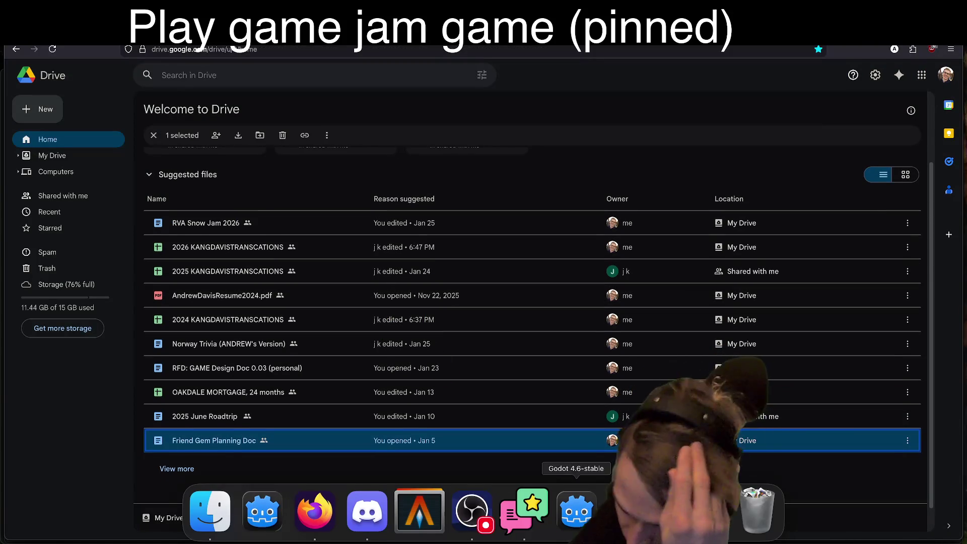
pyautogui.click(716, 514)
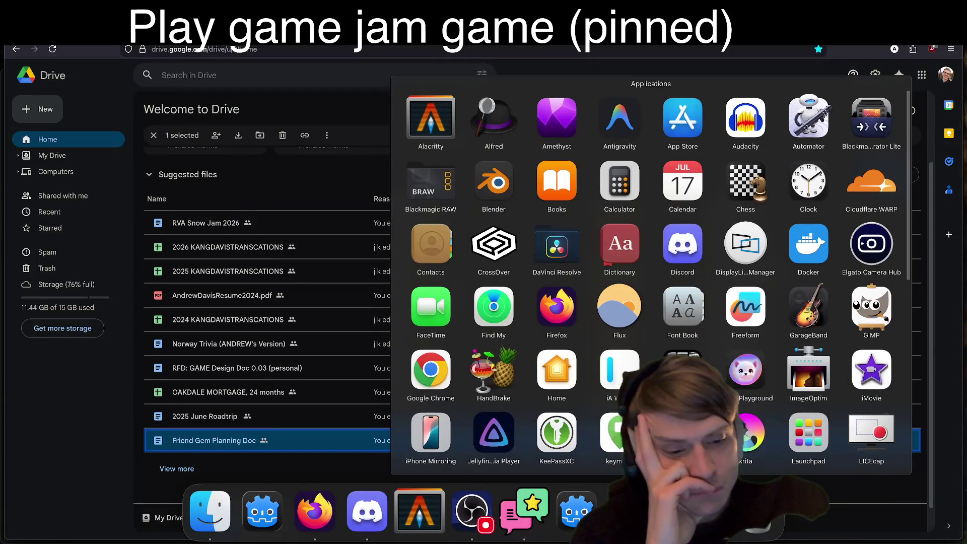
pyautogui.click(710, 514)
pyautogui.click(657, 513)
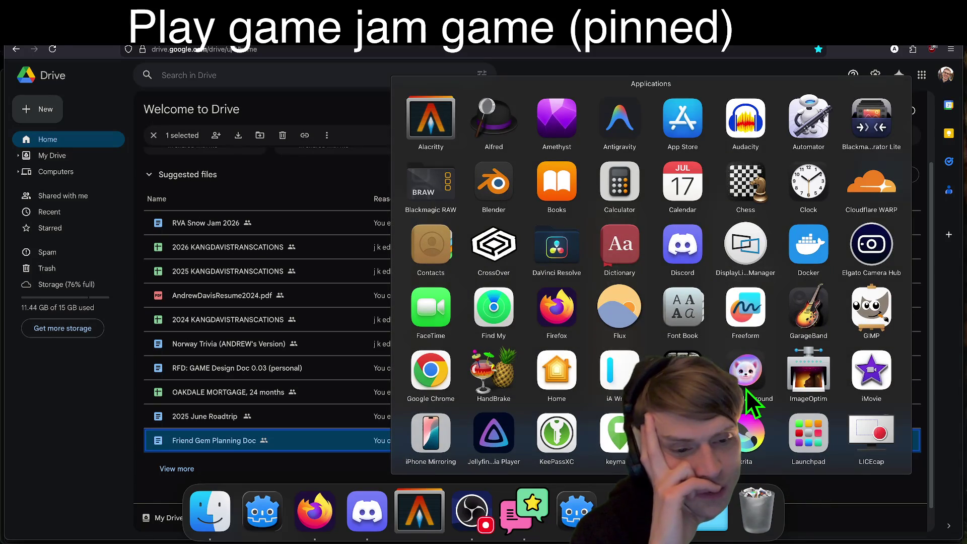
pyautogui.click(658, 514)
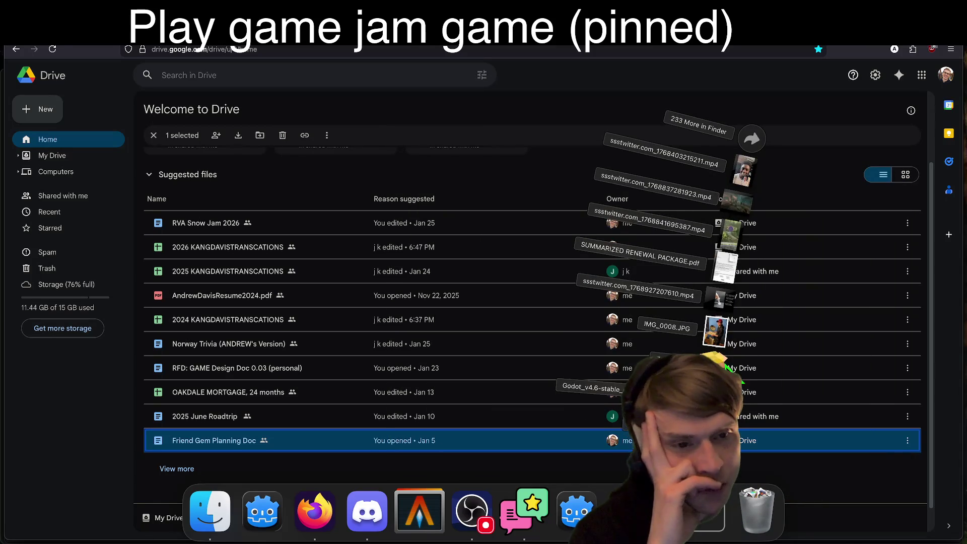
pyautogui.click(757, 133)
# Preview downloaded videos such as ssstwitter.com_1766073150569.mp4 and m2-res_854pzz.mp4
pyautogui.scroll(10, 365, 390)
pyautogui.scroll(5, 369, 404)
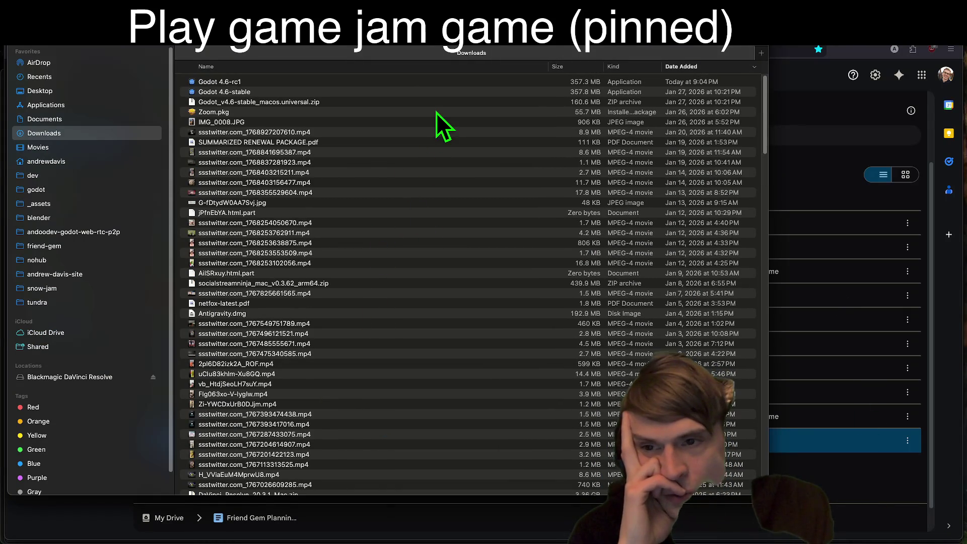
pyautogui.click(337, 167)
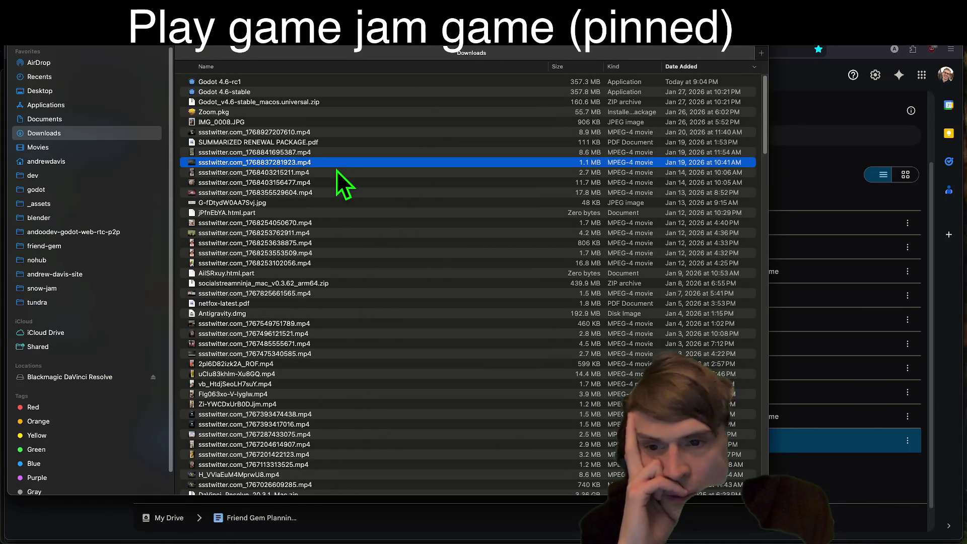
pyautogui.click(334, 172)
pyautogui.press('space')
pyautogui.press('space')
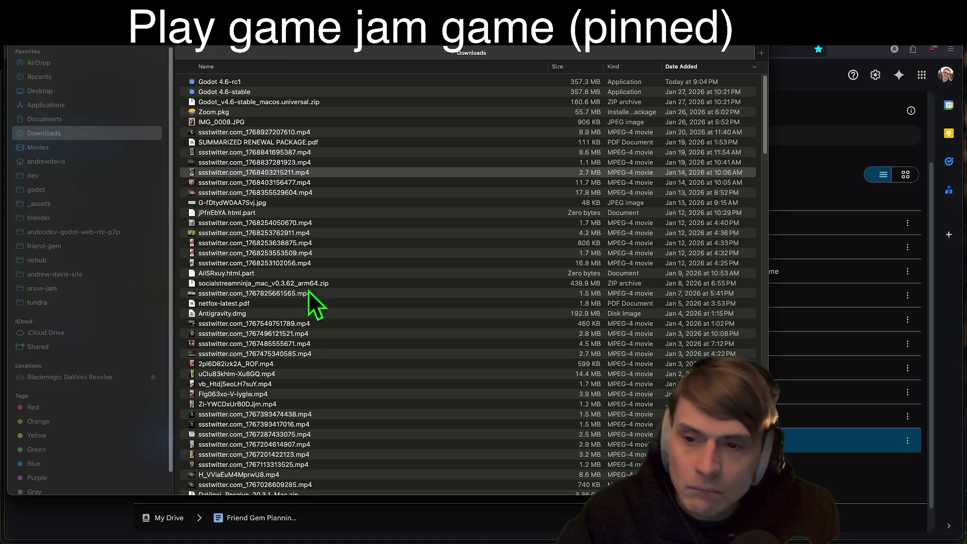
pyautogui.scroll(-10, 358, 227)
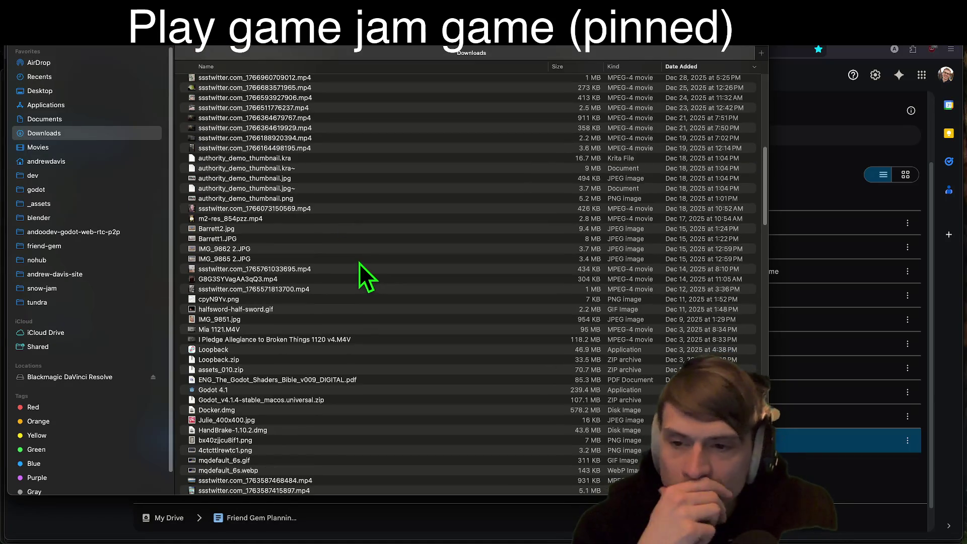
pyautogui.click(338, 211)
pyautogui.click(331, 217)
pyautogui.click(327, 210)
pyautogui.press('space')
pyautogui.press('space')
pyautogui.click(325, 217)
pyautogui.scroll(-8, 323, 222)
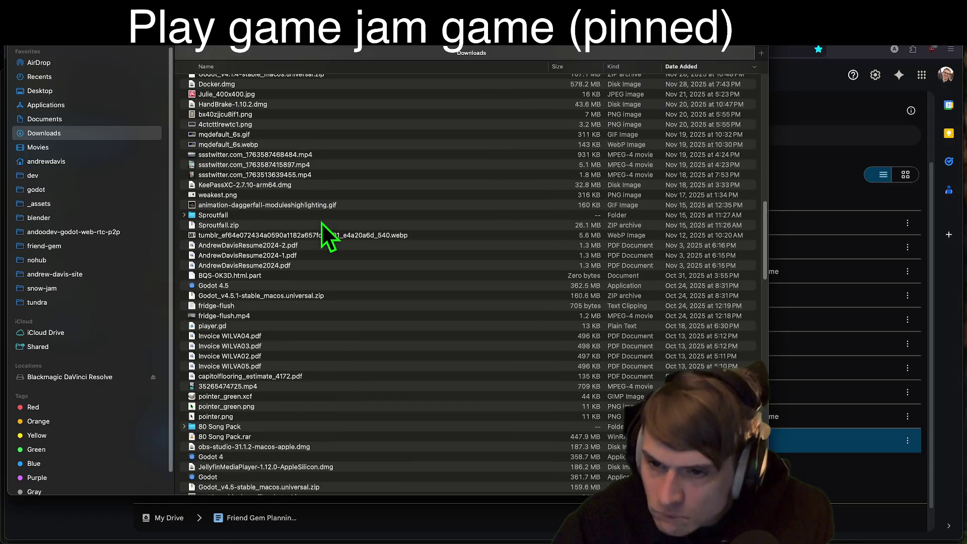
pyautogui.scroll(10, 307, 262)
# Type 'godot' in Downloads to find the Godot app, then switch to the Godot editor
pyautogui.hotkey('alt', 'Up')
pyautogui.write('godot')
pyautogui.scroll(-3, 255, 391)
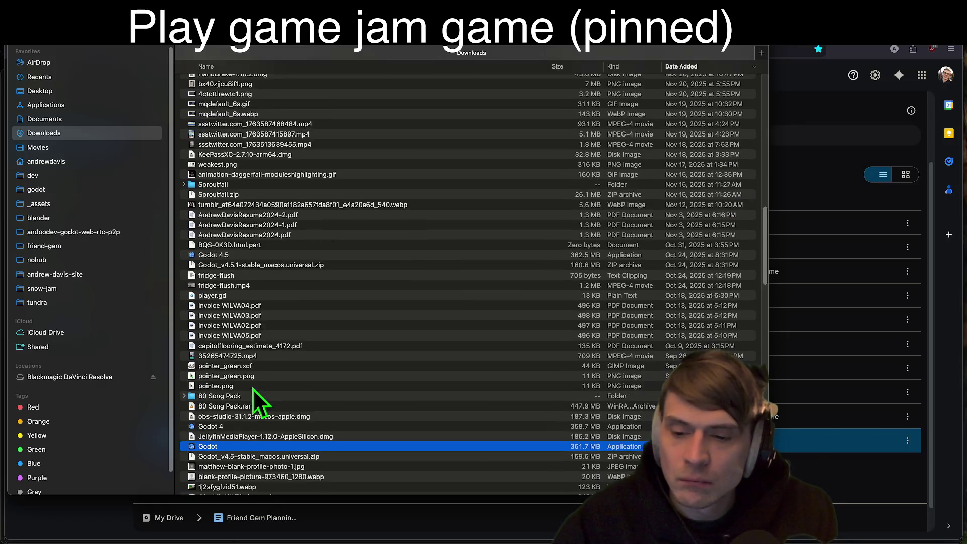
pyautogui.scroll(-8, 255, 392)
pyautogui.press('super+Tab')
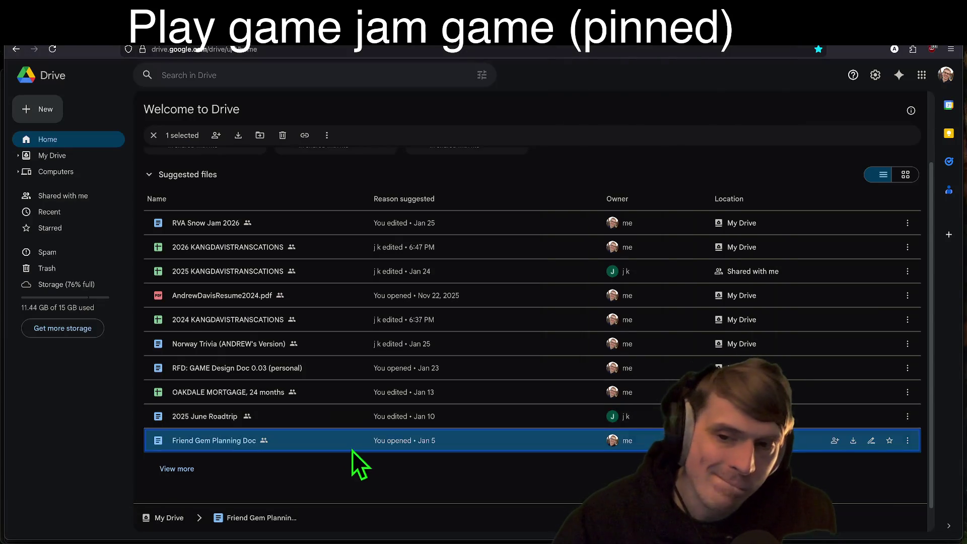
pyautogui.press('super+Tab')
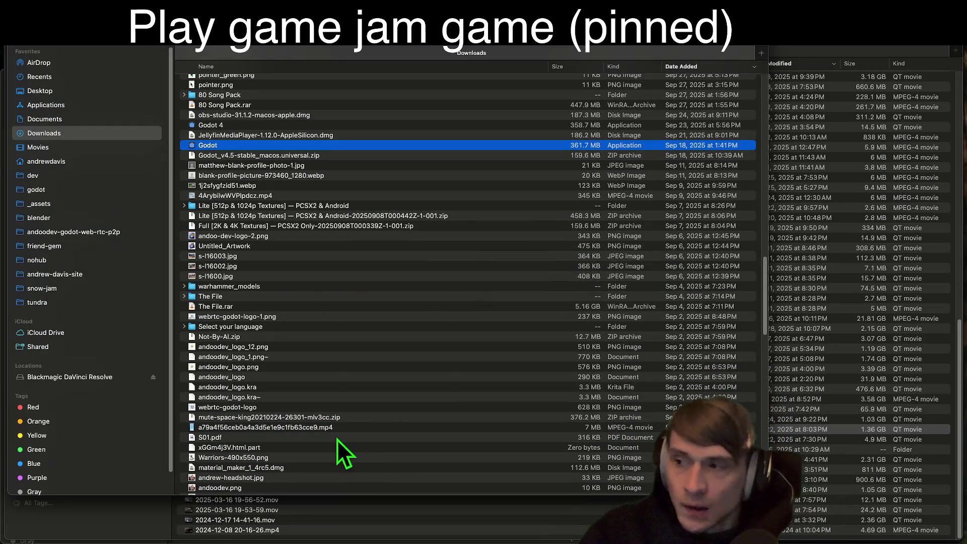
pyautogui.press('super+Tab')
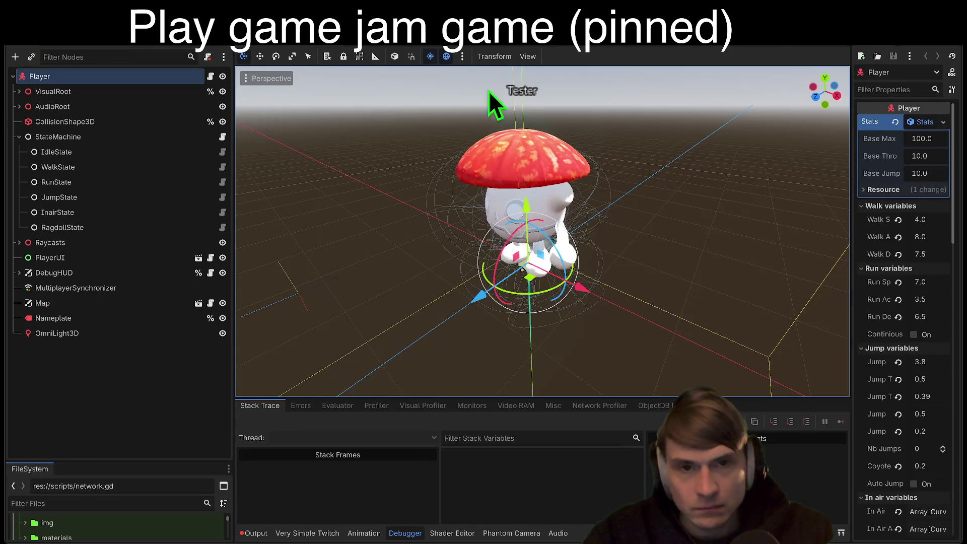
# Toggle an option in the Player scene's 3D viewport toolbar
pyautogui.click(429, 56)
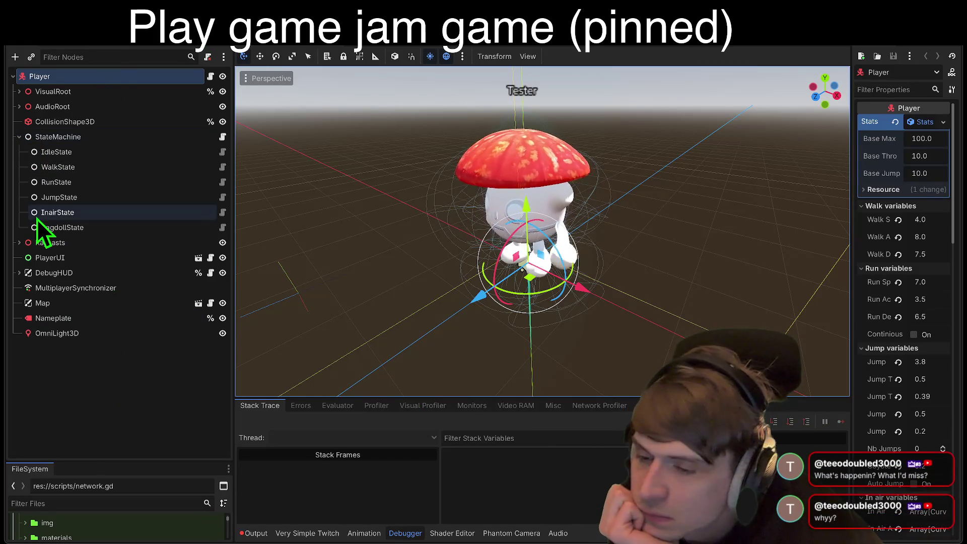
# Deselect Player, enlarge the FileSystem dock, and open the theme assets folder
pyautogui.click(116, 397)
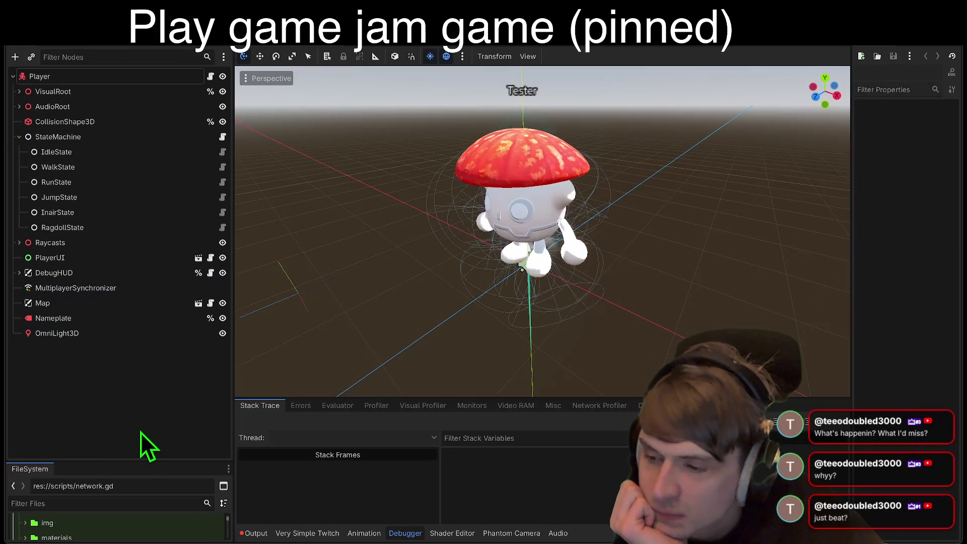
pyautogui.moveTo(138, 461); pyautogui.dragTo(162, 335)
pyautogui.click(144, 474)
pyautogui.scroll(3, 141, 468)
pyautogui.scroll(-3, 140, 467)
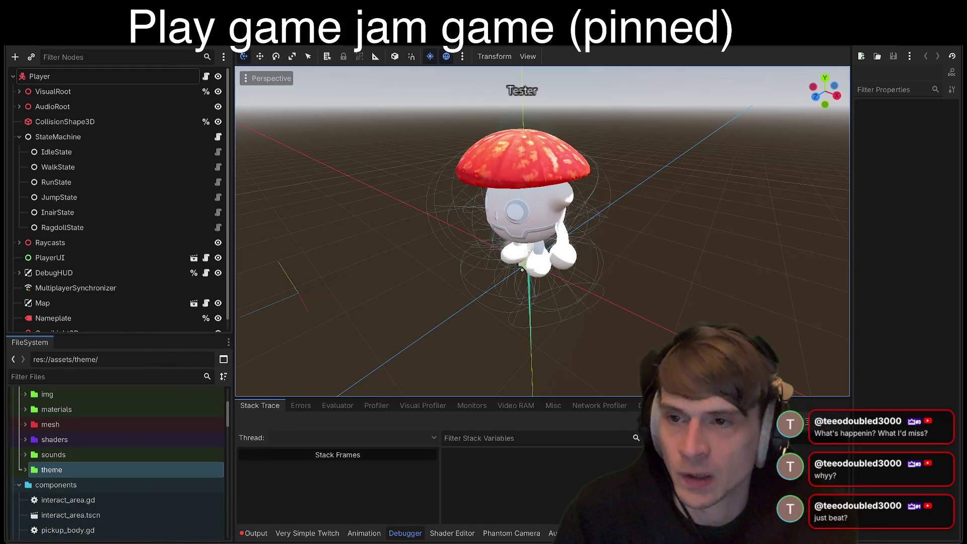
# Run the project with F5 and walk the mushroom character around the cave
pyautogui.press('F5')
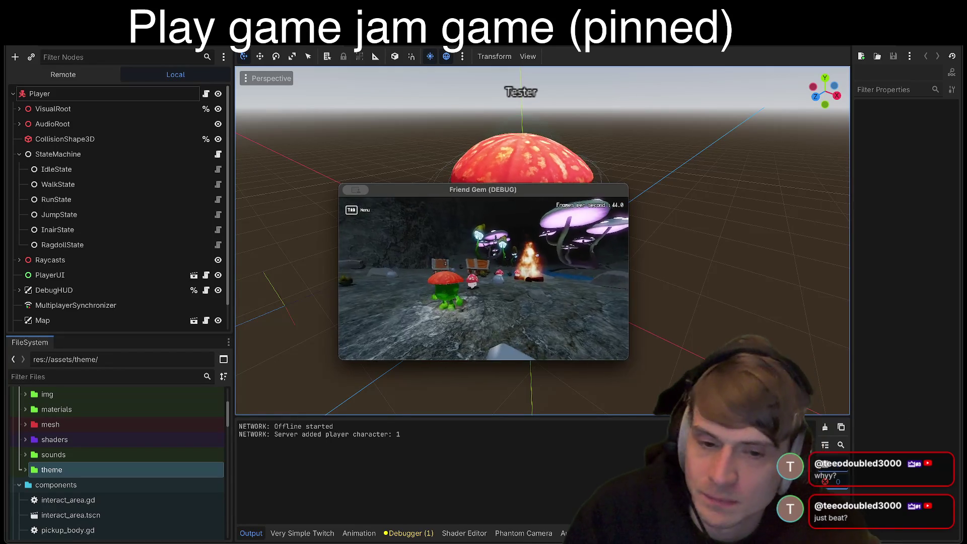
pyautogui.press('e')
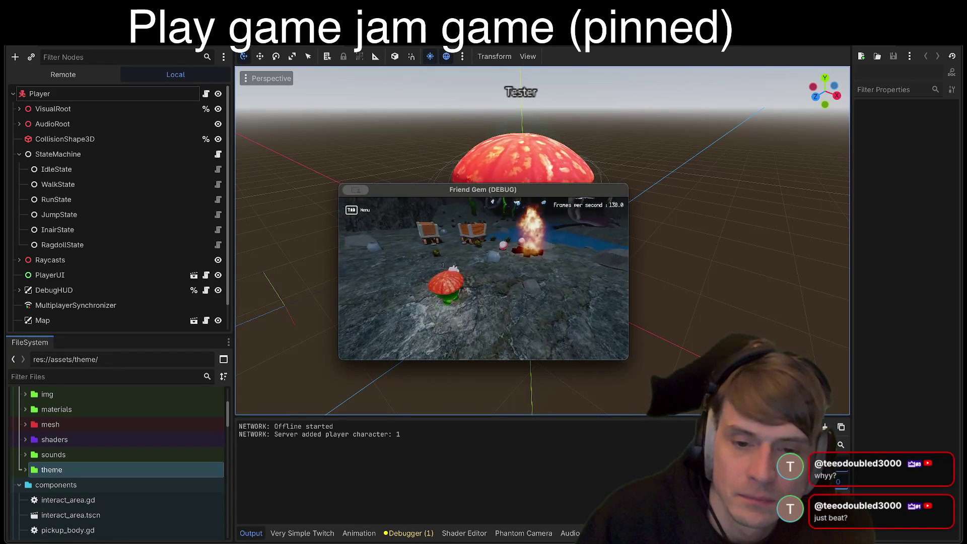
pyautogui.press('w')
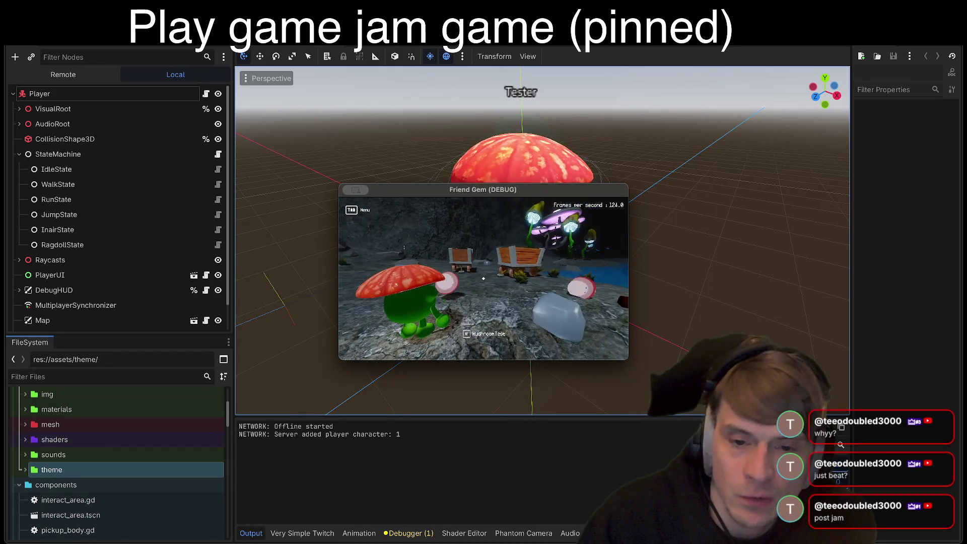